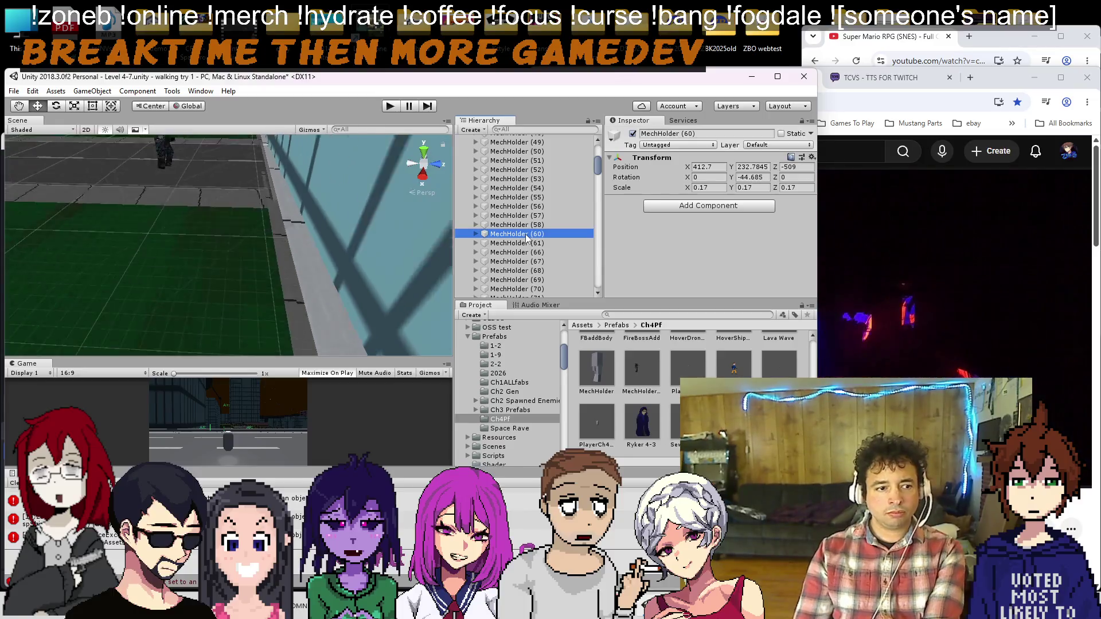
Step: Delete MechHolder (60), (61), (57), (56) and (55) from the Enemies 4-7 group
scroll(225, 263, "down", 3)
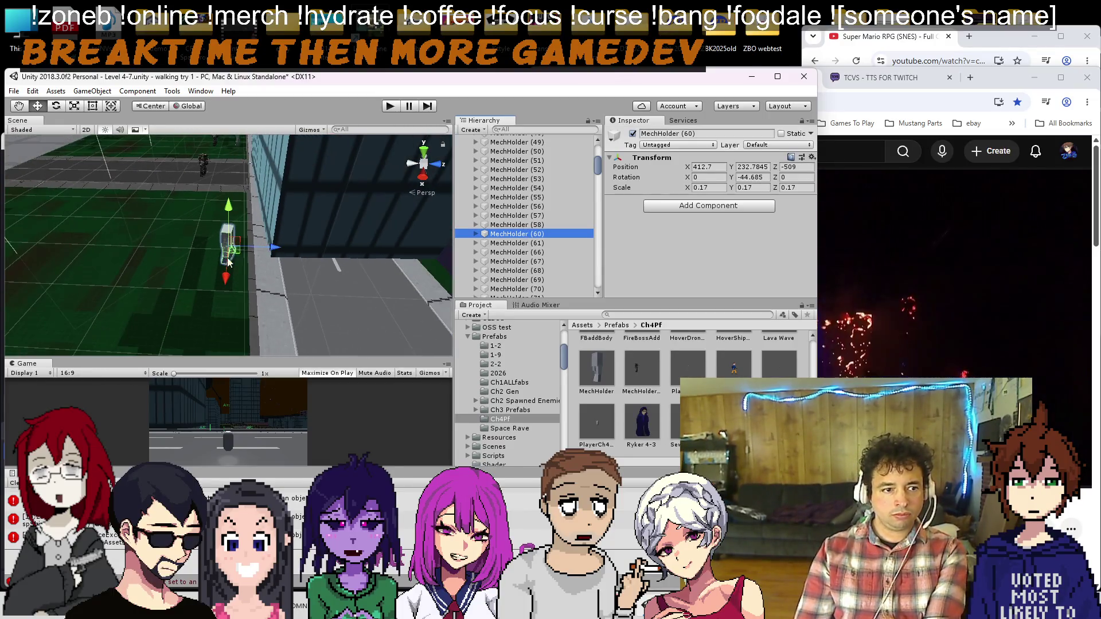
key("Delete")
double_click(514, 225)
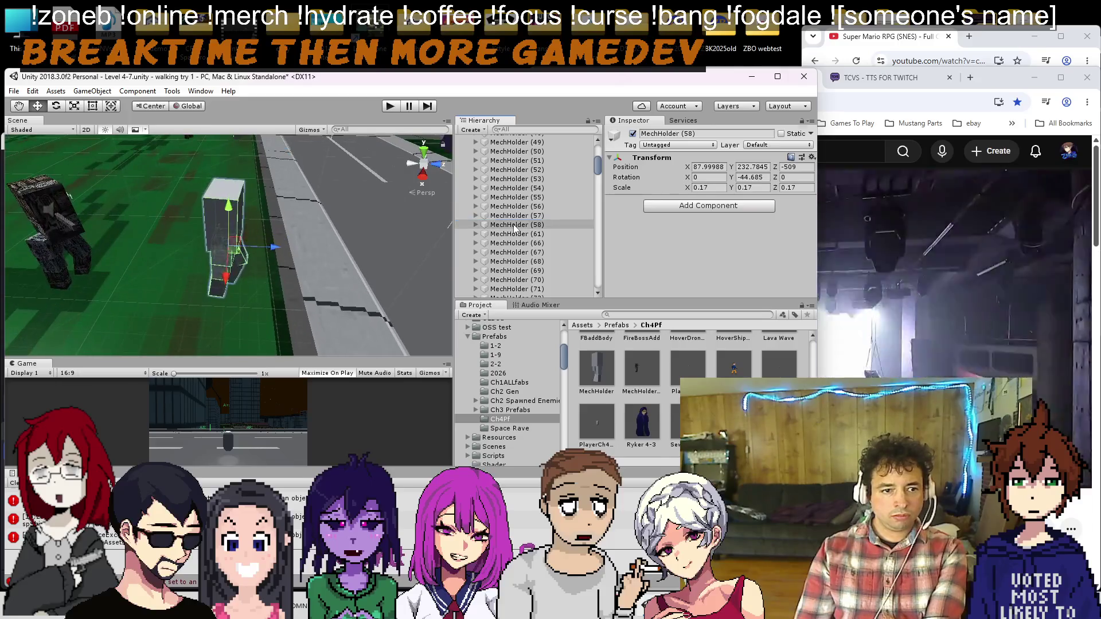
key("Delete")
double_click(515, 224)
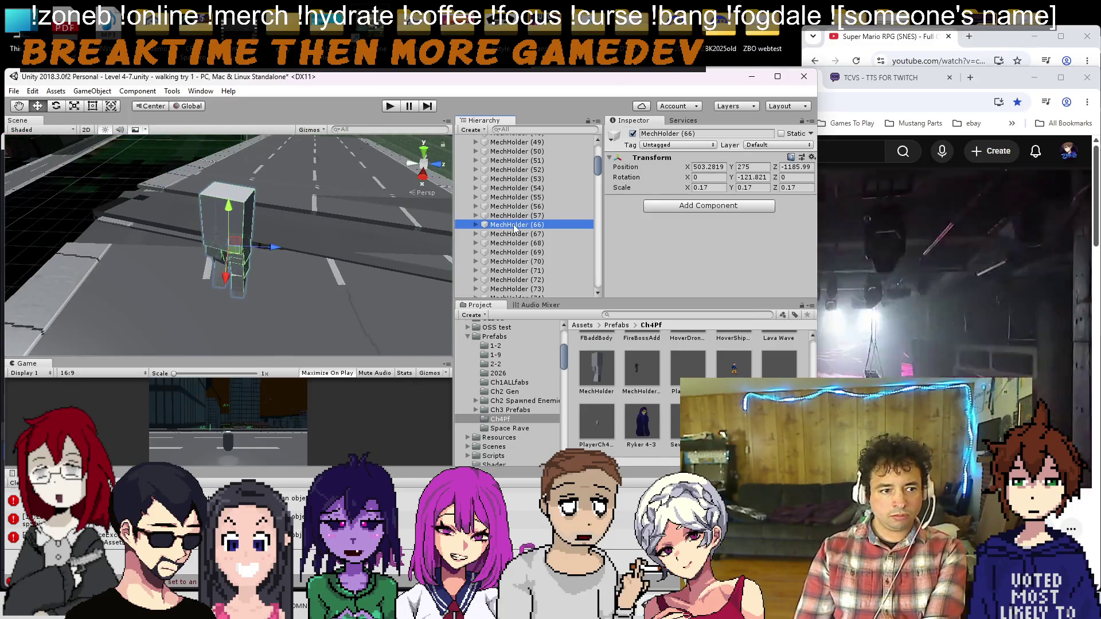
double_click(514, 215)
key("Delete")
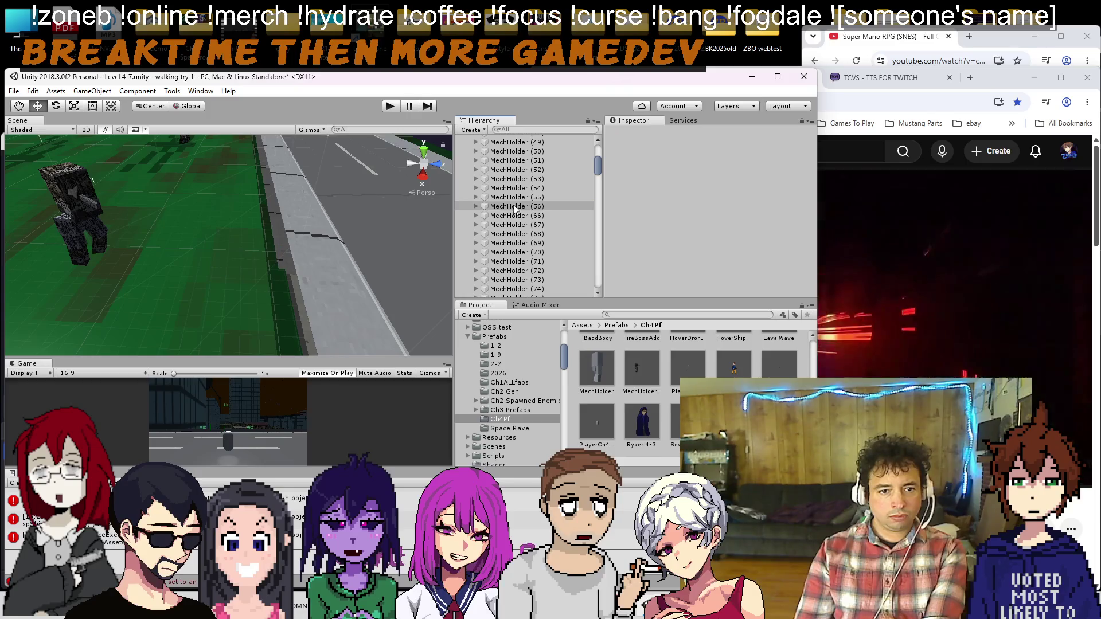
double_click(514, 206)
key("Delete")
double_click(514, 197)
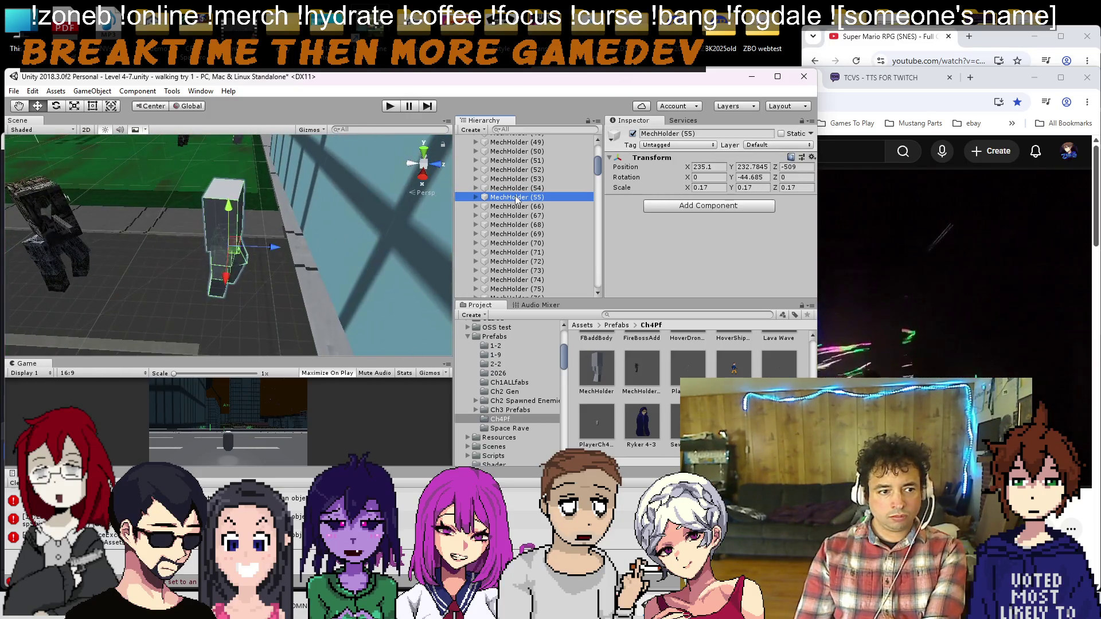
key("Delete")
Step: Delete MechHolder (54) down through MechHolder (49)
double_click(514, 188)
key("Delete")
double_click(514, 178)
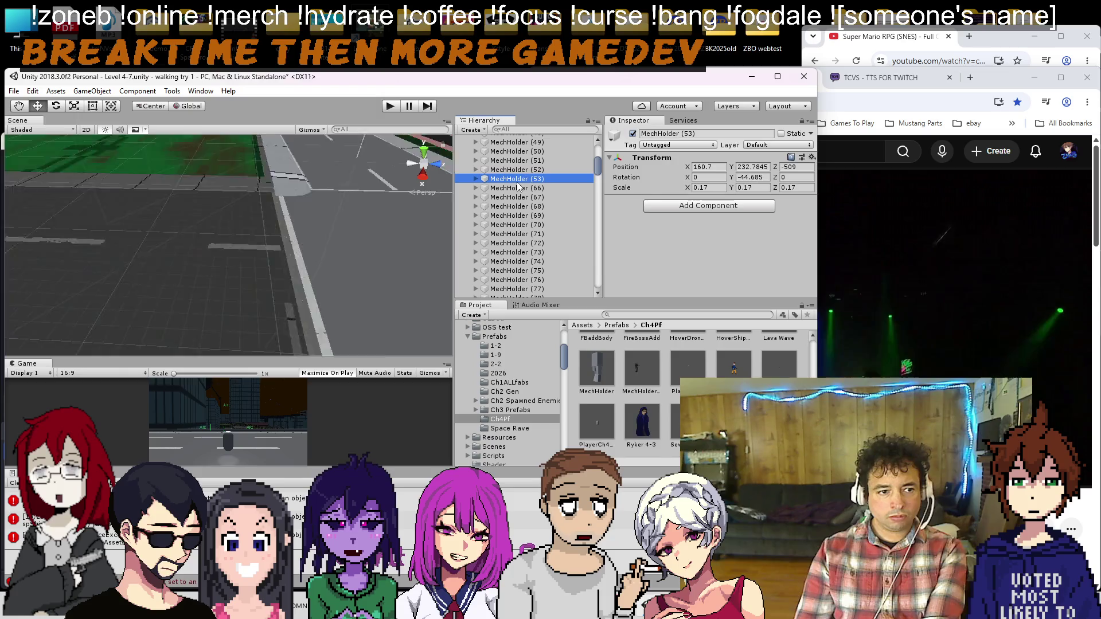
key("Delete")
double_click(519, 170)
key("Delete")
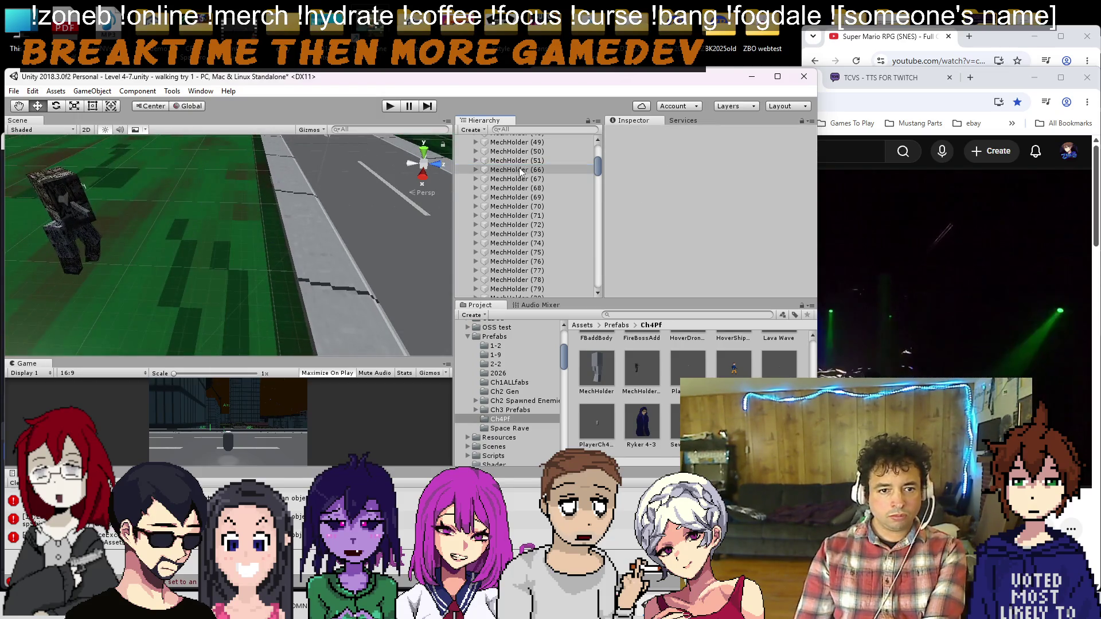
double_click(522, 161)
key("Delete")
double_click(520, 152)
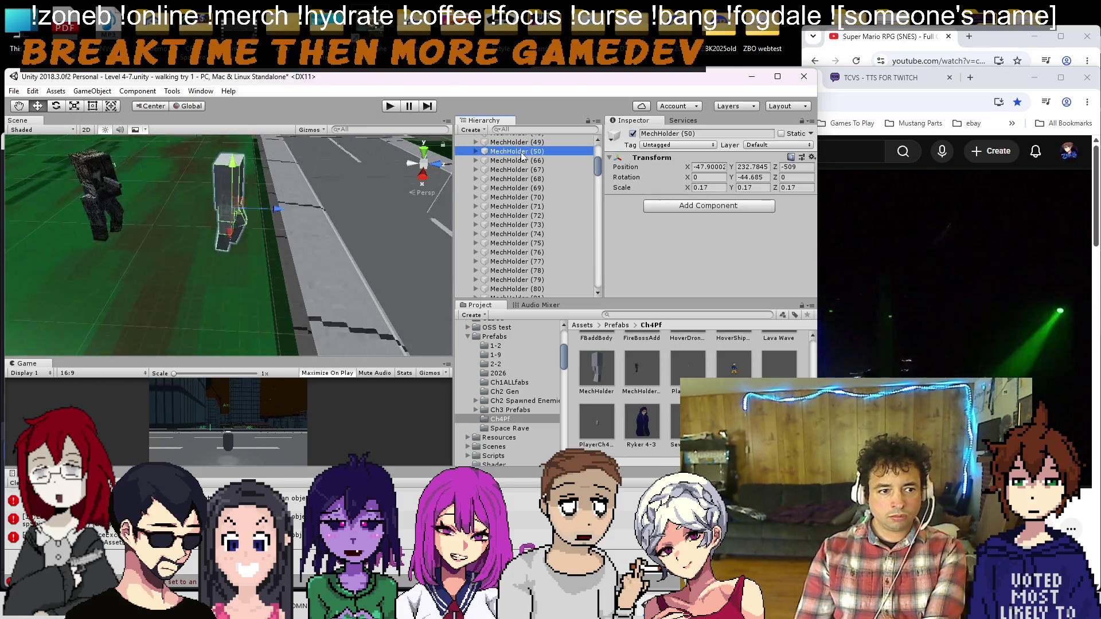
key("Delete")
double_click(516, 142)
key("Delete")
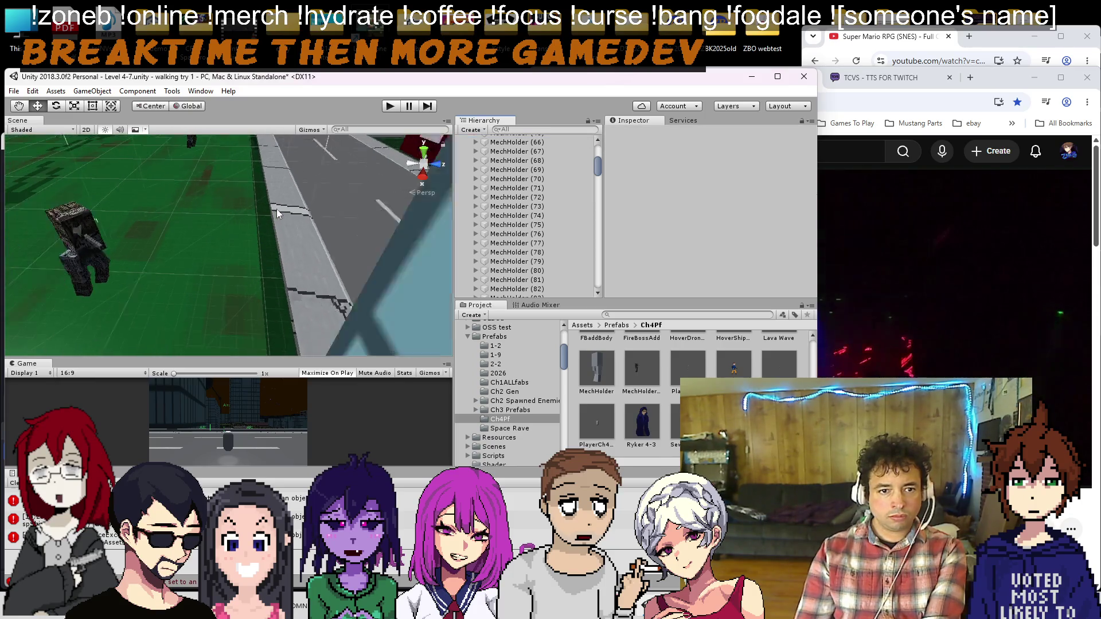
Step: Delete MechHolder (46), (47) and (48), leaving MechHolder (66) after MechHolder (5)
scroll(485, 223, "up", 10)
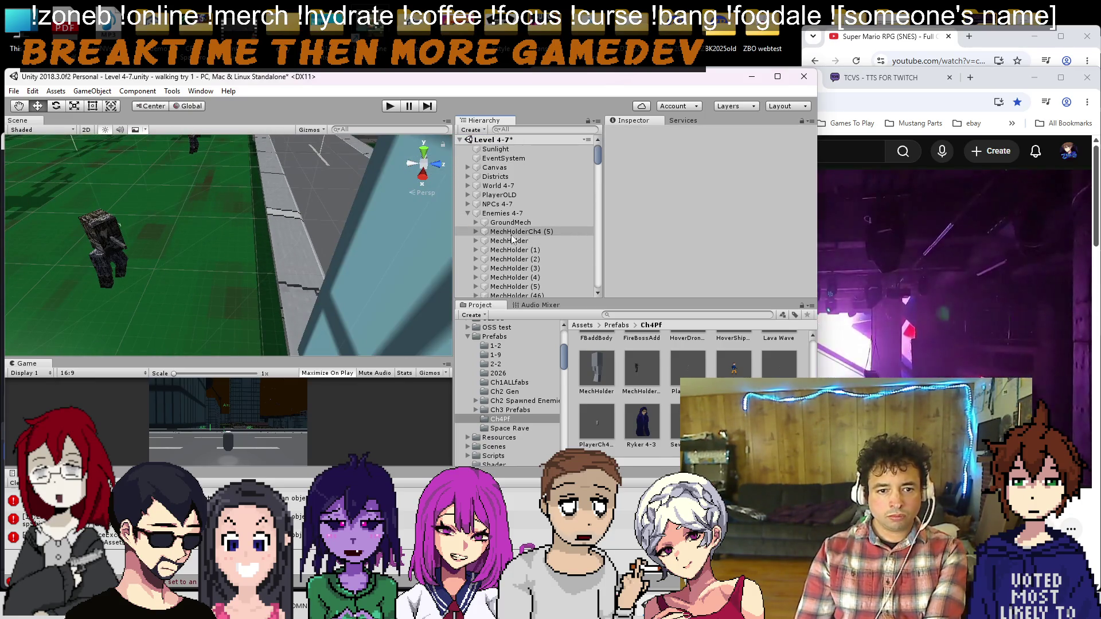
left_click(528, 287)
double_click(527, 287)
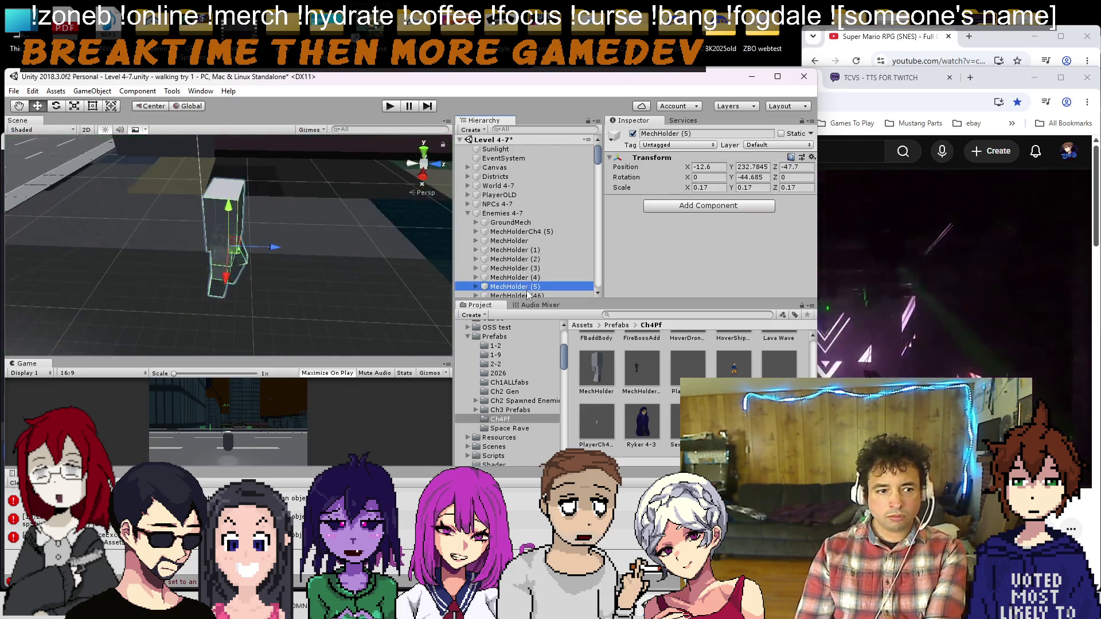
left_click(516, 295)
key("f")
scroll(297, 233, "down", 5)
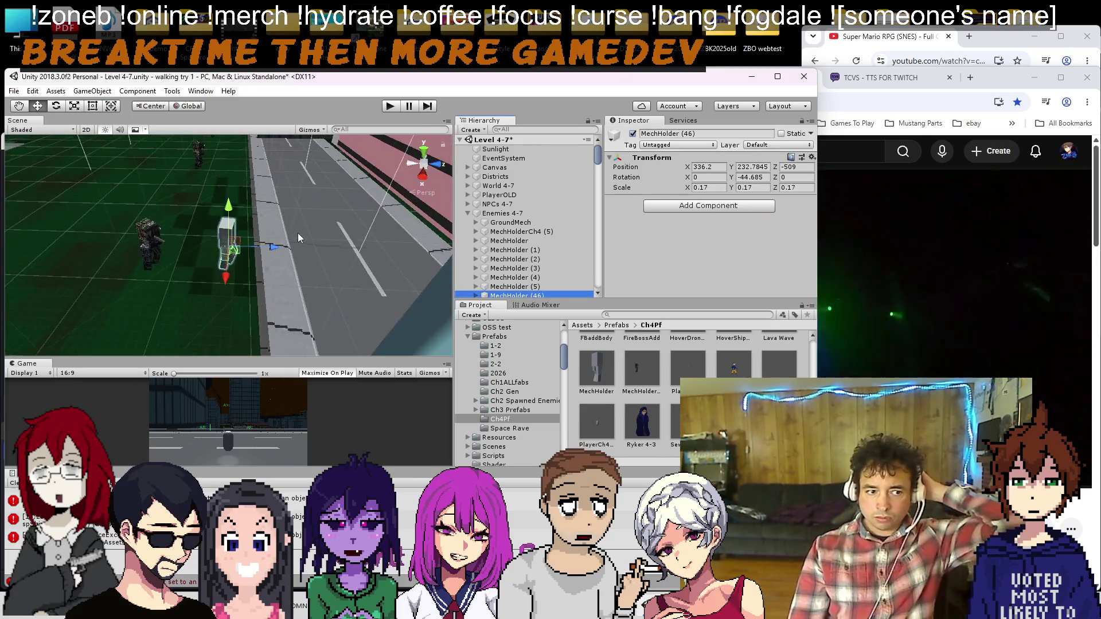
scroll(534, 217, "down", 4)
key("Delete")
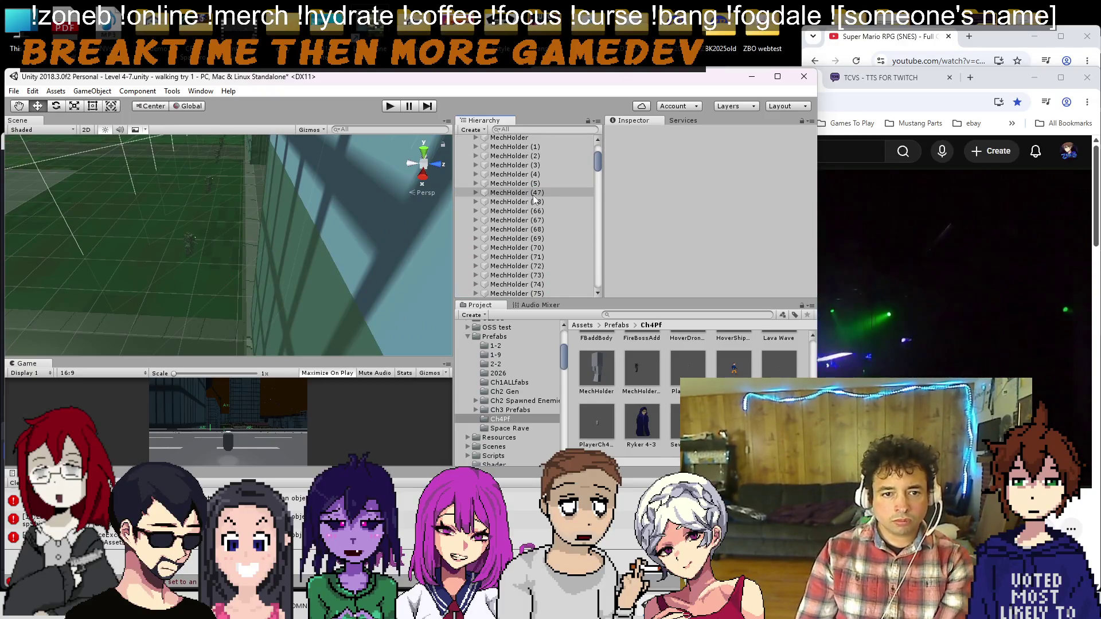
double_click(533, 194)
key("Delete")
double_click(534, 195)
key("Delete")
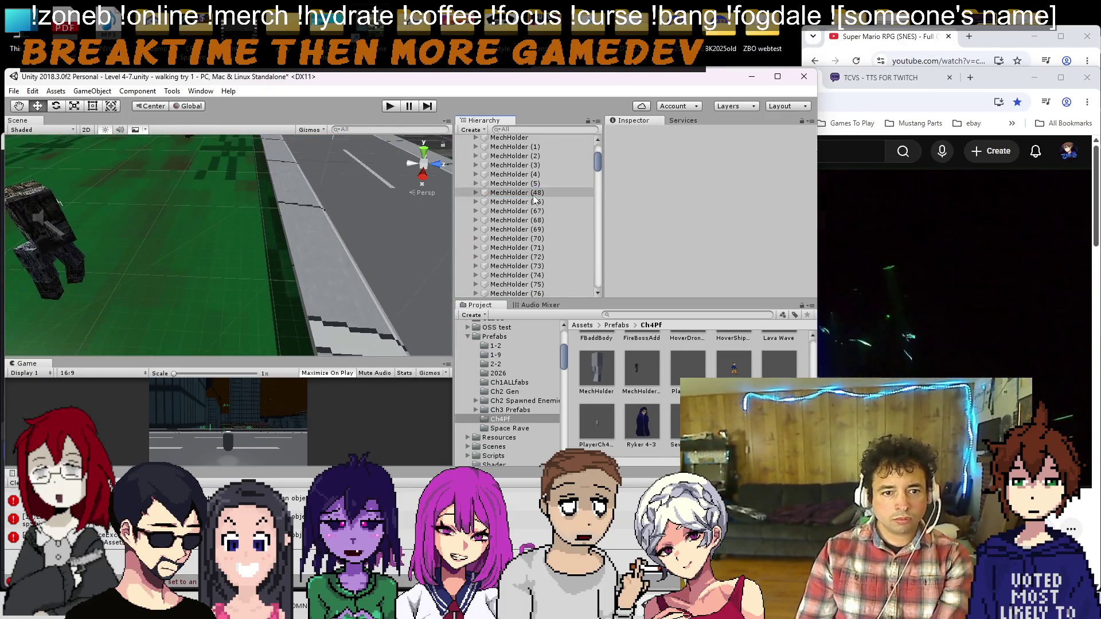
double_click(534, 193)
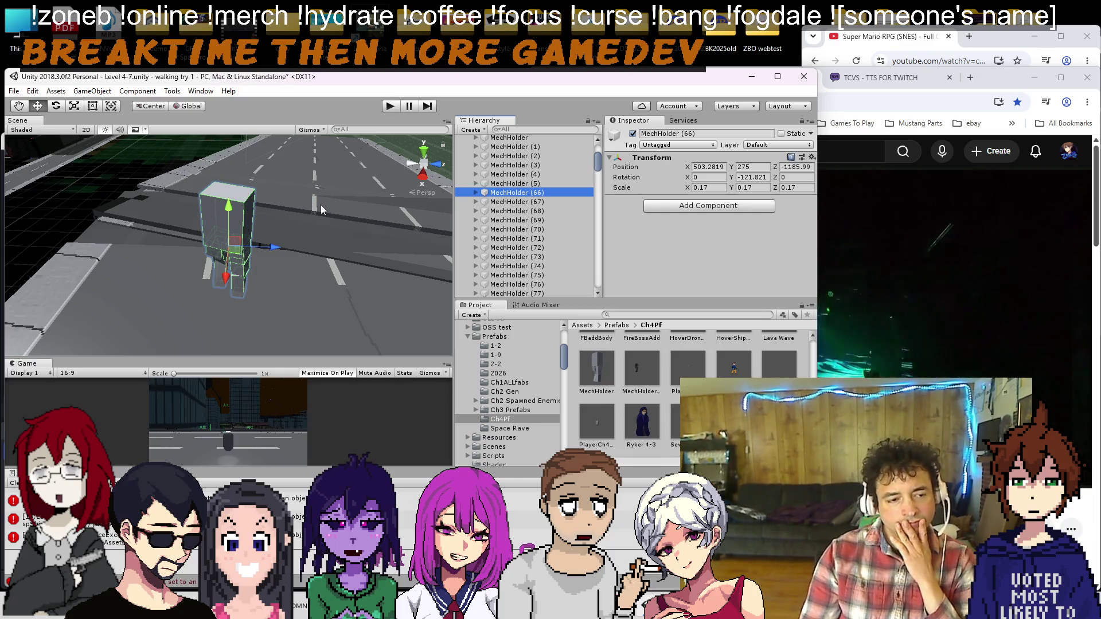
Step: Save the Level 4-7 scene with Ctrl+S
key("ctrl+s")
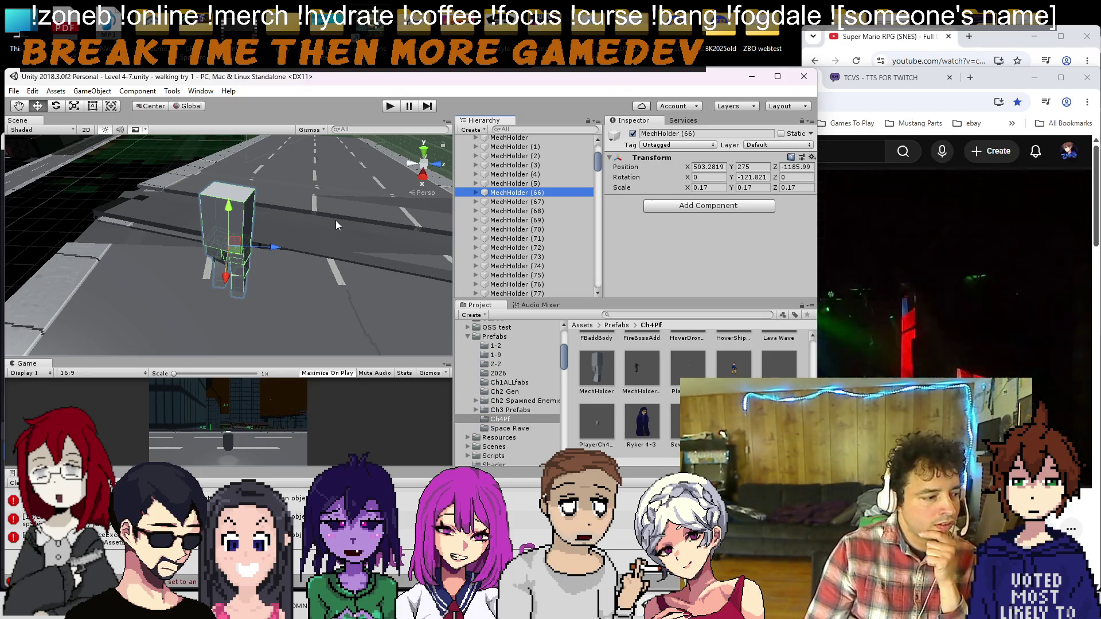
Step: Duplicate GroundMech (57) to create GroundMech (58)
mouse_move(276, 187)
left_mouse_down()
mouse_move(325, 227)
mouse_move(15, 280)
mouse_move(402, 228)
left_mouse_up()
scroll(570, 212, "down", 5)
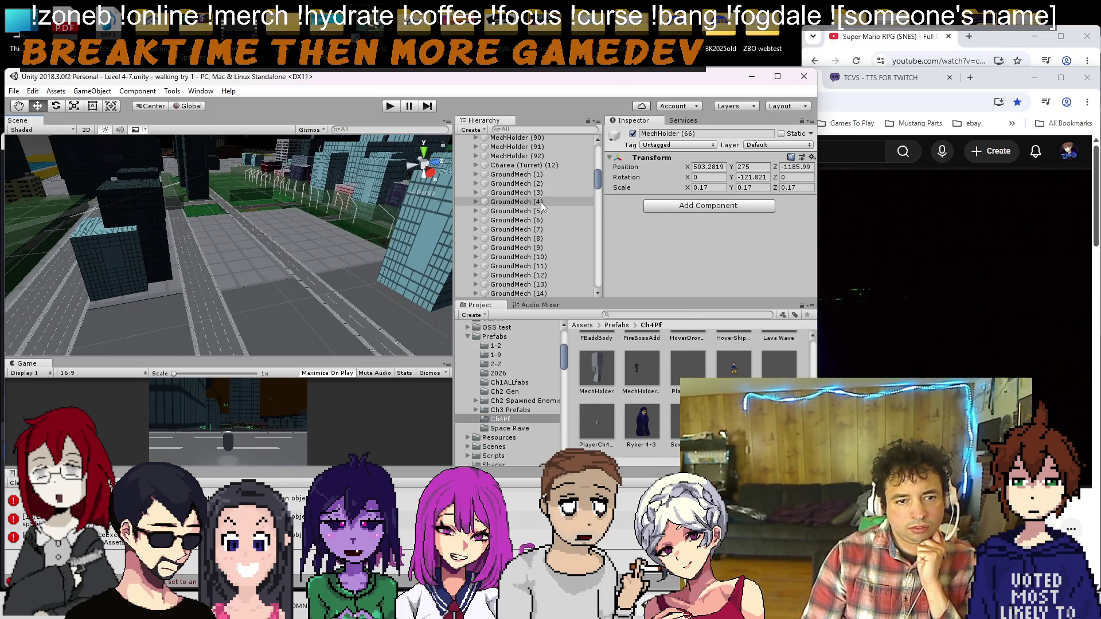
scroll(531, 215, "down", 10)
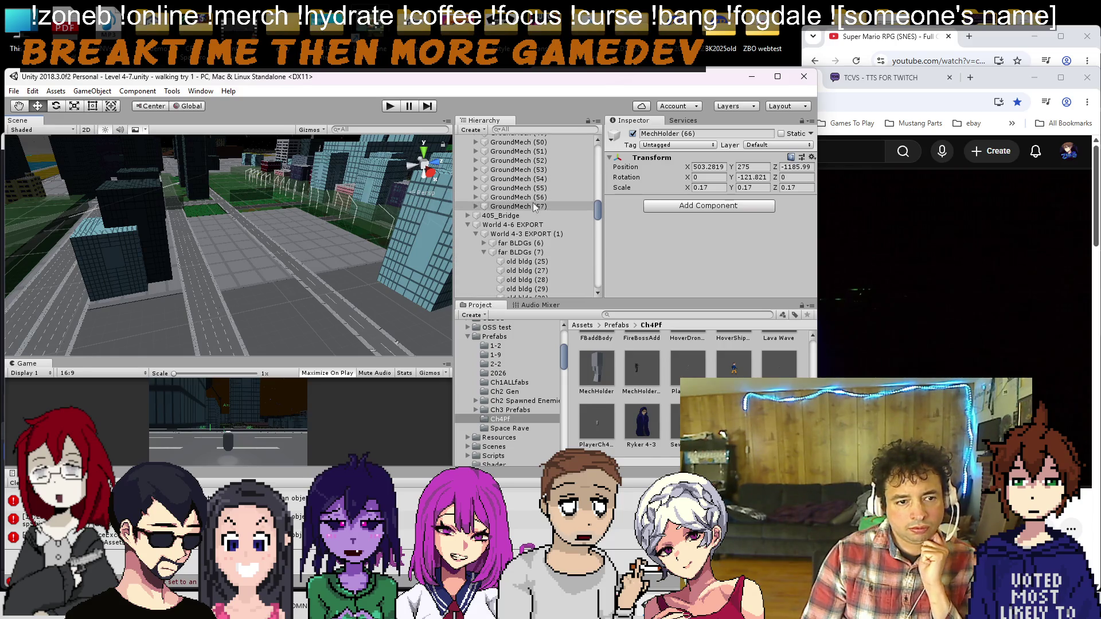
left_click_drag(414, 240, 326, 238)
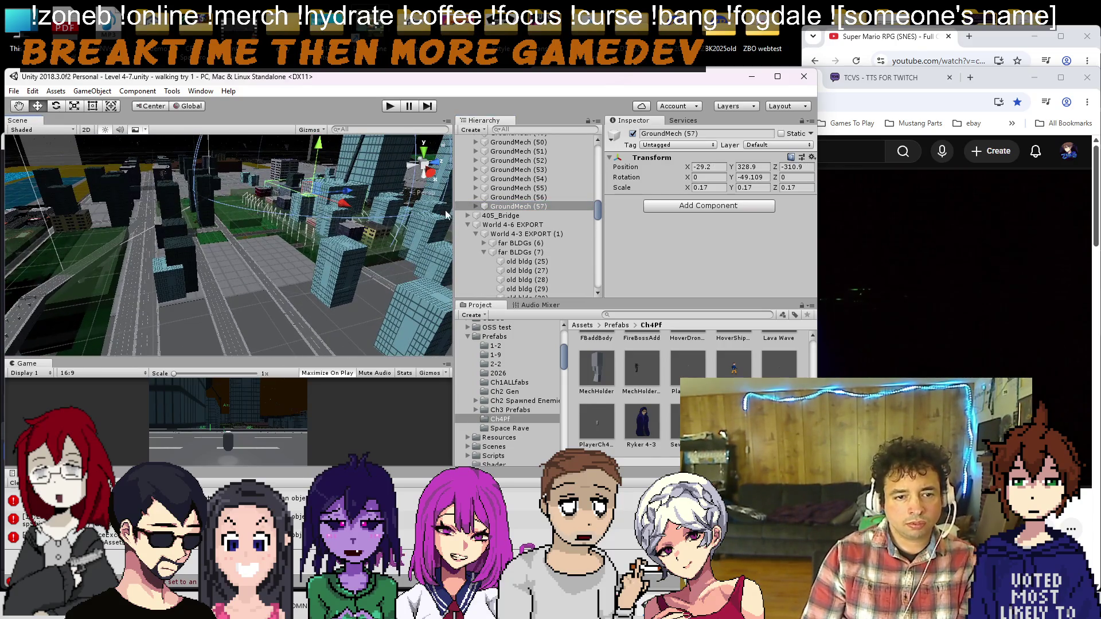
left_click(492, 197)
key("ctrl+d")
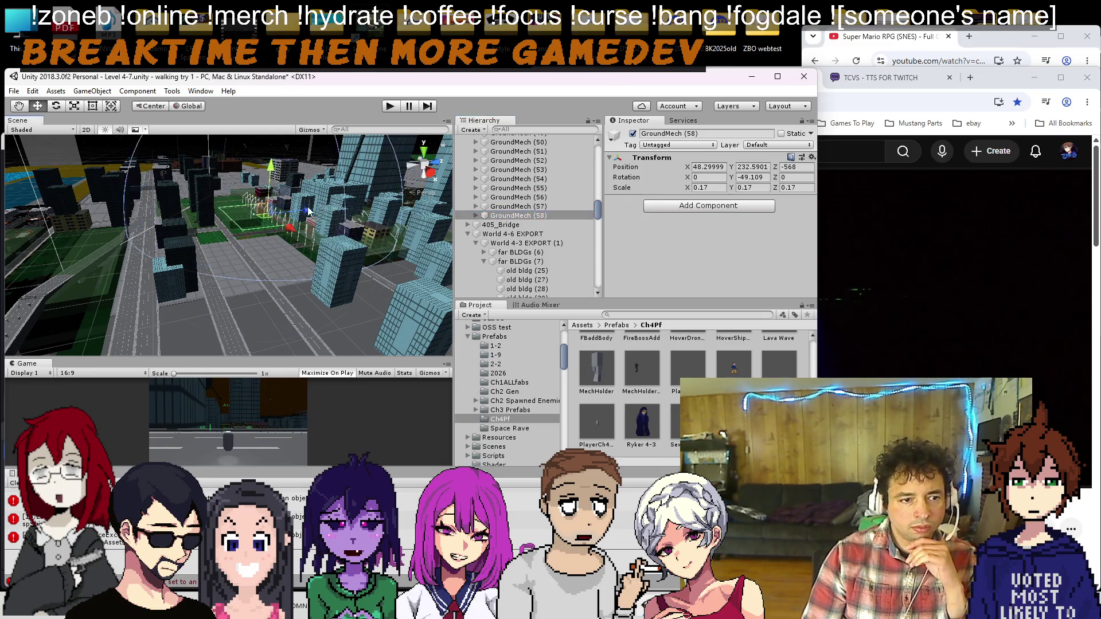
Step: Move GroundMech (58) along the road and lower it to Y 275.6
mouse_move(306, 222)
left_mouse_down()
mouse_move(325, 199)
mouse_move(137, 220)
mouse_move(289, 283)
mouse_move(265, 285)
mouse_move(208, 260)
mouse_move(172, 261)
mouse_move(329, 236)
mouse_move(301, 192)
mouse_move(215, 189)
left_mouse_up()
mouse_move(167, 263)
left_mouse_down()
mouse_move(114, 270)
mouse_move(167, 189)
mouse_move(170, 281)
mouse_move(134, 311)
mouse_move(290, 163)
left_mouse_up()
left_click_drag(40, 338, 6, 337)
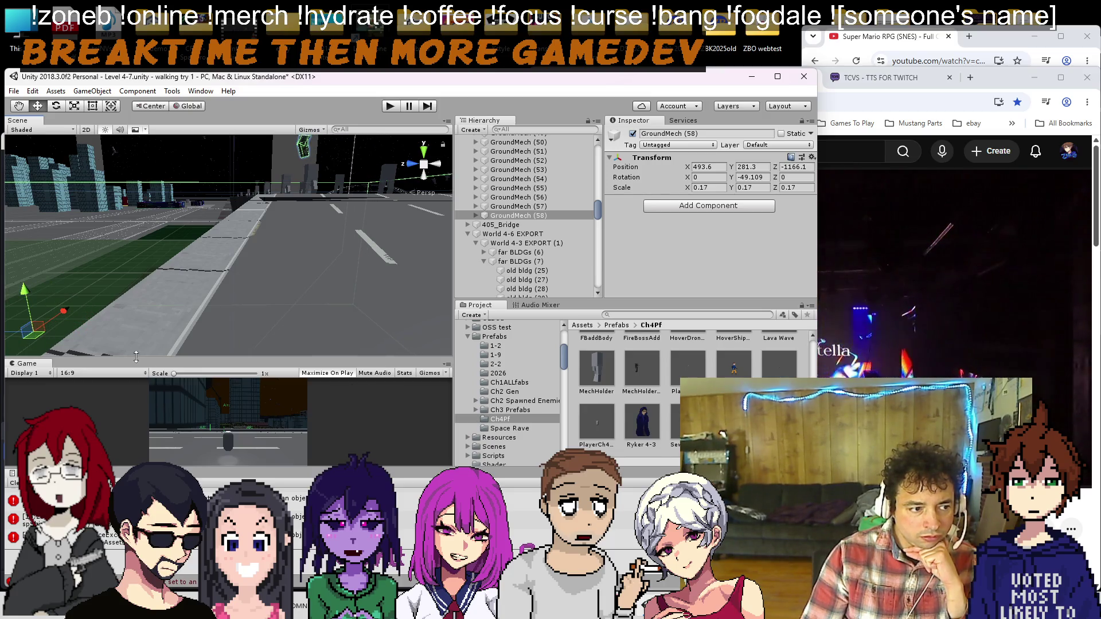
left_click_drag(25, 297, 29, 315)
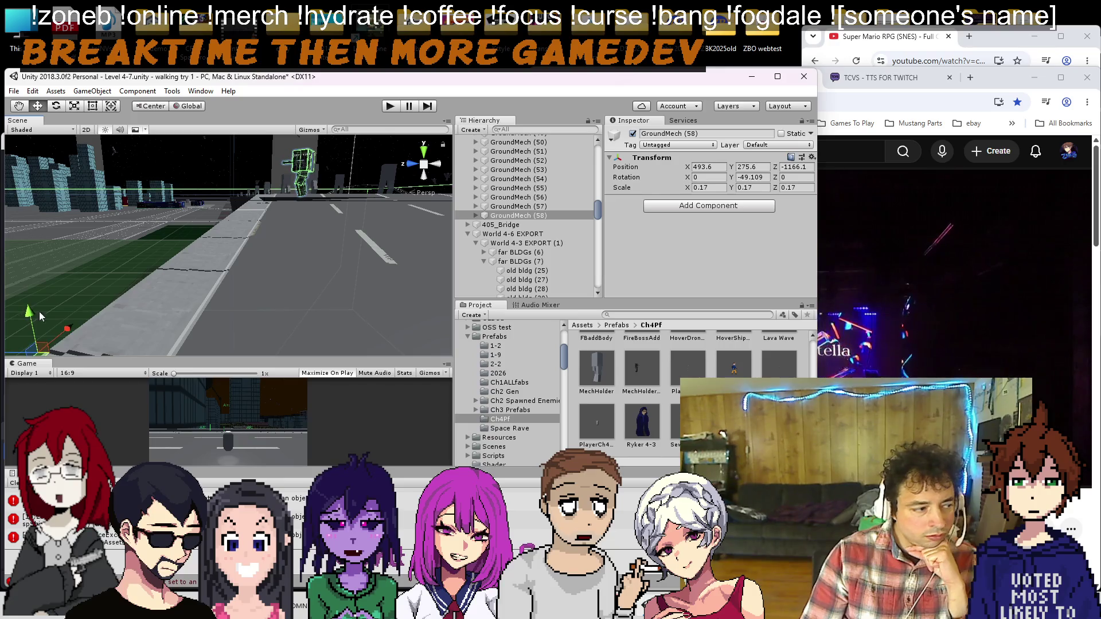
mouse_move(402, 261)
left_mouse_down()
mouse_move(590, 270)
mouse_move(224, 277)
mouse_move(291, 291)
mouse_move(303, 277)
mouse_move(497, 244)
left_mouse_up()
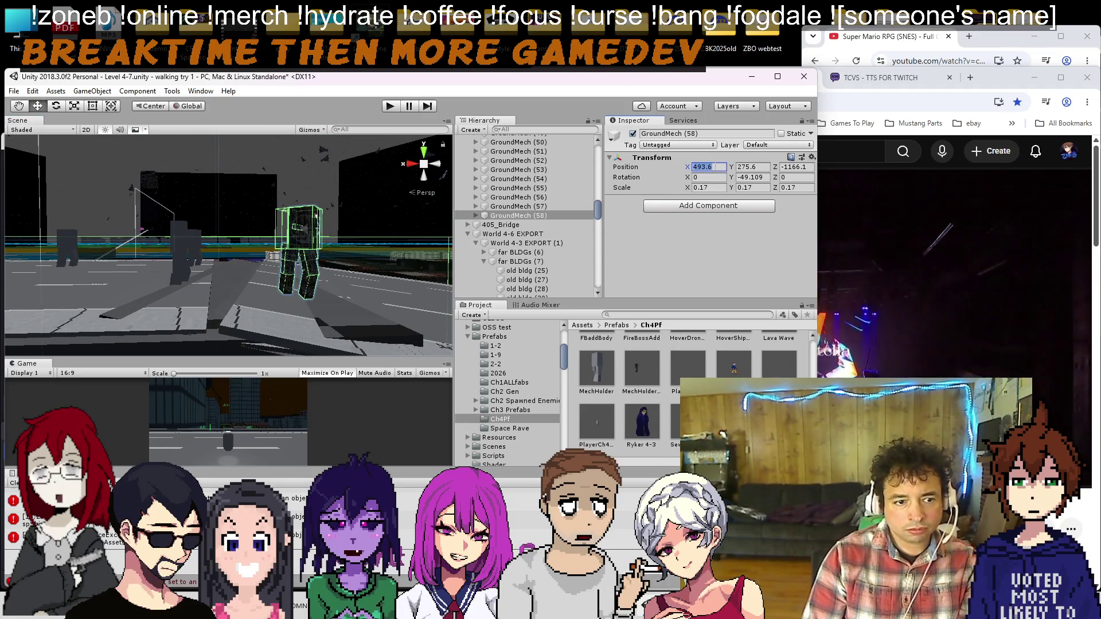
Step: Set GroundMech (58)'s Position X to 502
type("493.")
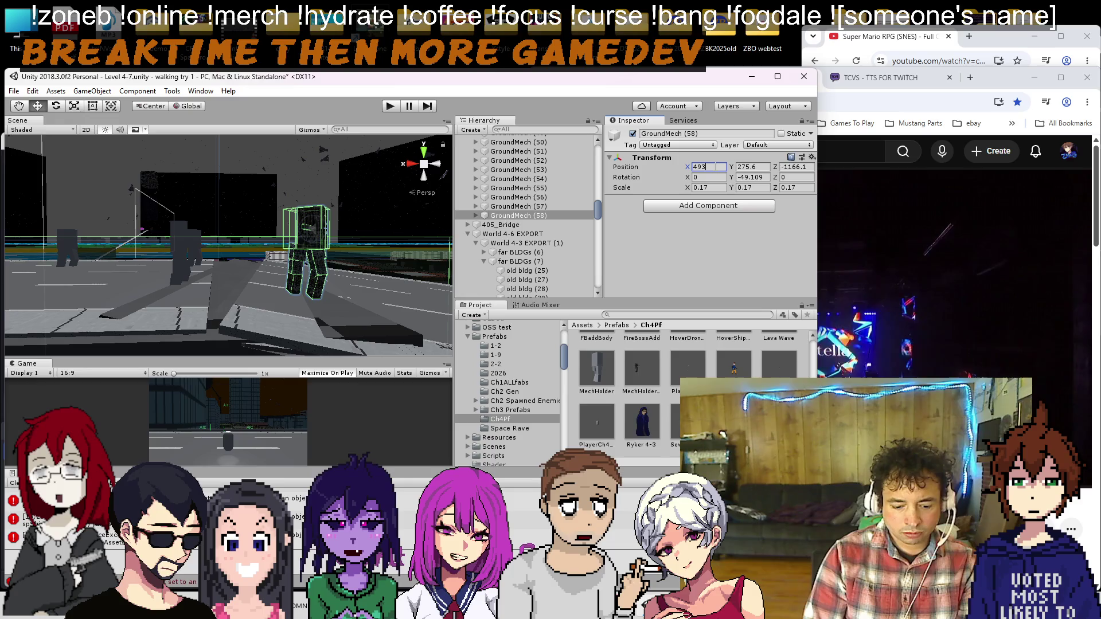
key("BackSpace")
type("7")
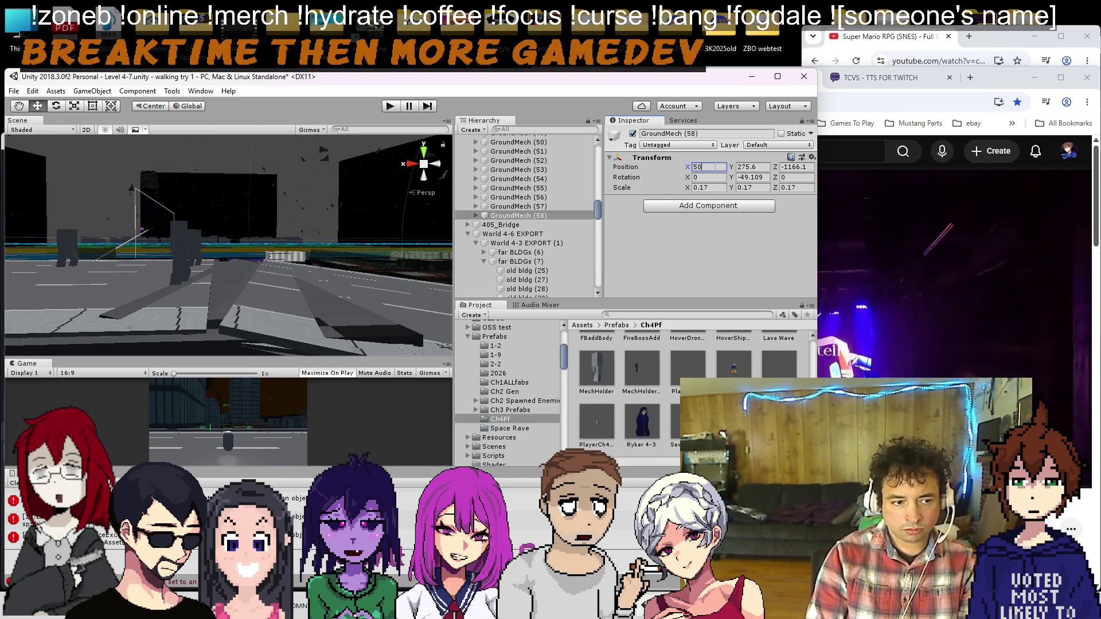
type("0")
key("BackSpace")
type("2")
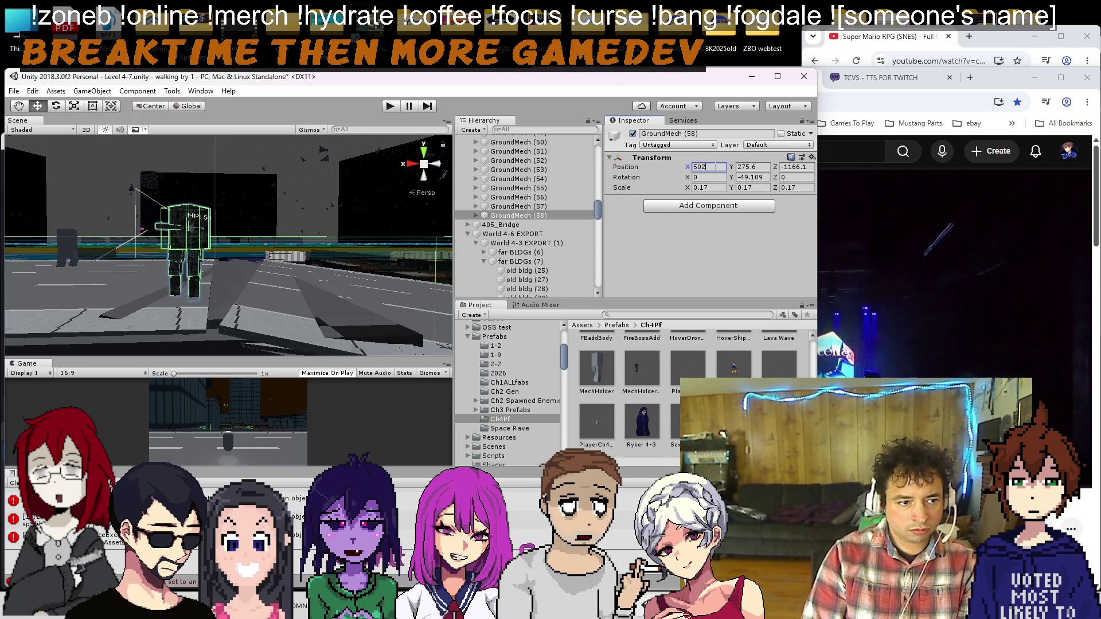
left_click_drag(325, 232, 411, 233)
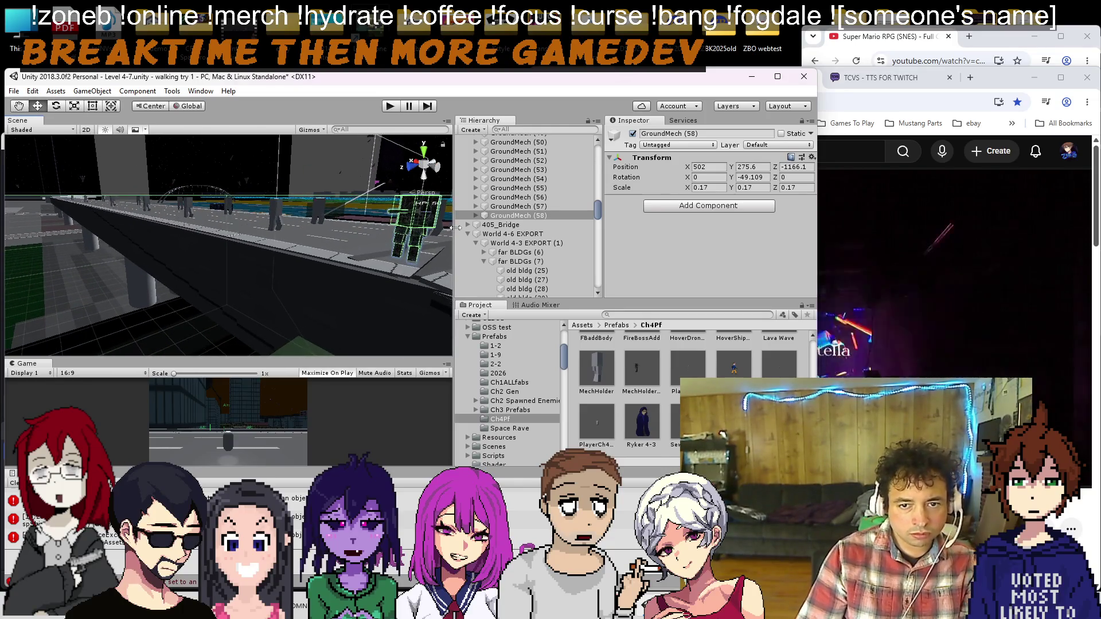
Step: Set GroundMech (58)'s Position Y to 275.6 and Z to -1162, then duplicate it
left_click(765, 167)
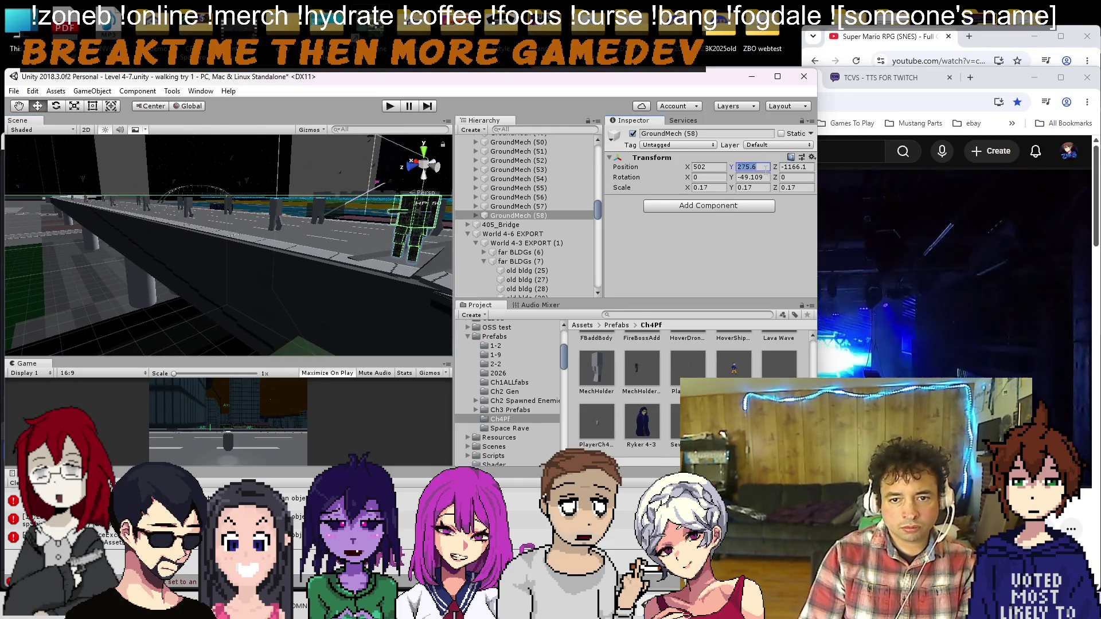
key("BackSpace")
type("6")
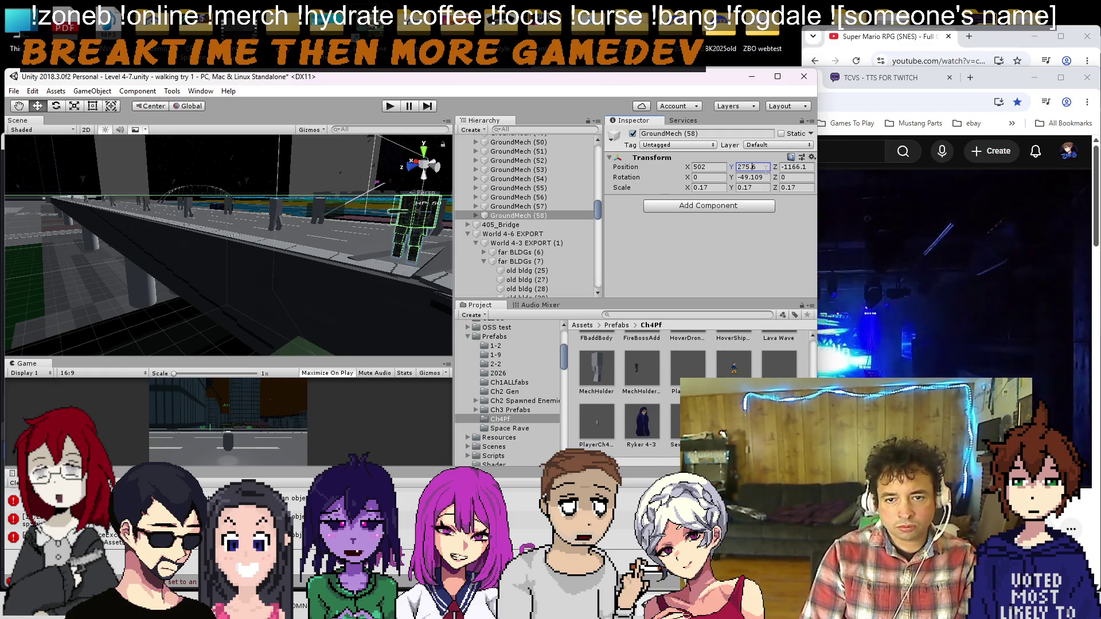
key("Tab")
key("BackSpace")
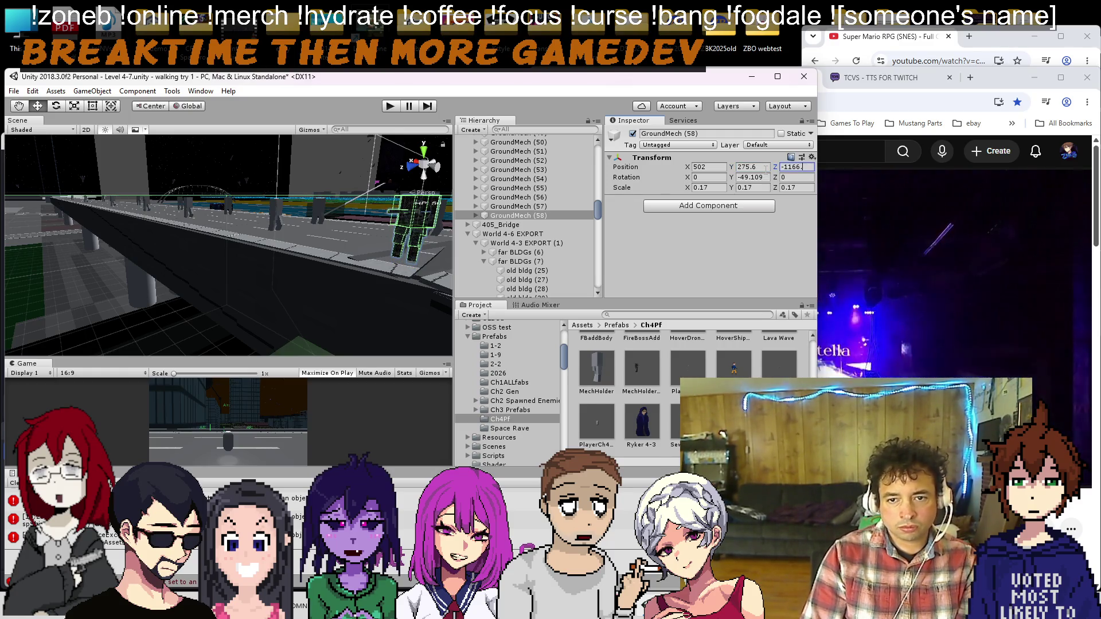
key("BackSpace")
key("BackSpace")
type("5")
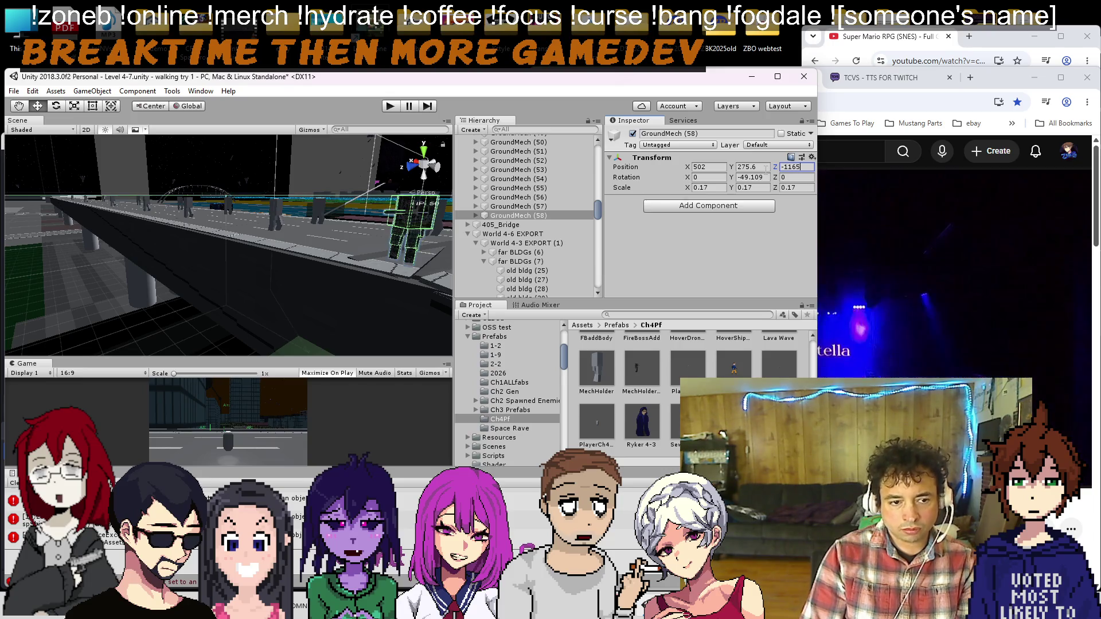
key("BackSpace")
type("2")
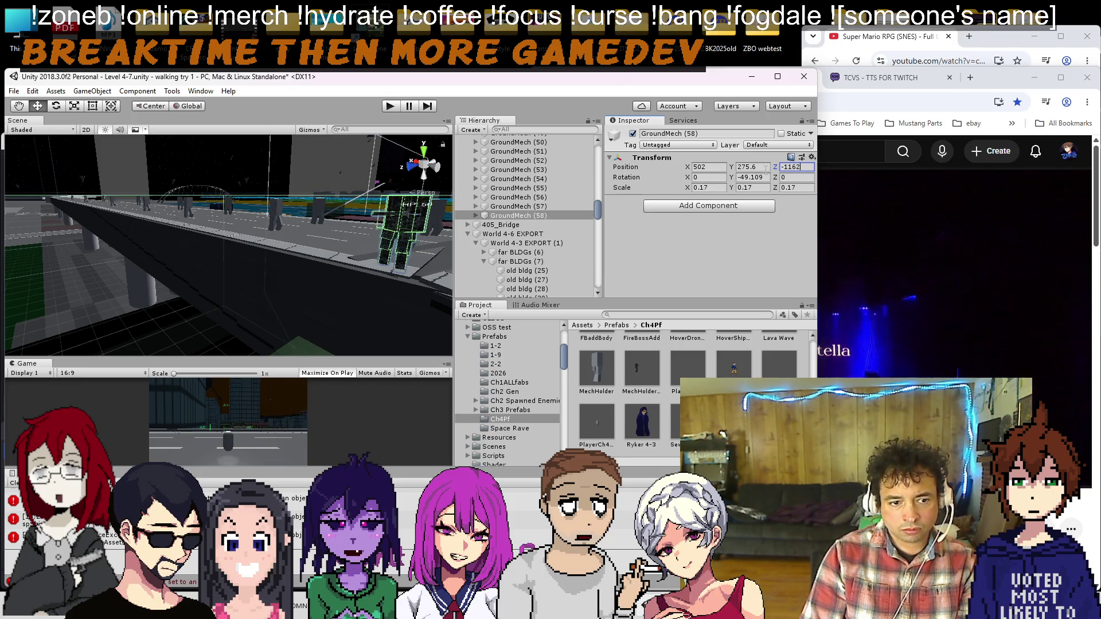
mouse_move(353, 184)
left_mouse_down()
mouse_move(270, 269)
mouse_move(316, 152)
mouse_move(202, 221)
mouse_move(195, 245)
mouse_move(213, 220)
mouse_move(546, 344)
mouse_move(44, 164)
mouse_move(208, 256)
left_mouse_up()
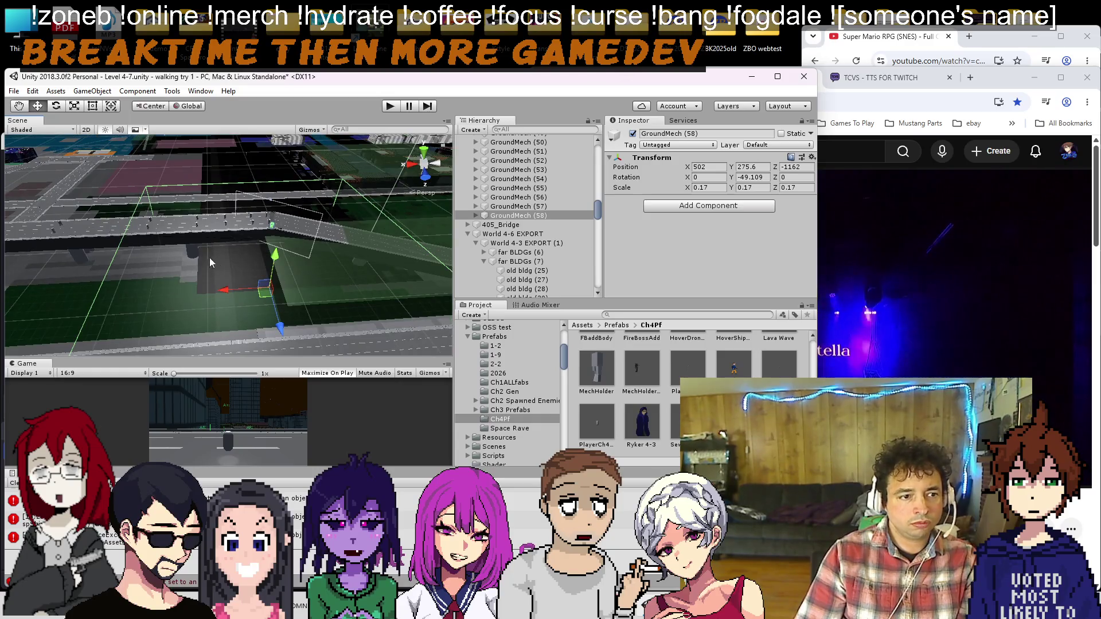
key("ctrl+d")
Step: Duplicate the mech repeatedly, sliding each copy along the road up to GroundMech (64) at X 869.6
mouse_move(247, 296)
left_mouse_down()
mouse_move(119, 292)
mouse_move(215, 265)
left_mouse_up()
key("ctrl+d")
key("ctrl+d")
key("ctrl+d")
key("ctrl+d")
left_click_drag(288, 283, 130, 265)
scroll(137, 267, "down", 3)
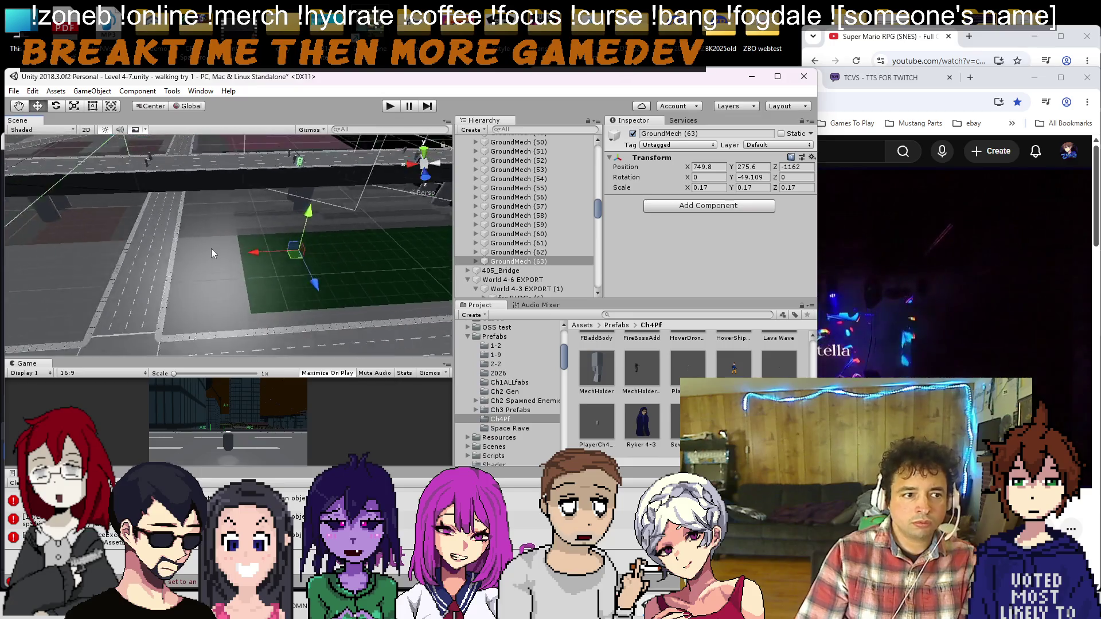
key("ctrl+d")
mouse_move(172, 256)
left_mouse_down()
mouse_move(114, 256)
mouse_move(205, 240)
mouse_move(191, 245)
mouse_move(222, 190)
mouse_move(212, 216)
mouse_move(166, 216)
mouse_move(184, 250)
left_mouse_up()
Step: Delete MechHolder (66) from the Enemies 4-7 group
left_click(185, 250)
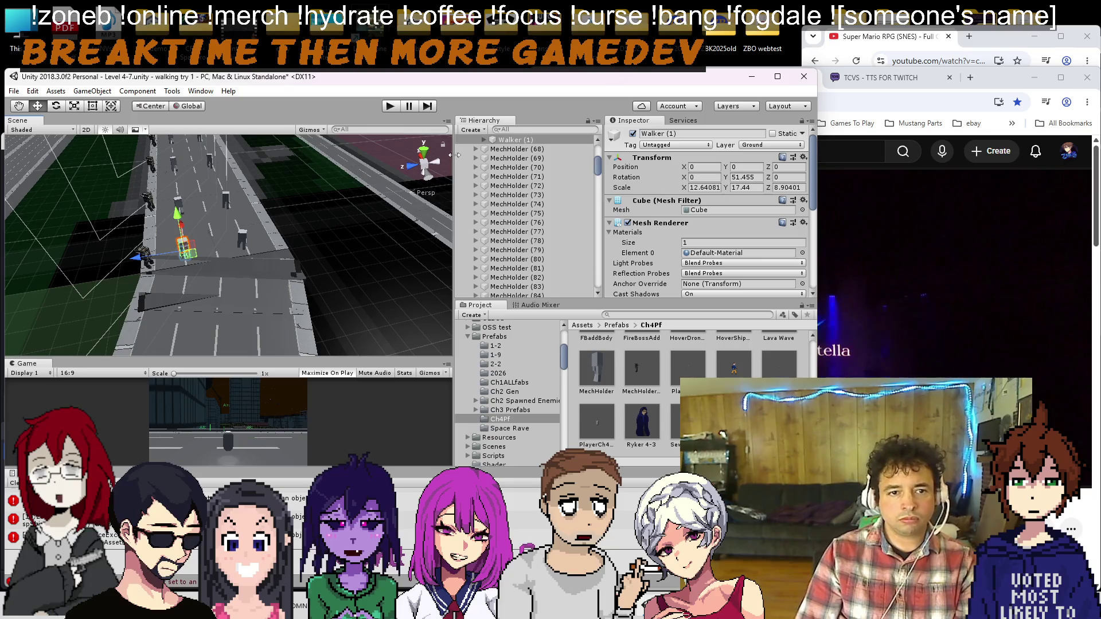
scroll(523, 218, "up", 3)
left_click(524, 233)
double_click(523, 227)
key("Delete")
Step: Select MechHolder (68) through (79) and frame MechHolder (80)
left_click(224, 224)
key("f")
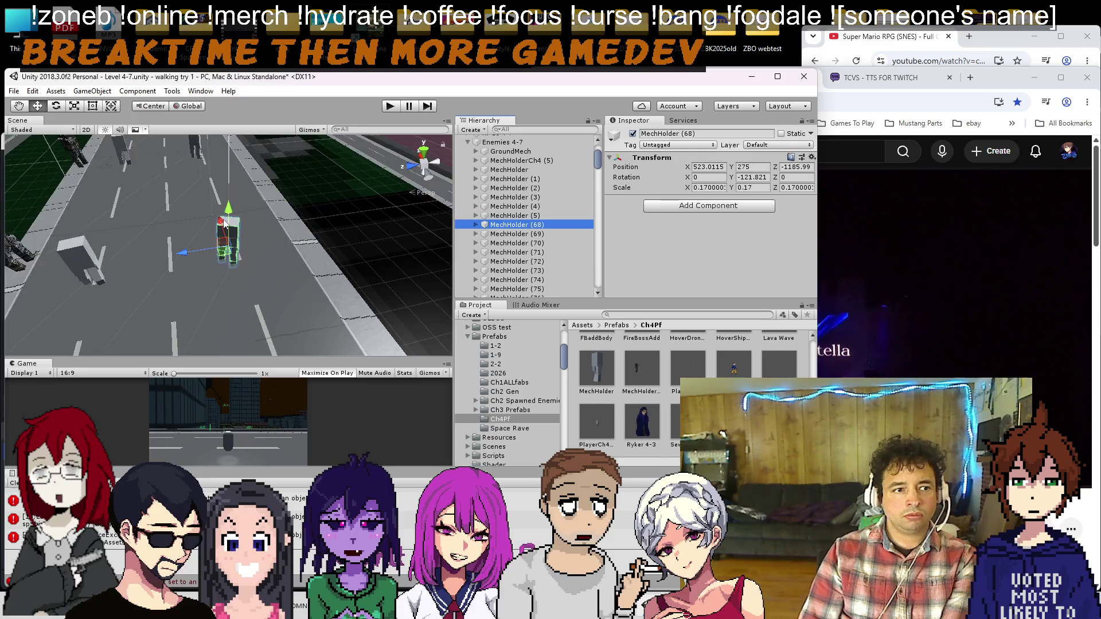
scroll(223, 224, "down", 5)
scroll(336, 226, "down", 5)
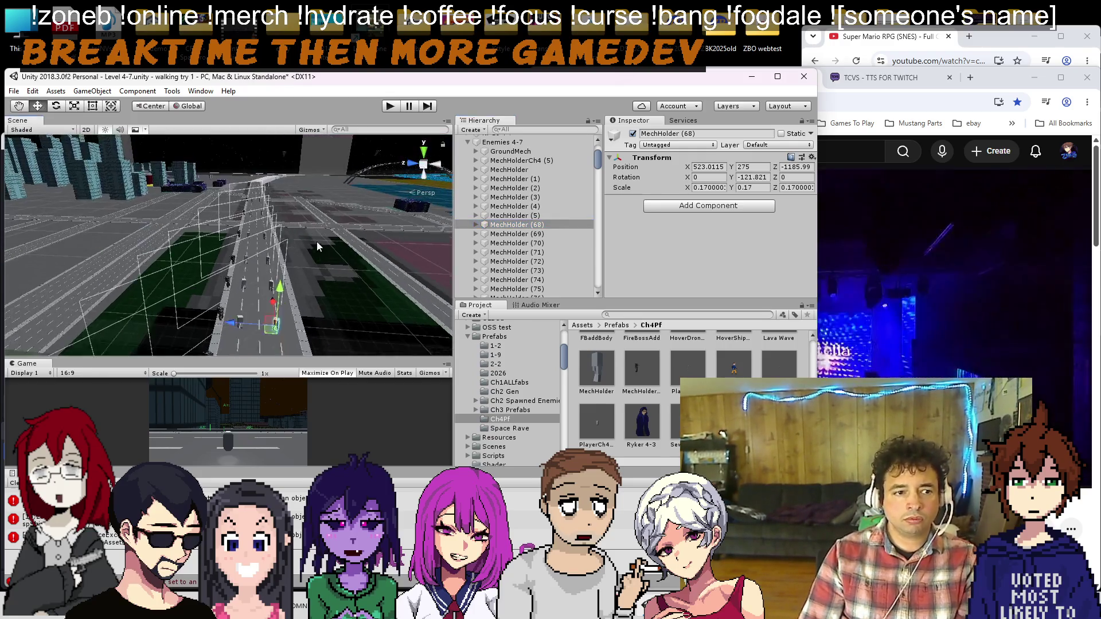
left_click(518, 234, "shift")
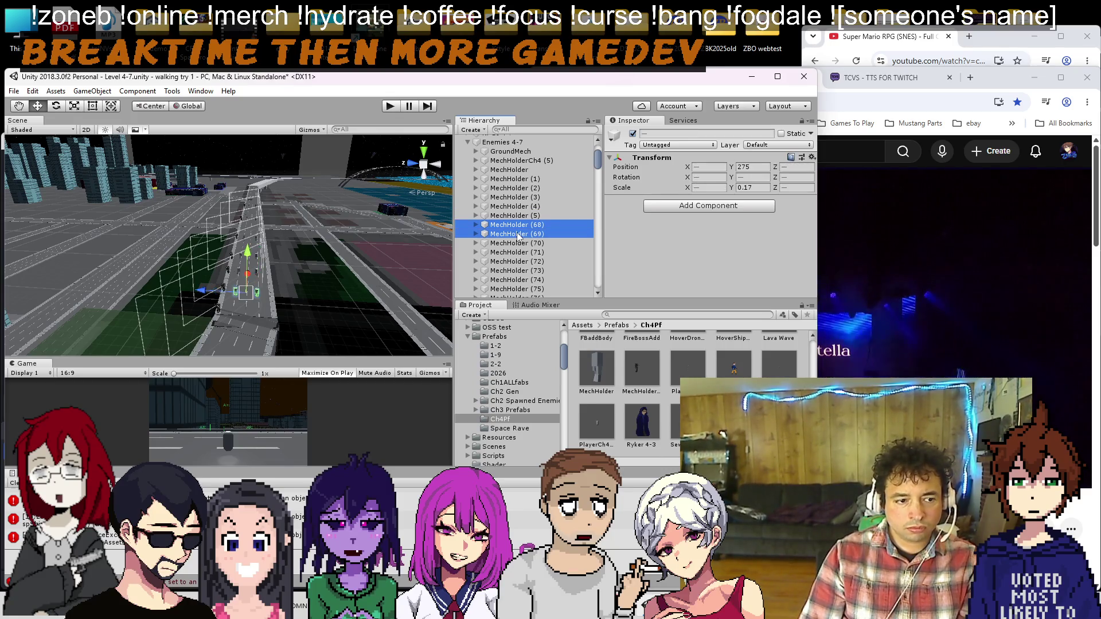
key("shift+Down")
key("shift+Down")
key("shift+Down")
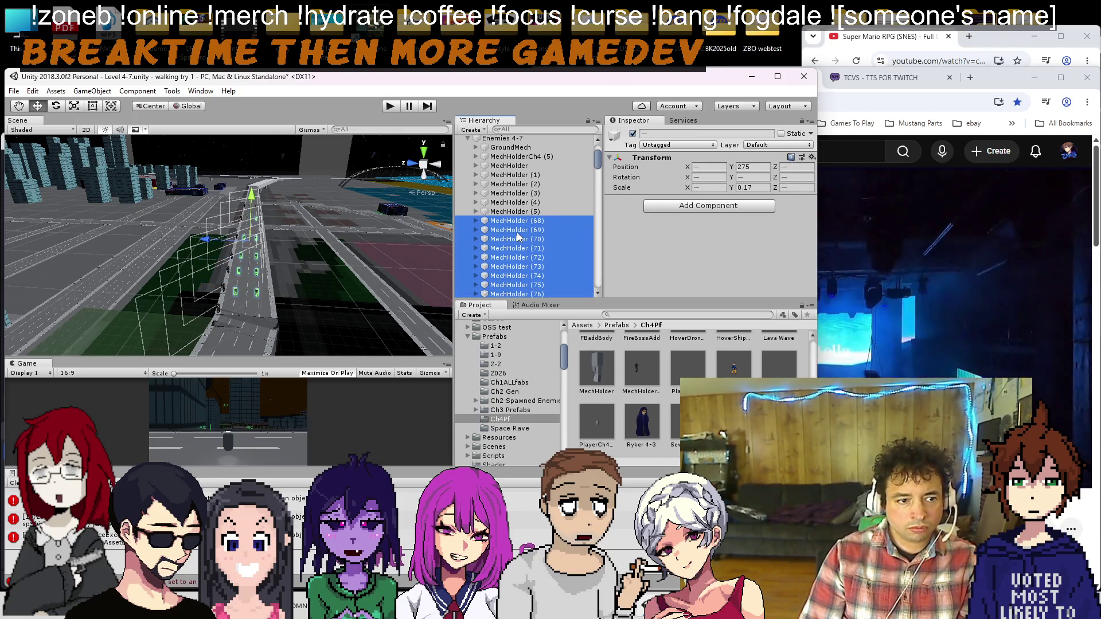
key("shift+Down")
key("shift+Down")
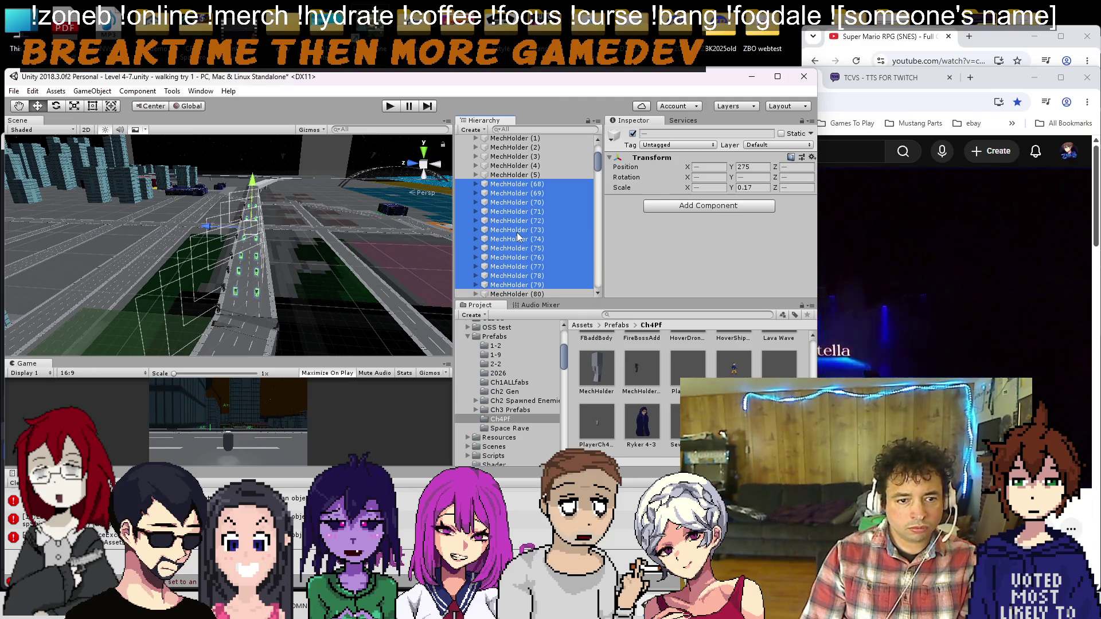
scroll(518, 236, "down", 4)
double_click(528, 183)
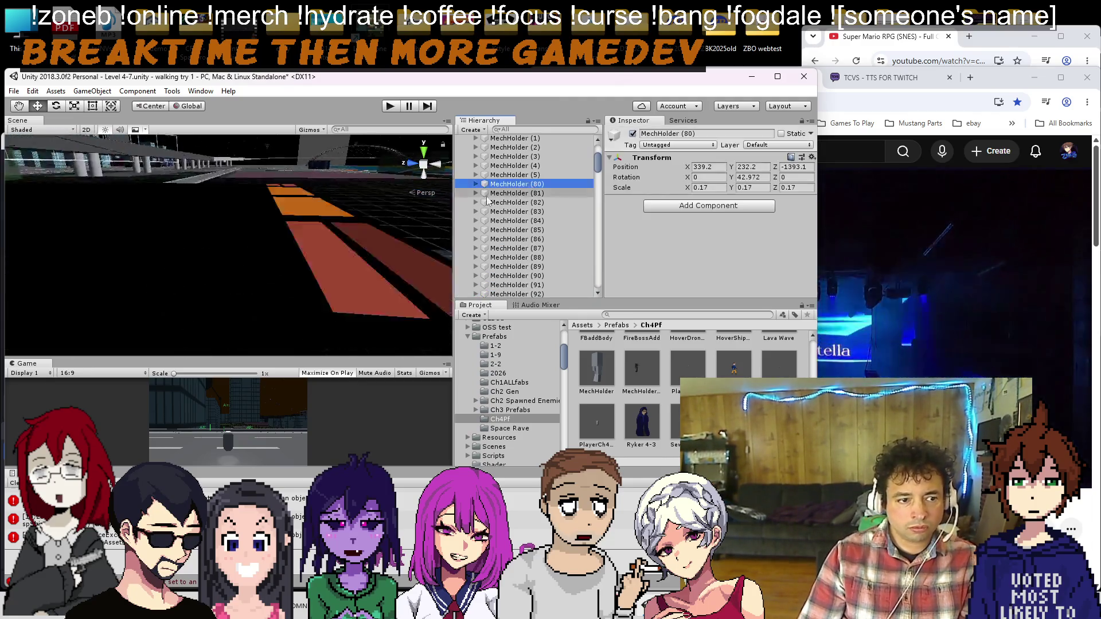
Step: Select GroundMech (52) in the Hierarchy, then pick its copy GroundMech (65) in the scene
mouse_move(367, 237)
left_mouse_down()
mouse_move(264, 241)
mouse_move(252, 224)
mouse_move(308, 319)
mouse_move(171, 277)
mouse_move(306, 298)
mouse_move(234, 301)
mouse_move(202, 283)
mouse_move(268, 266)
mouse_move(272, 247)
left_mouse_up()
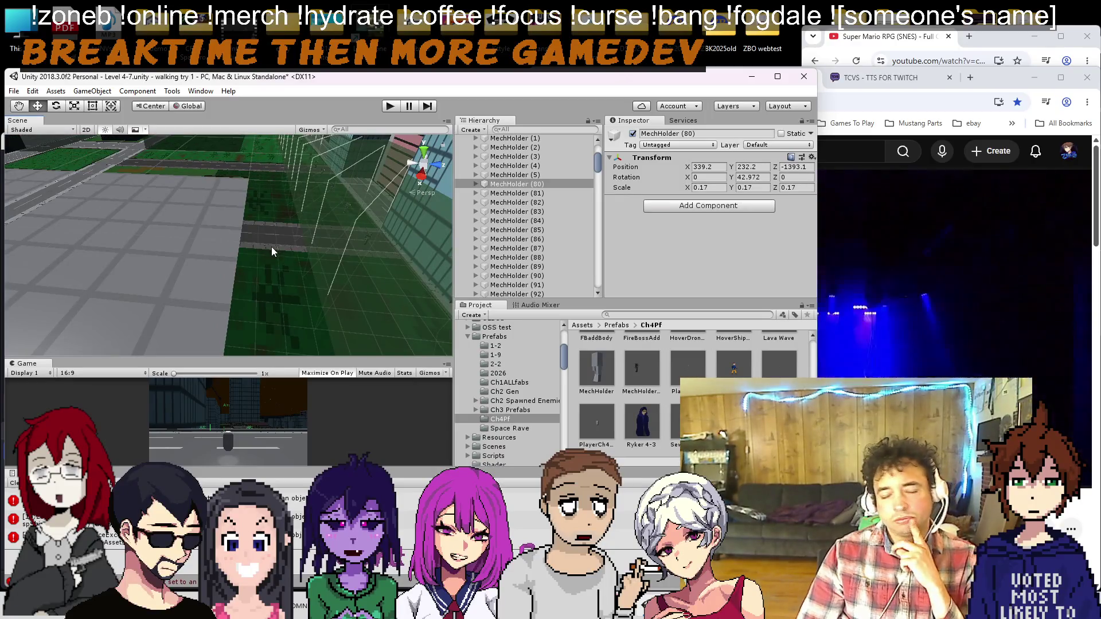
left_click(367, 240)
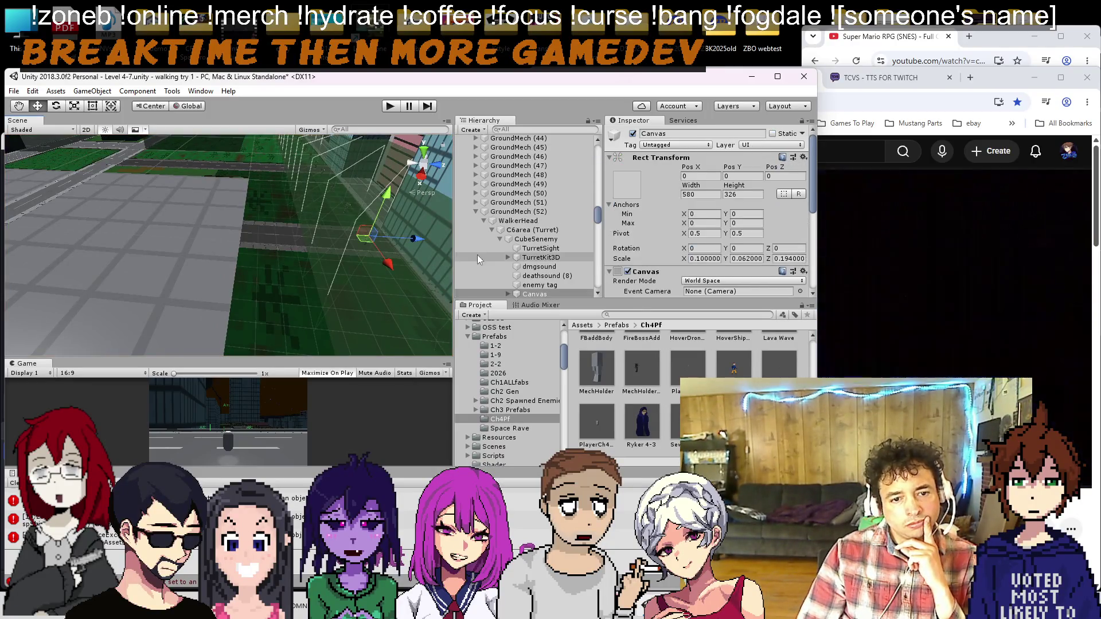
left_click(514, 214)
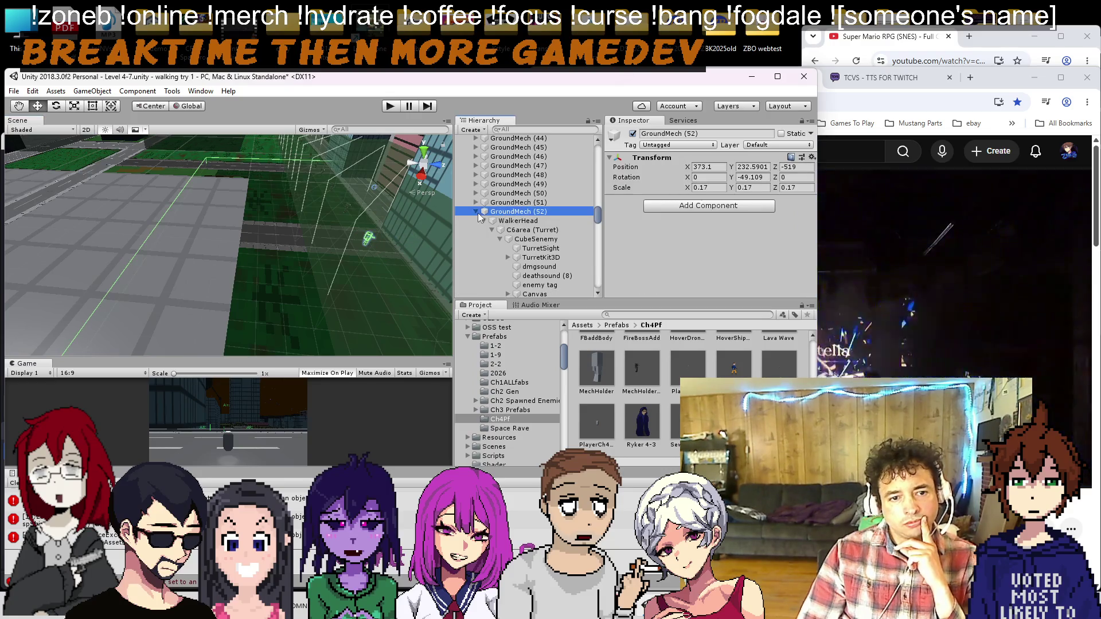
scroll(295, 216, "down", 5)
left_click(315, 294)
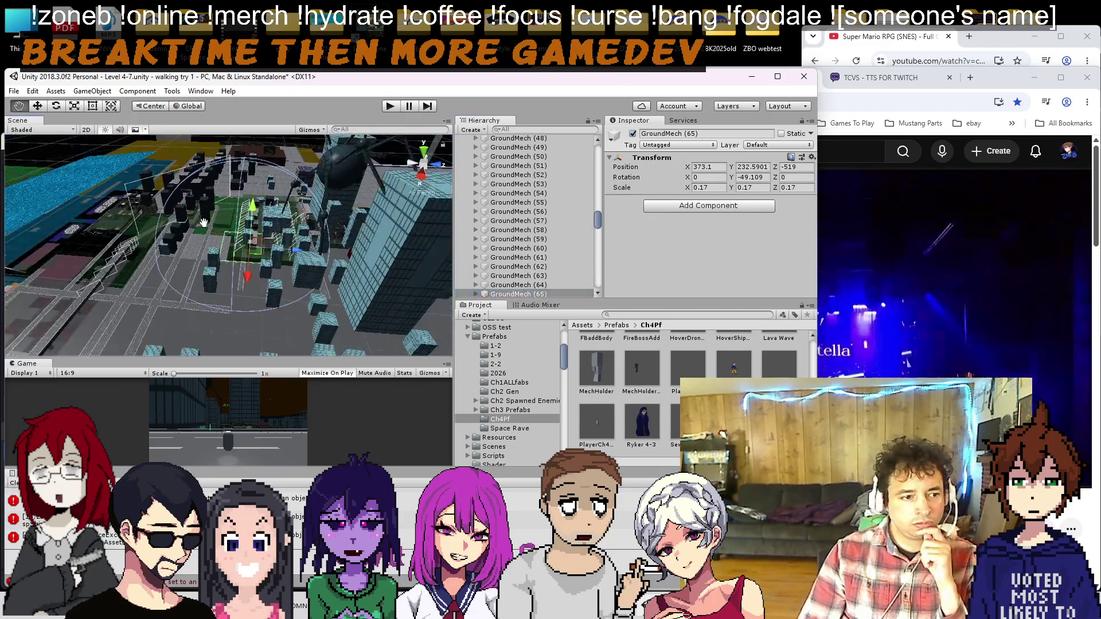
Step: Move GroundMech (65) to the street by the dark building, at 339.7, 232.5901, -1393.4
mouse_move(351, 286)
left_mouse_down()
mouse_move(217, 261)
mouse_move(157, 276)
mouse_move(226, 252)
mouse_move(220, 245)
left_mouse_up()
key("f")
scroll(267, 237, "up", 5)
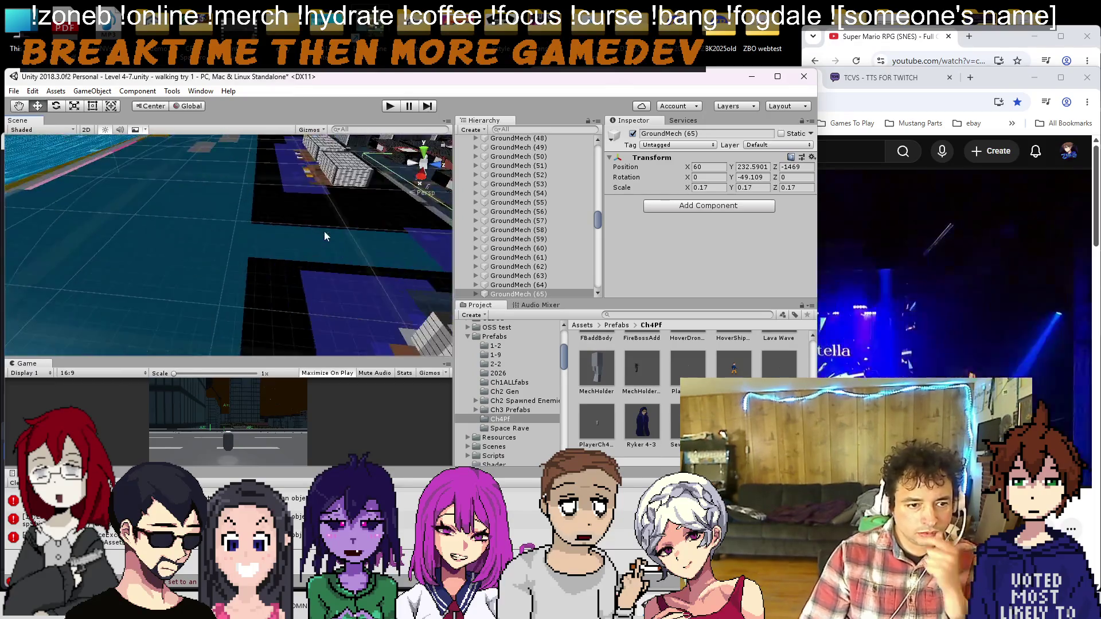
left_click_drag(295, 277, 269, 249)
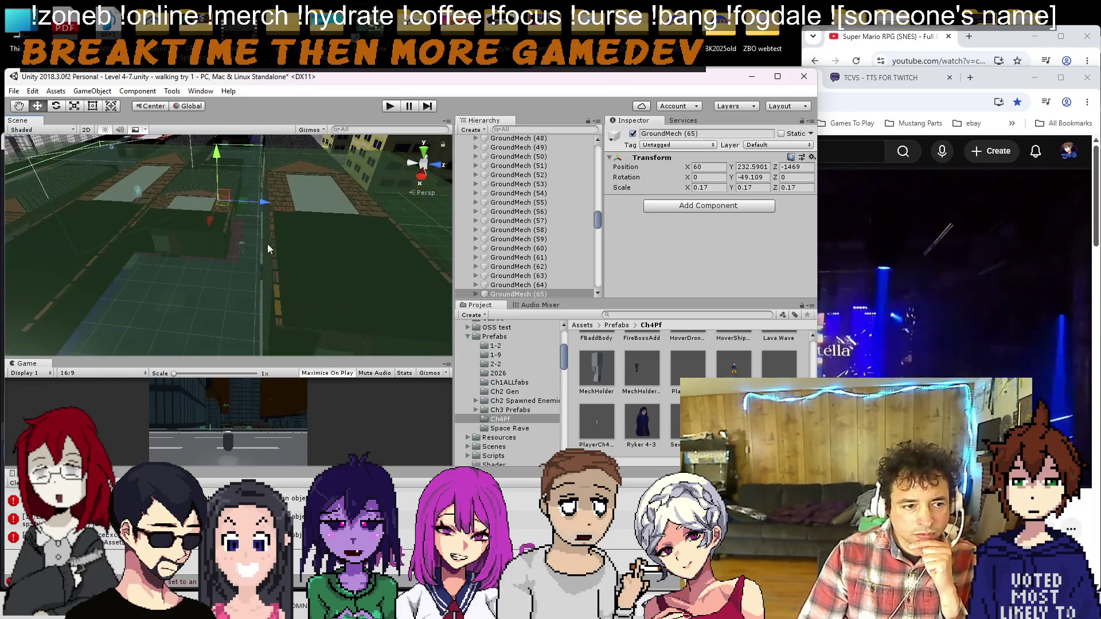
mouse_move(294, 205)
left_mouse_down()
mouse_move(365, 209)
mouse_move(340, 315)
left_mouse_up()
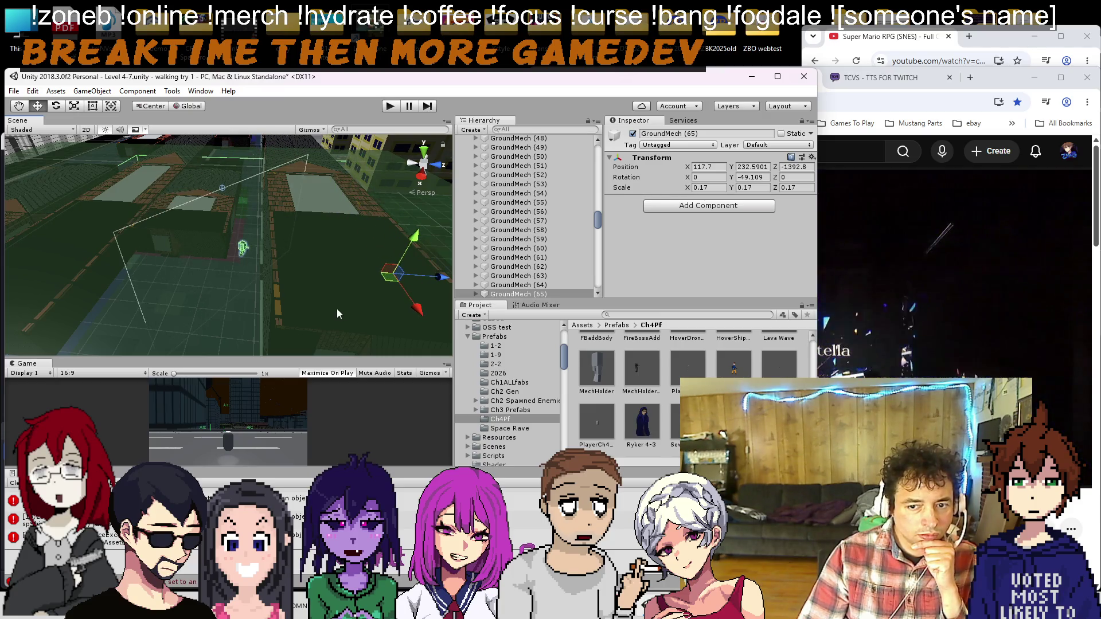
key("f")
mouse_move(283, 266)
left_mouse_down()
mouse_move(281, 223)
mouse_move(267, 247)
mouse_move(321, 268)
mouse_move(308, 270)
mouse_move(342, 243)
mouse_move(261, 232)
mouse_move(245, 271)
left_mouse_up()
key("f")
scroll(250, 263, "down", 5)
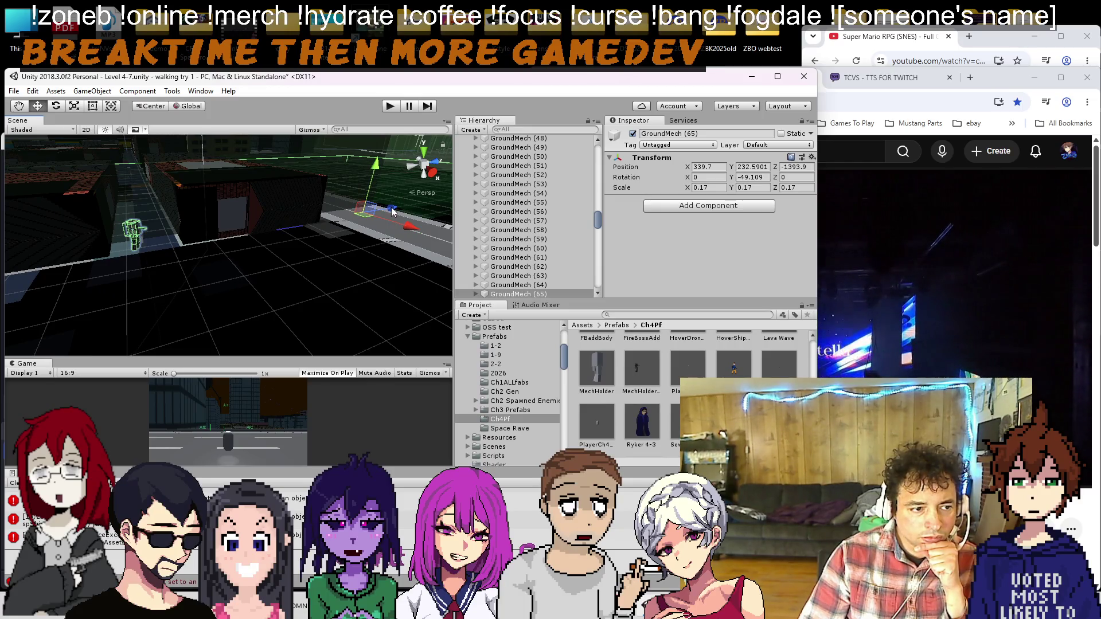
mouse_move(356, 216)
left_mouse_down()
mouse_move(116, 226)
mouse_move(181, 232)
left_mouse_up()
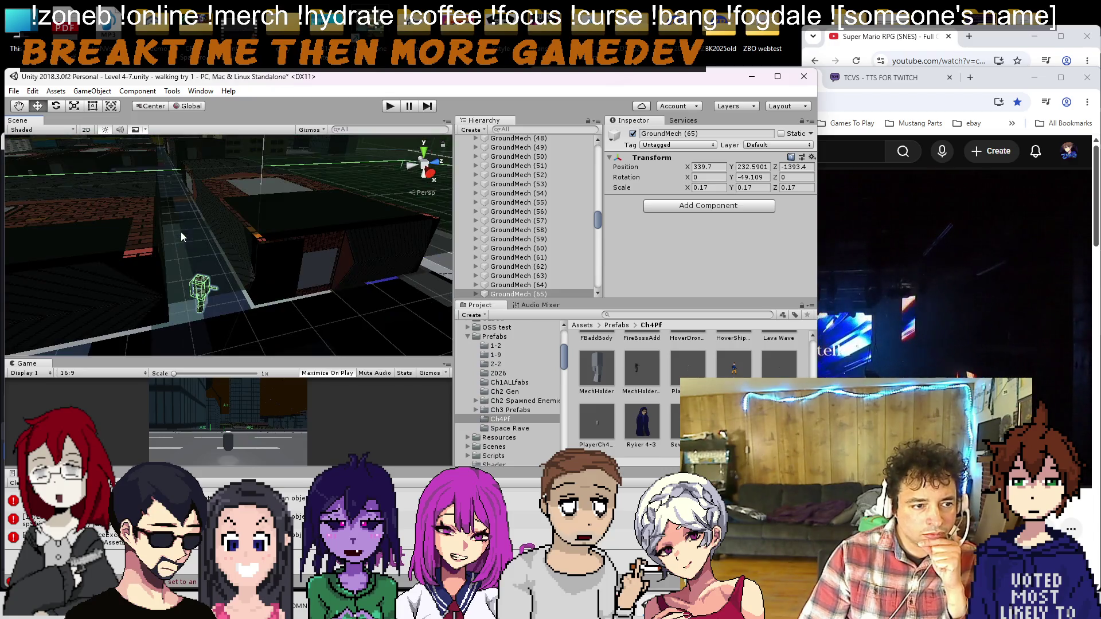
Step: Inspect the mech's TurretBarrel and leg parts, then delete MechHolder (80)
left_click(200, 279)
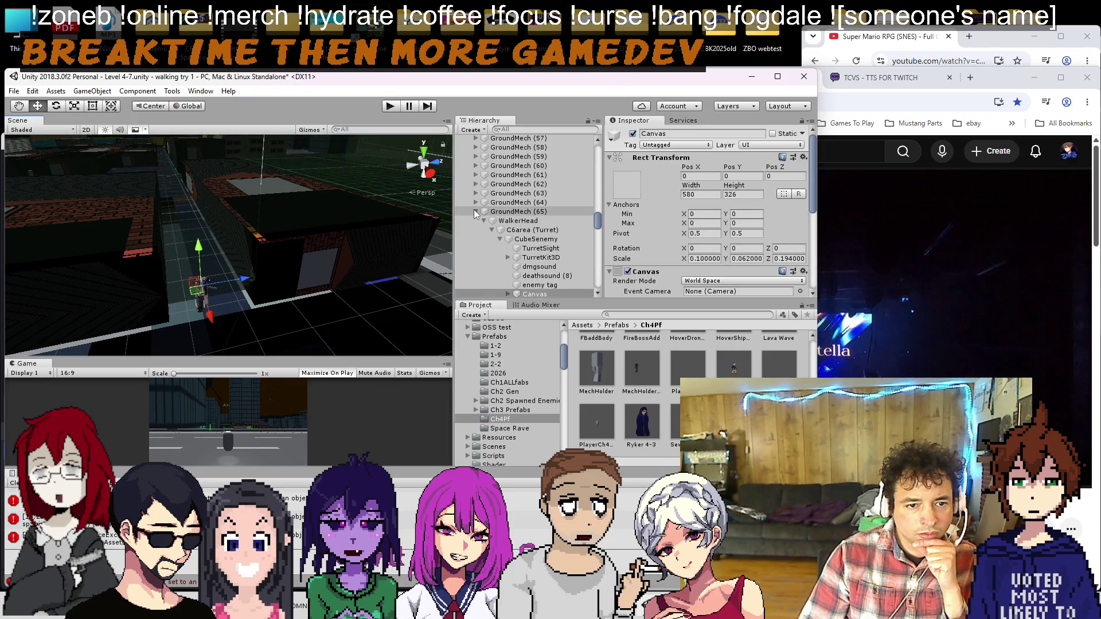
left_click(474, 212)
left_click(212, 291)
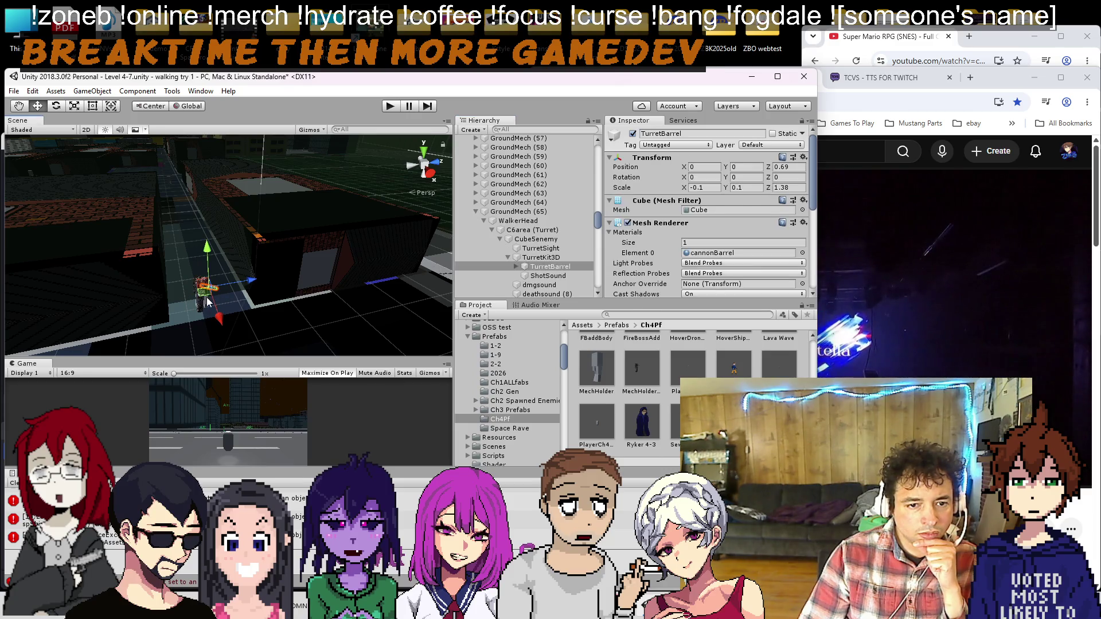
left_click(208, 303)
scroll(515, 177, "up", 4)
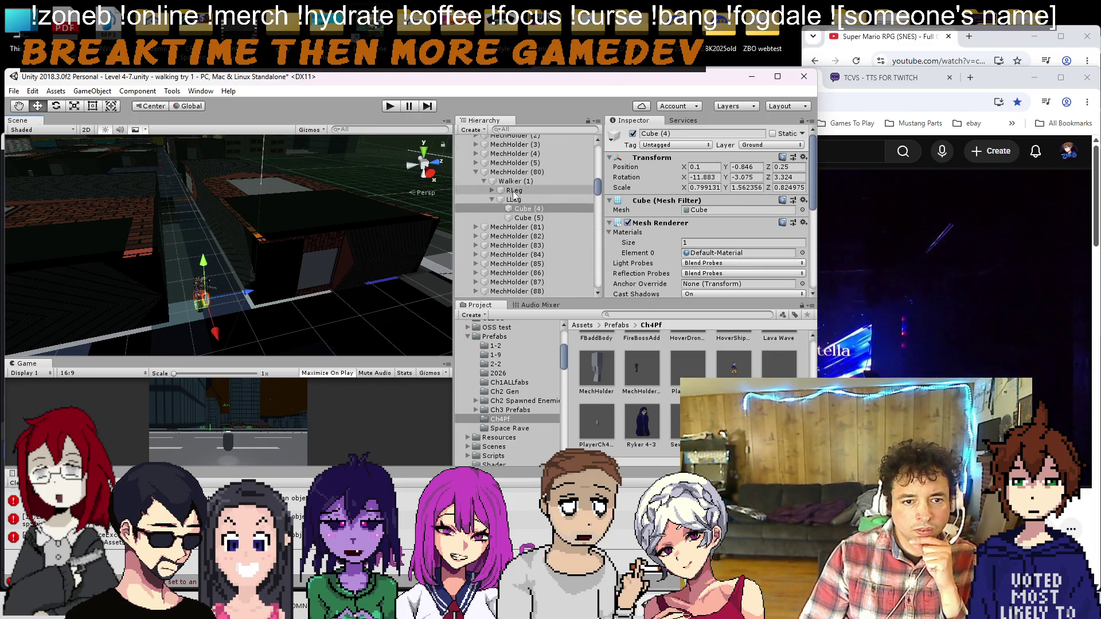
left_click(514, 172)
key("Delete")
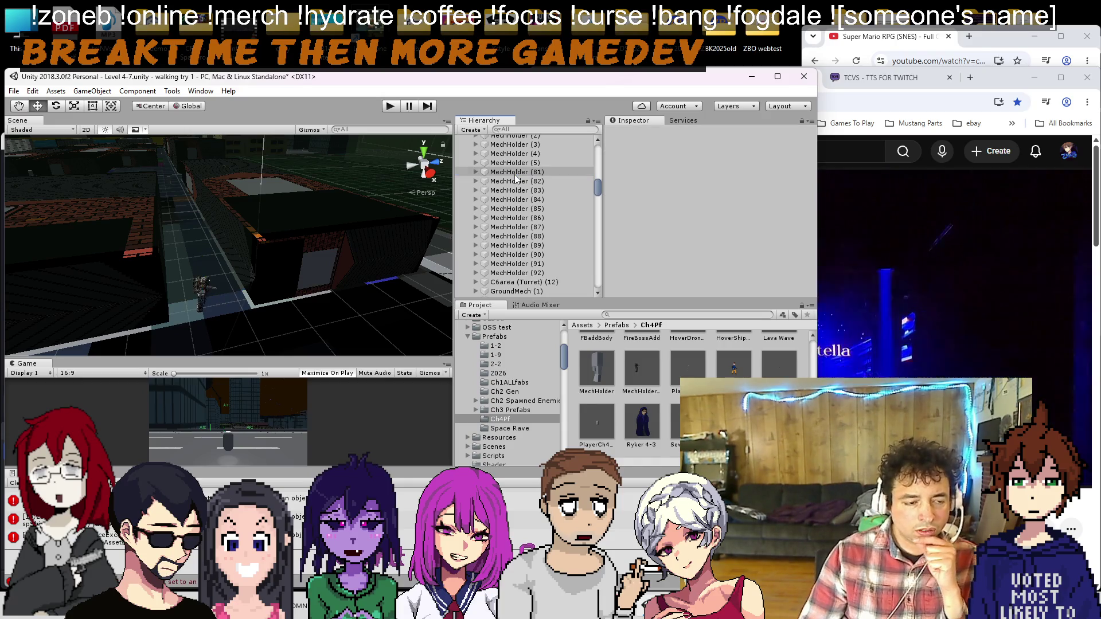
Step: Frame the turret's CubeSenemy and TurretBarrel, then select CubeSenemy (1)
left_click(204, 277)
key("f")
mouse_move(210, 274)
left_mouse_down()
mouse_move(183, 226)
mouse_move(193, 248)
left_mouse_up()
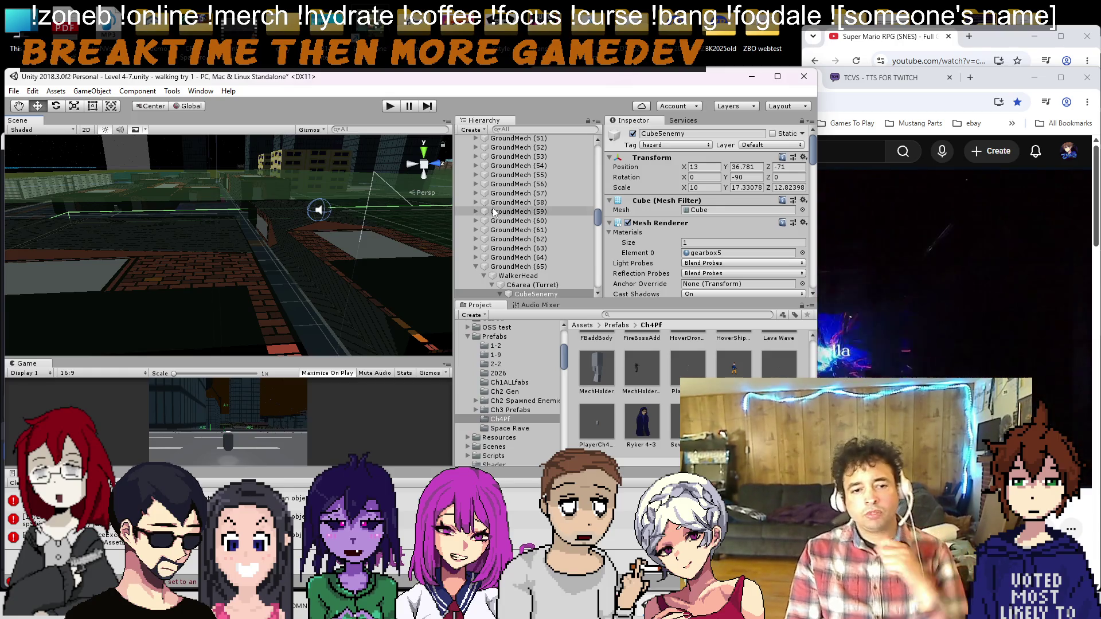
scroll(506, 228, "down", 5)
double_click(524, 218)
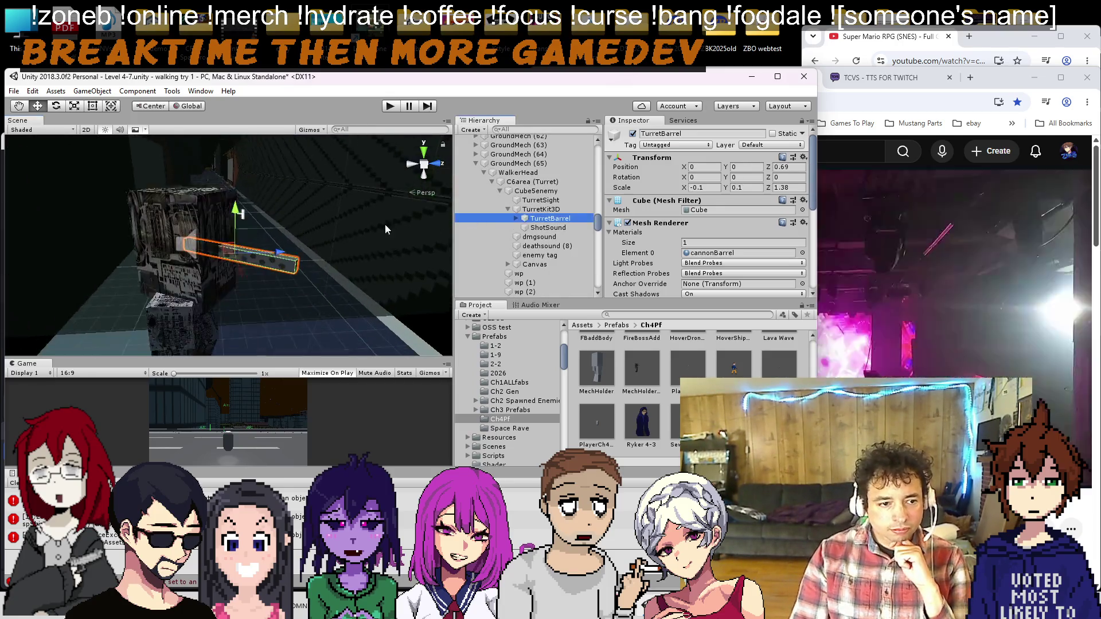
left_click(161, 270)
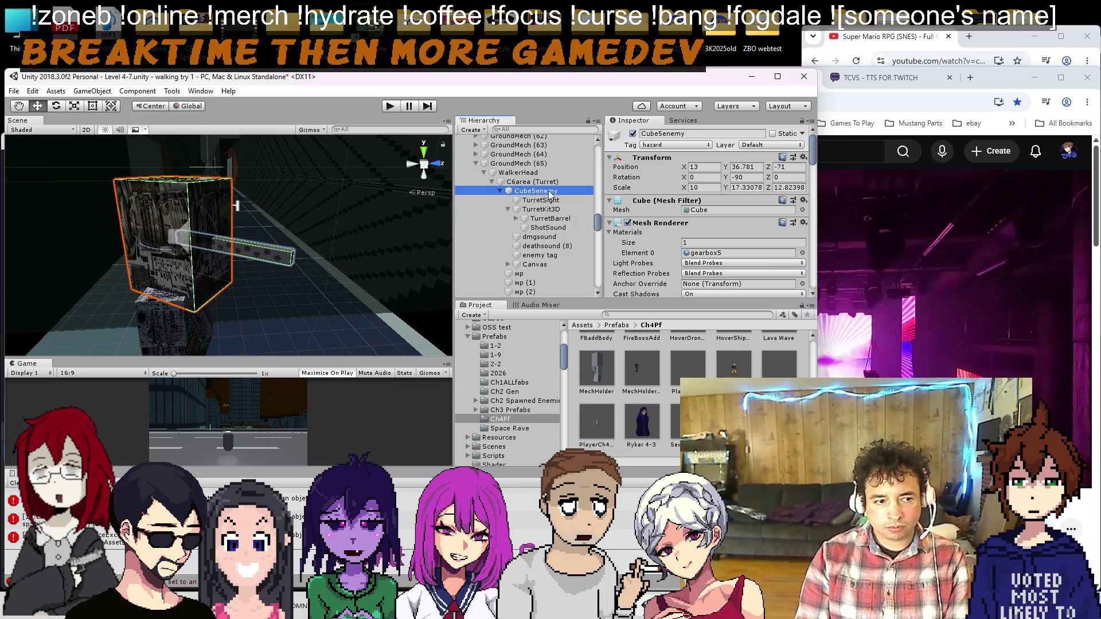
Step: Parent CubeSenemy (1) under TurretBarrel and remove its Sp Tutorial Cube and Sp Enemy Flash scripts
left_click_drag(542, 295, 543, 248)
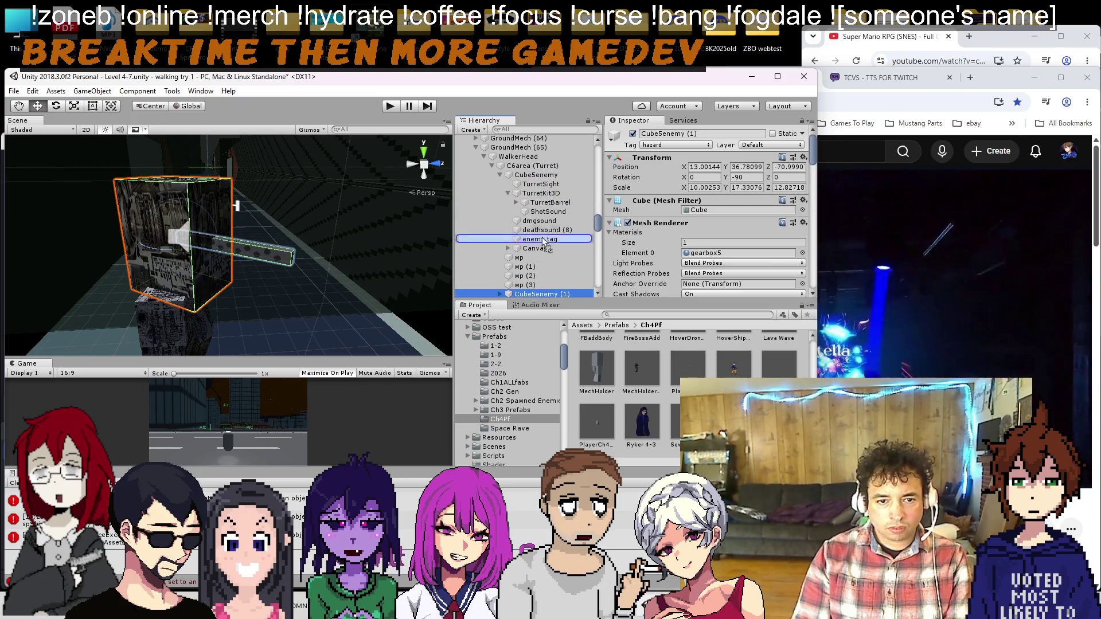
left_click_drag(549, 204, 550, 205)
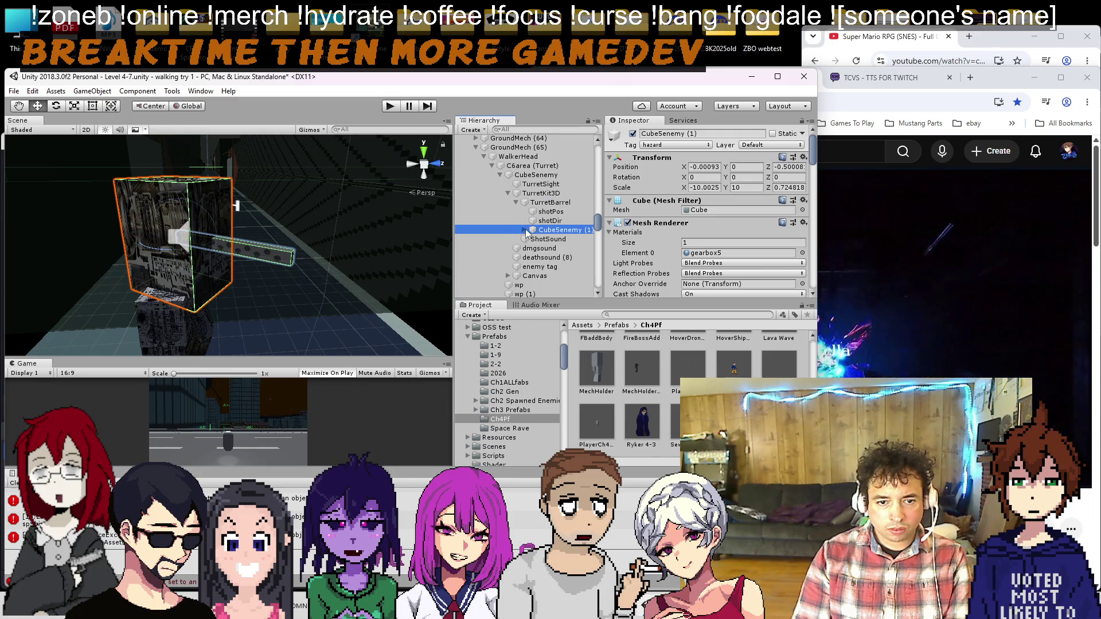
scroll(669, 215, "down", 8)
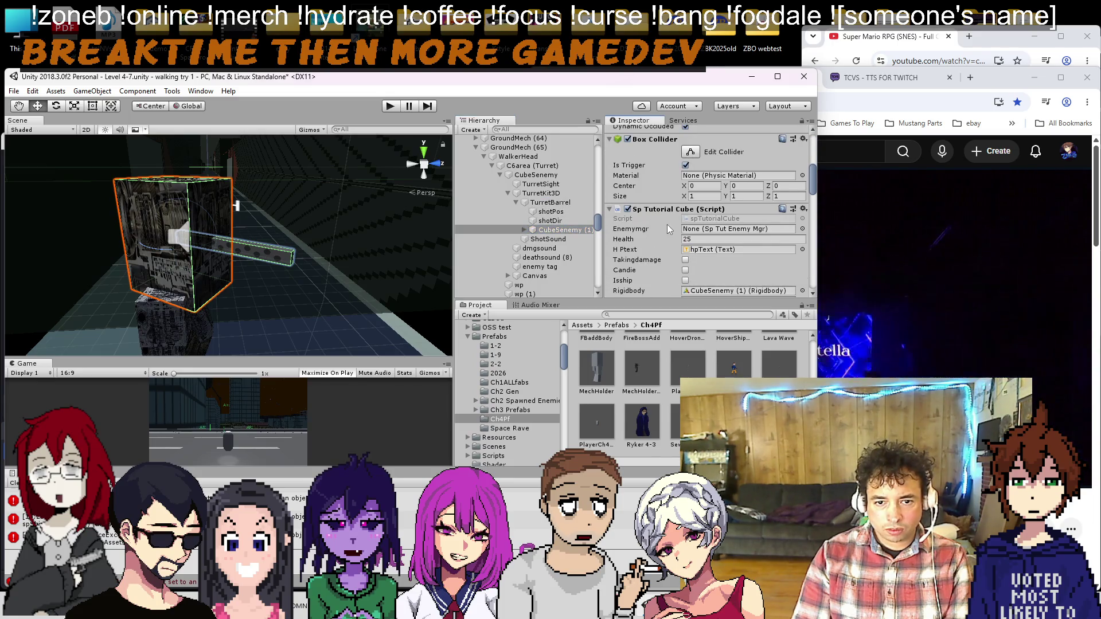
right_click(671, 210)
left_click(720, 264)
right_click(668, 209)
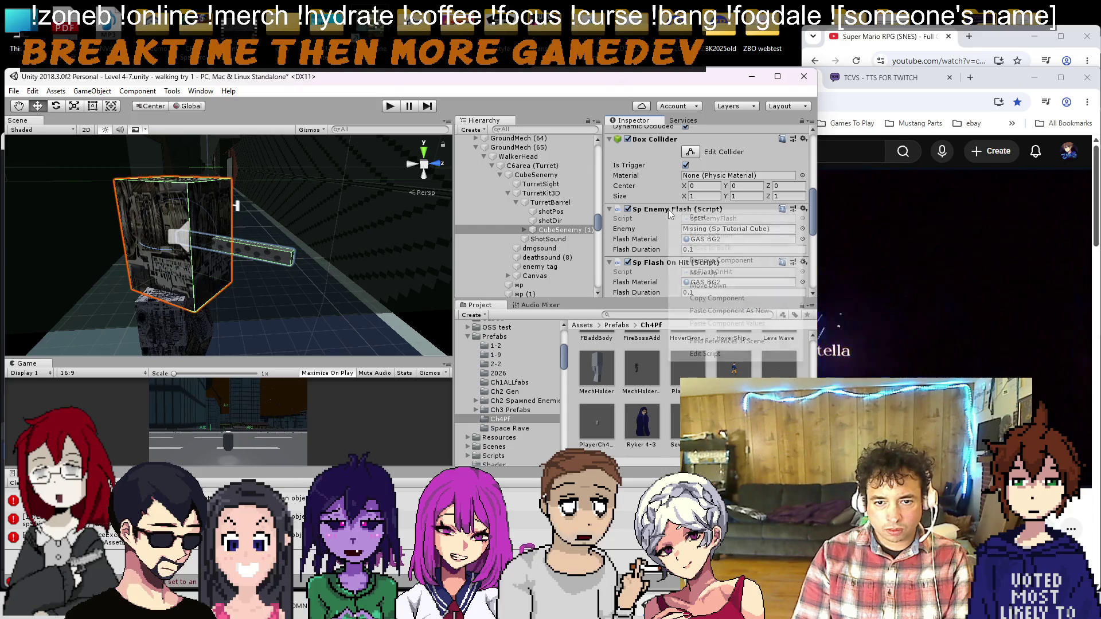
left_click(682, 260)
Step: Remove Sp Flash On Hit, Rigidbody and Ch 4 Dmg Aggro from CubeSenemy (1)
right_click(668, 209)
left_click(681, 258)
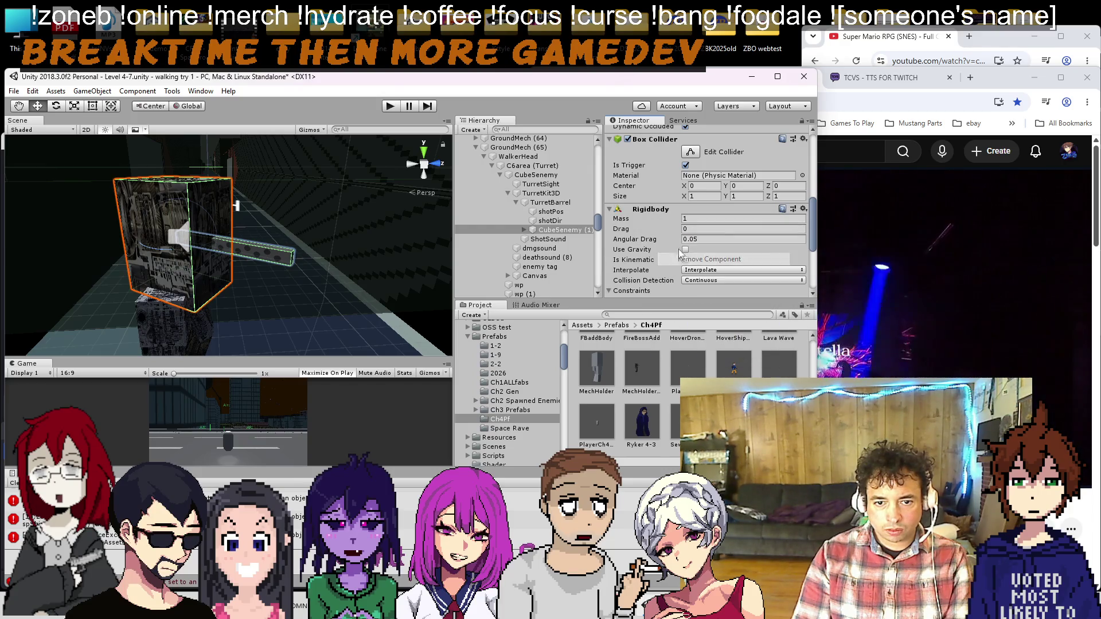
right_click(658, 210)
left_click(706, 260)
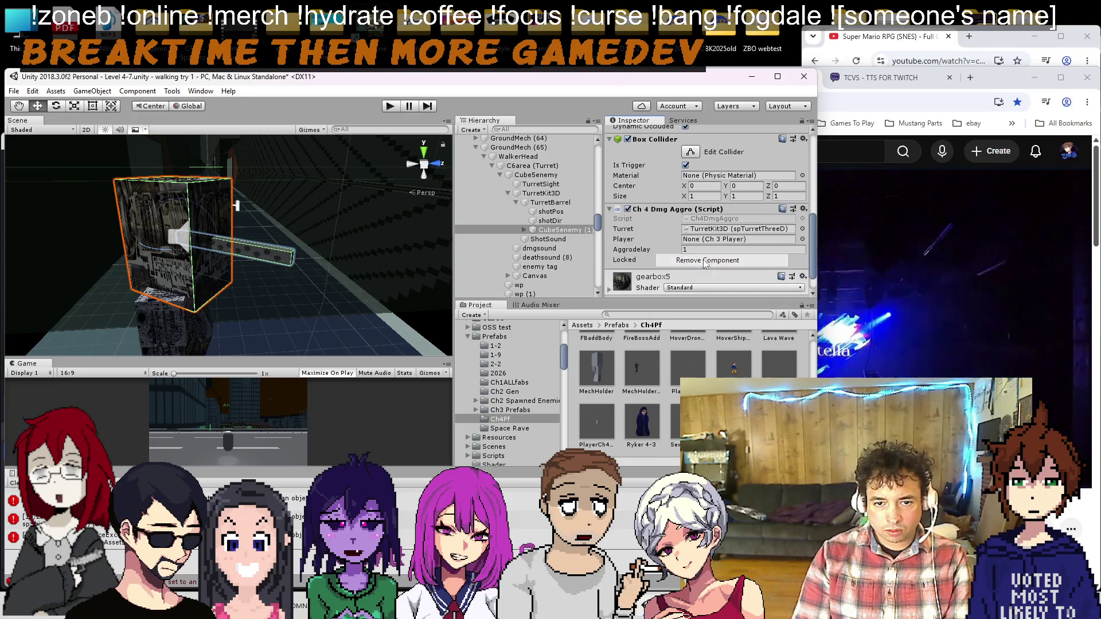
right_click(660, 209)
left_click(688, 260)
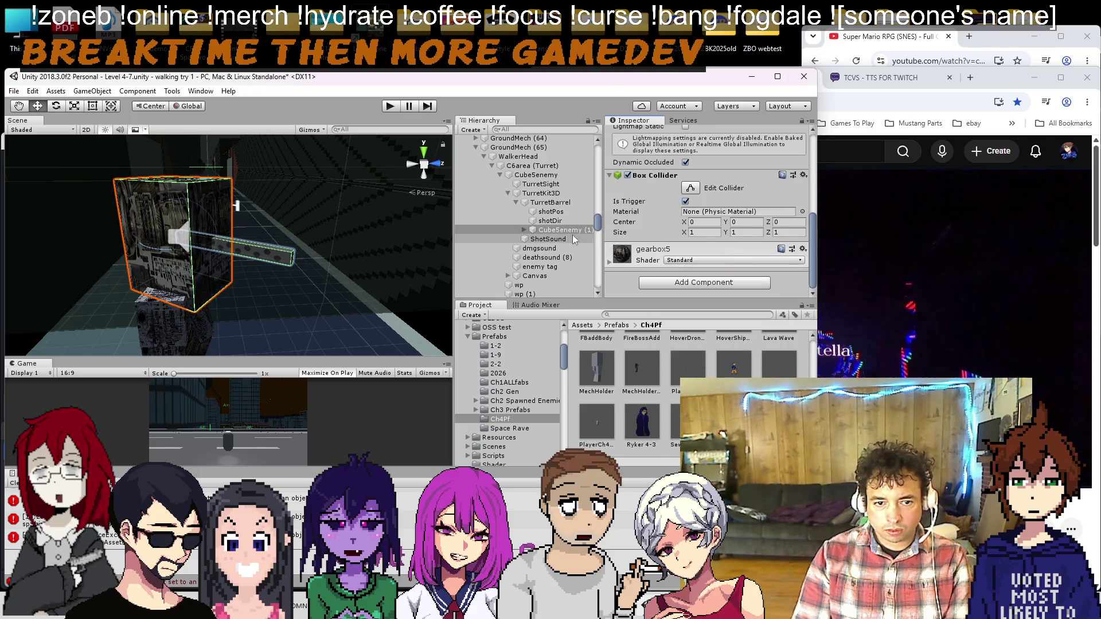
Step: Delete all of CubeSenemy (1)'s child objects
left_click(547, 239)
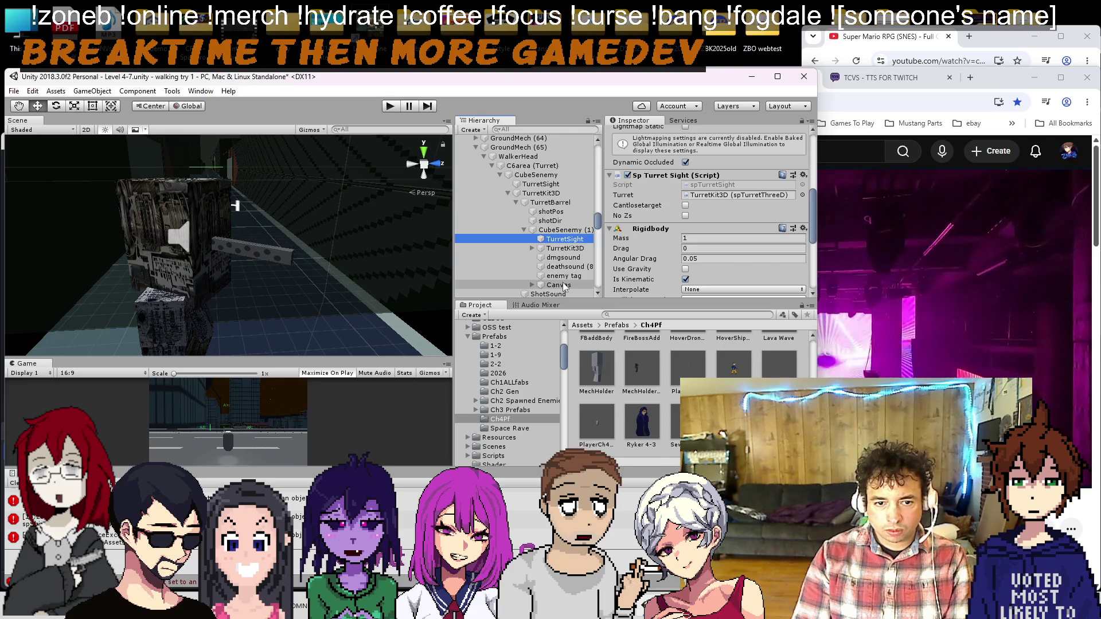
left_click(564, 285, "shift")
key("Delete")
left_click(535, 175)
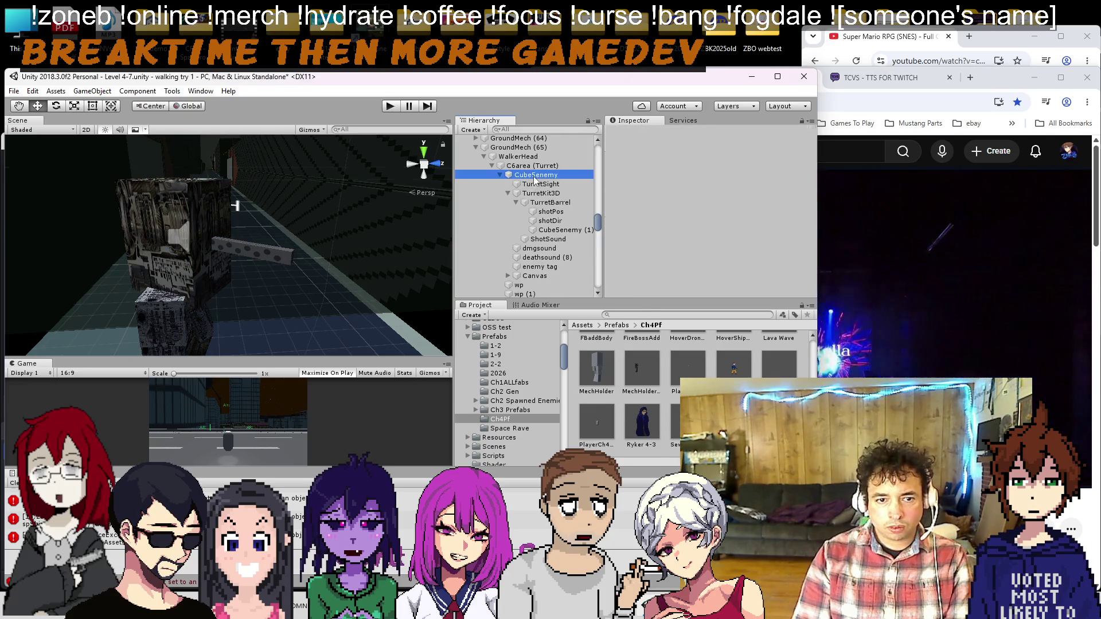
Step: Expand TurretKit3D > TurretBarrel and rename its cube child, mistyping it as 'HeadObh'
left_click(628, 223)
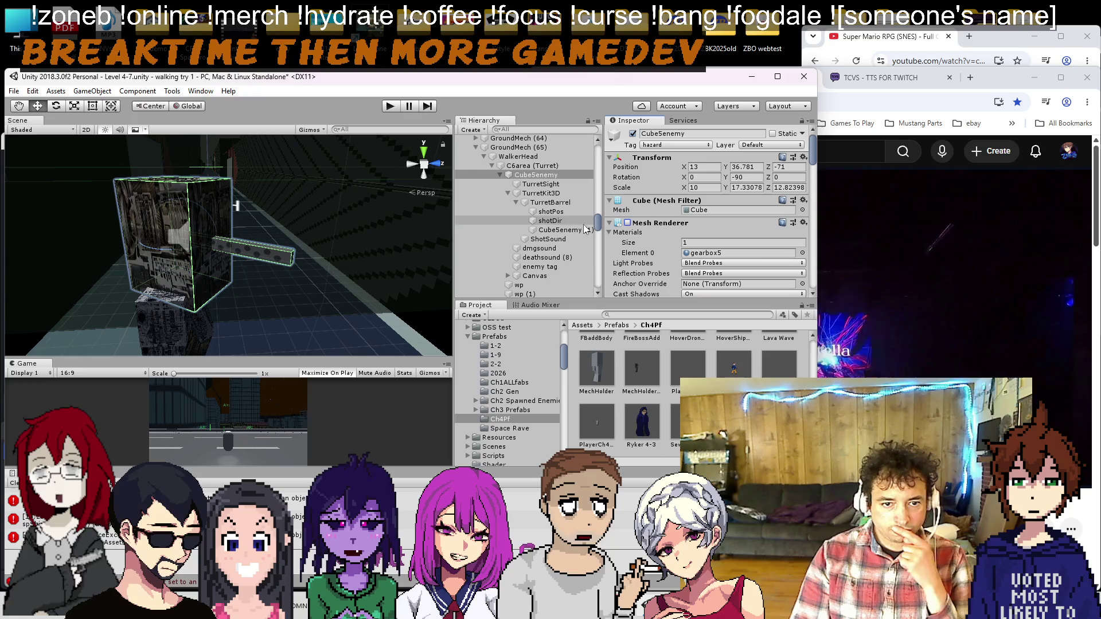
scroll(678, 238, "down", 5)
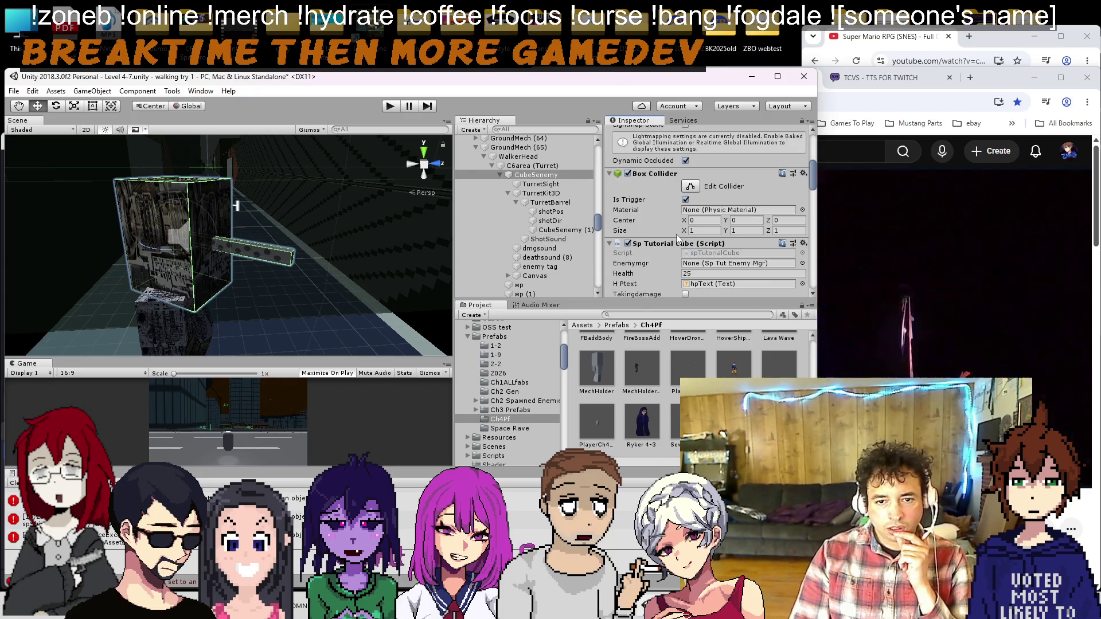
scroll(678, 238, "down", 5)
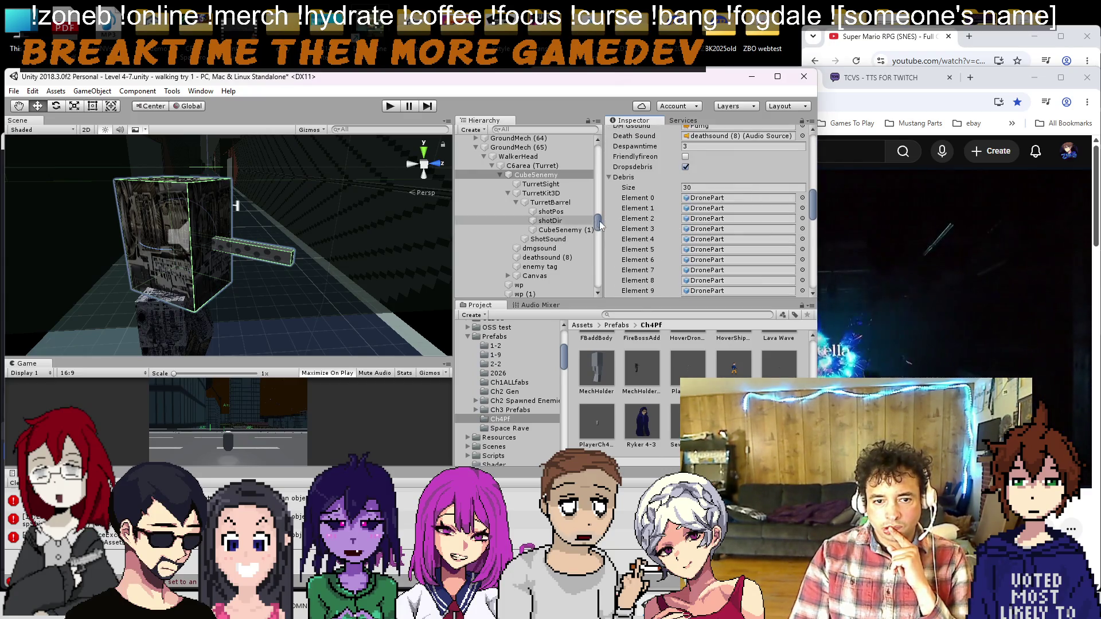
left_click(508, 193)
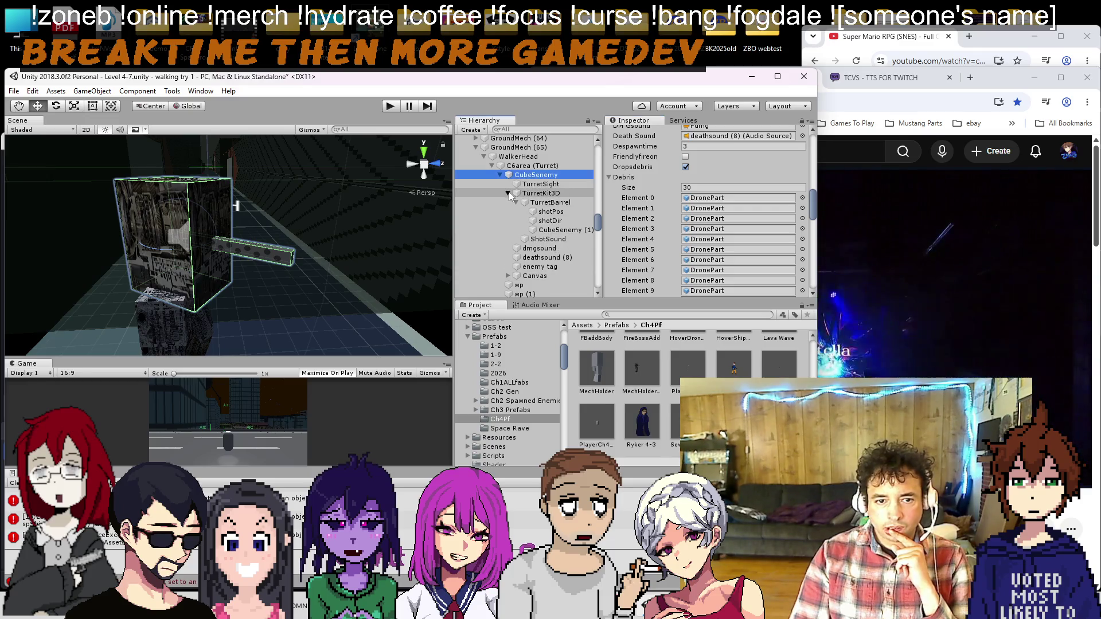
left_click(508, 193)
left_click(516, 202)
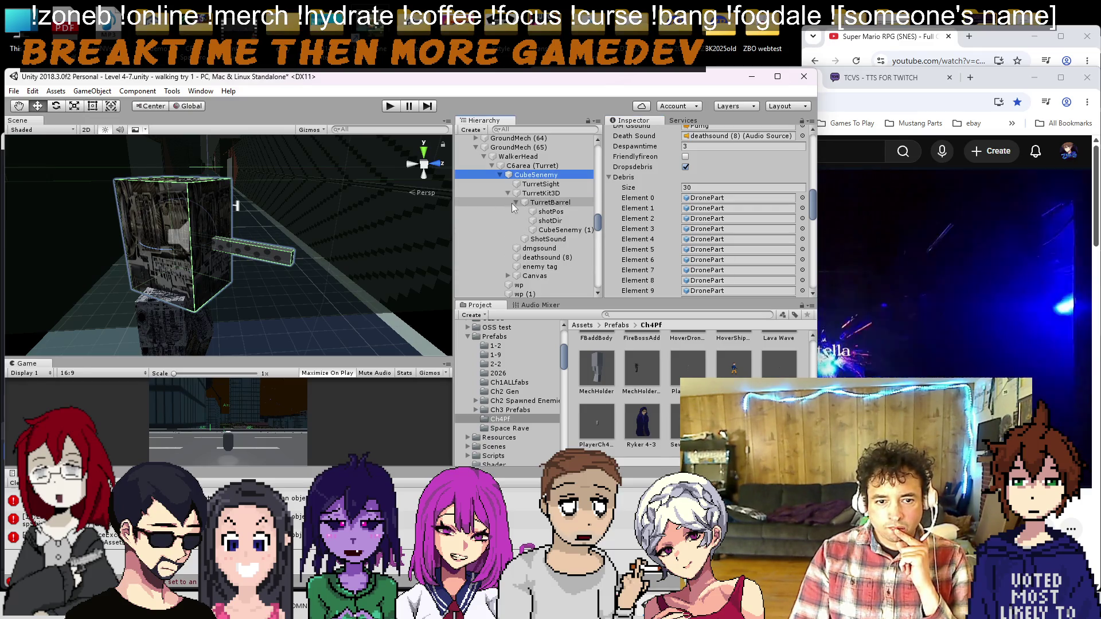
left_click(547, 230)
right_click(549, 230)
left_click(582, 267)
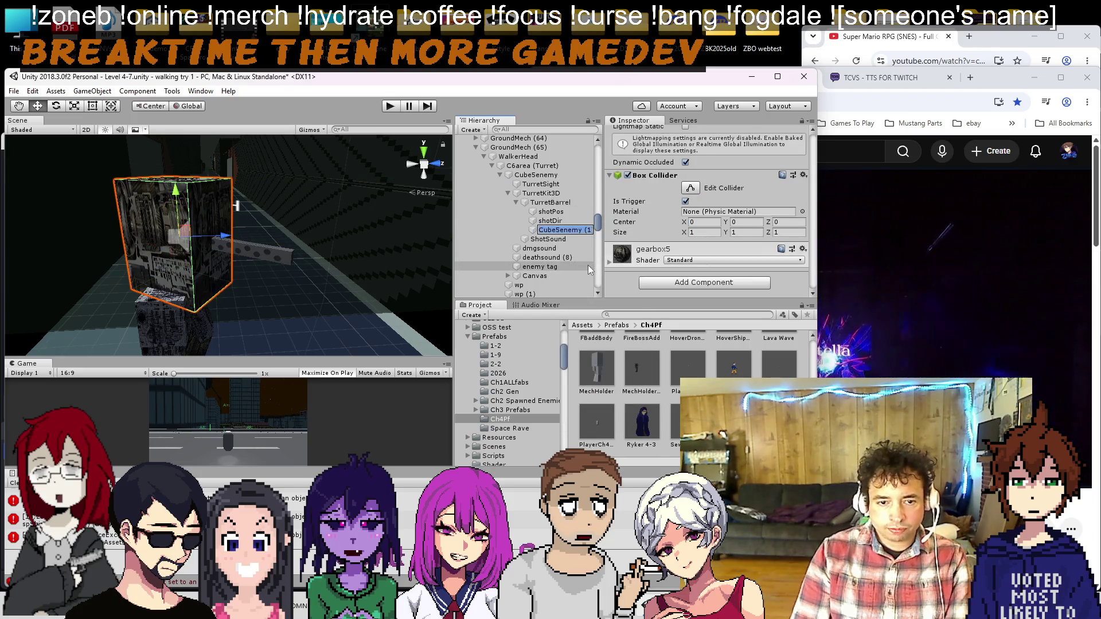
type("HeadOb")
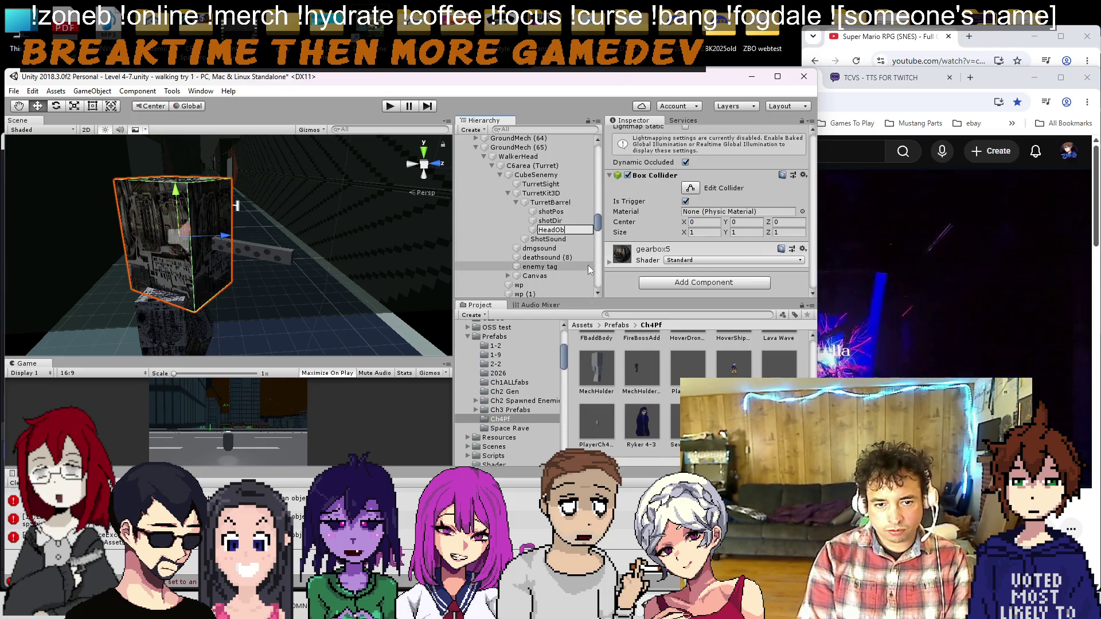
type("h")
key("Return")
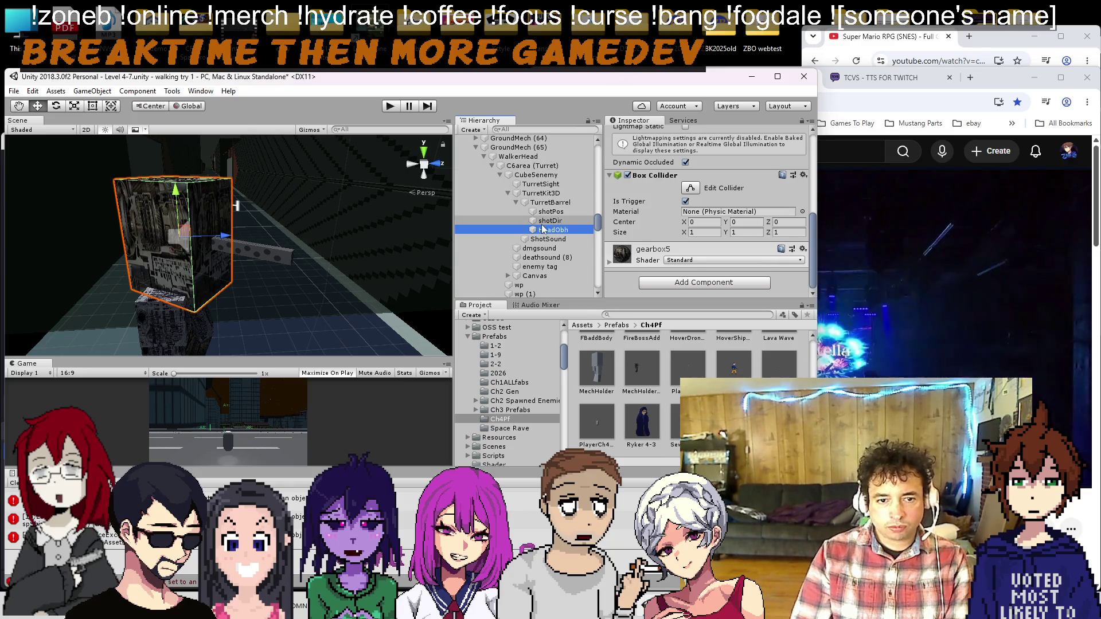
Step: Fix the typo by renaming the cube to 'HeadObj'
right_click(544, 235)
left_click(580, 273)
type("HeadObj")
key("Return")
left_click(535, 175)
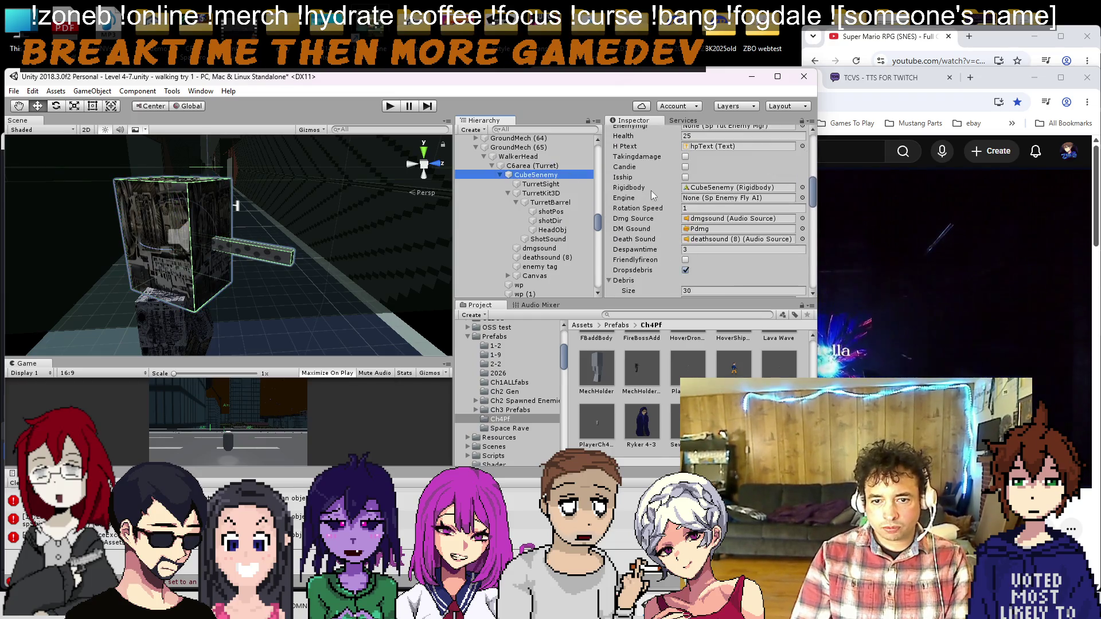
Step: Remove the Sp Enemy Flash and Sp Flash On Hit components from CubeSenemy
scroll(662, 174, "down", 3)
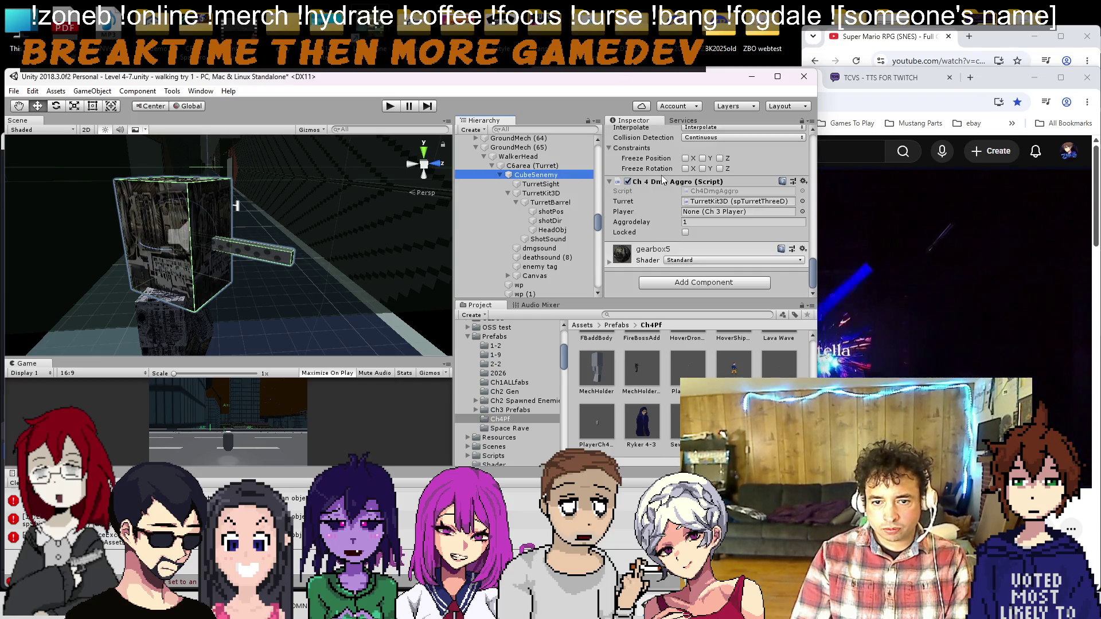
scroll(662, 178, "down", 1)
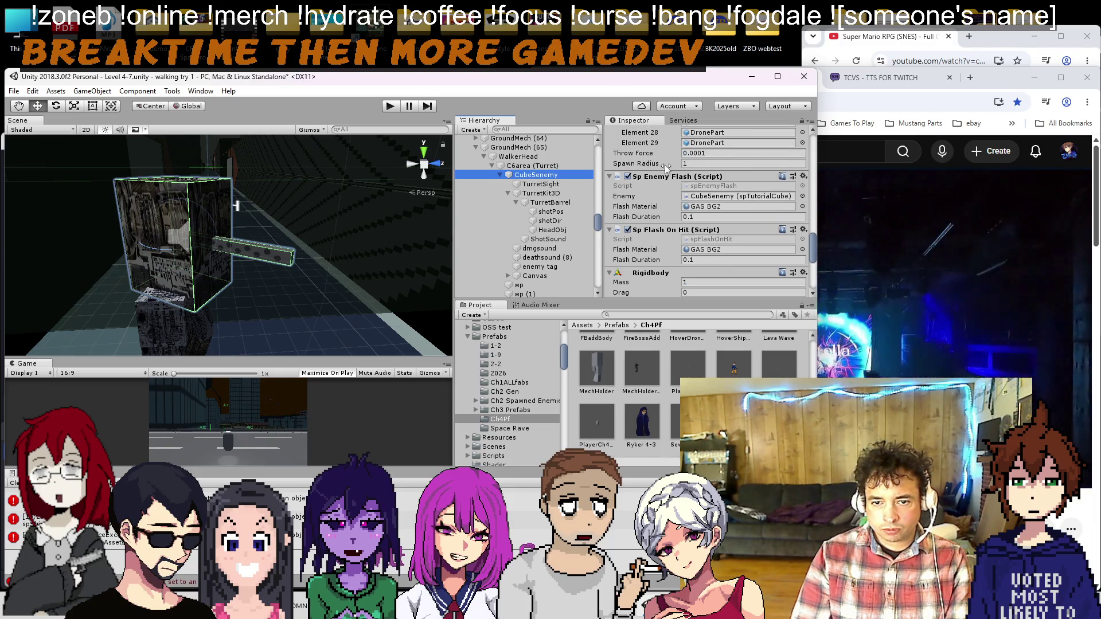
right_click(663, 176)
left_click(687, 227)
right_click(669, 181)
left_click(687, 226)
Step: Add the Sp Flash Any Object On Hit script via a 'Flash' component search
scroll(676, 258, "down", 3)
left_click(672, 287)
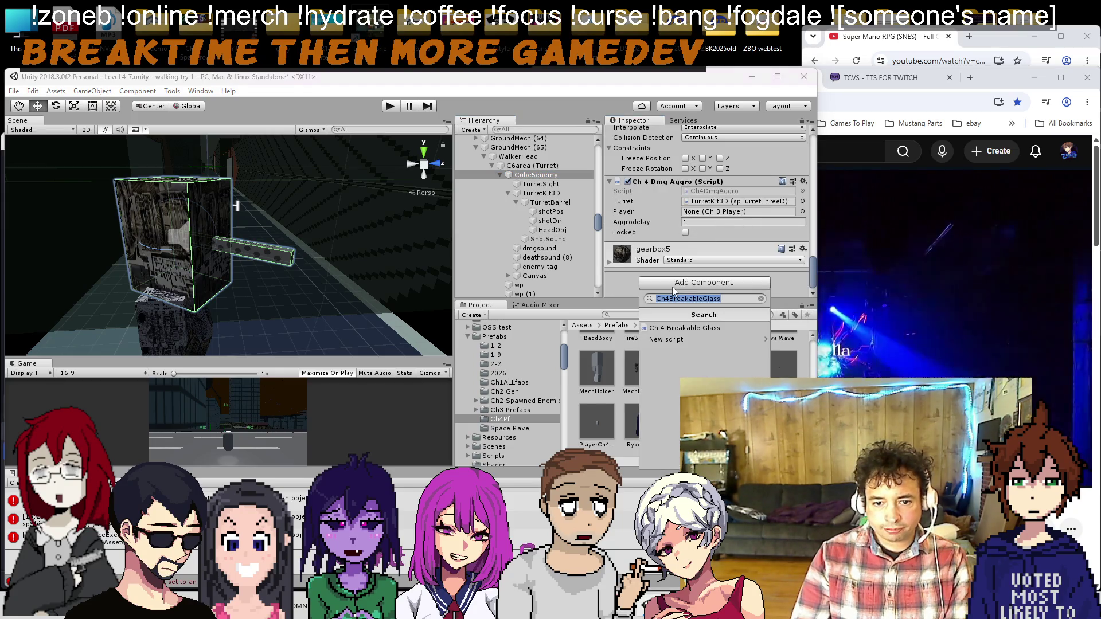
type("Flash")
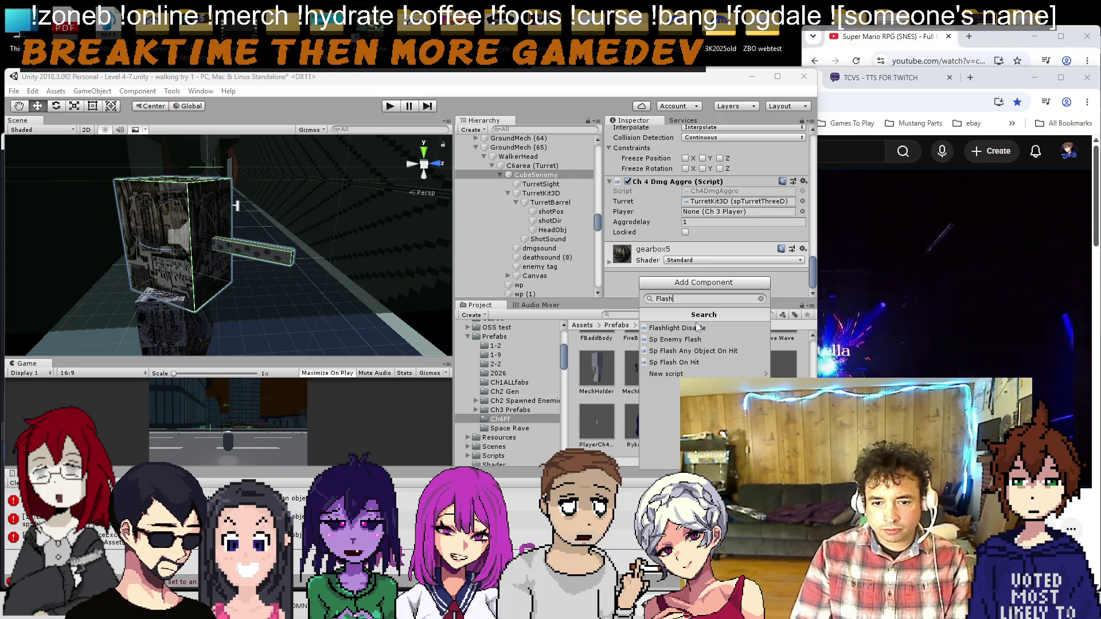
left_click(676, 354)
Step: Set the flash script's Enemy to CubeSenemy, material GAS BG2, target HeadObj, and save the scene
left_click_drag(545, 179, 692, 231)
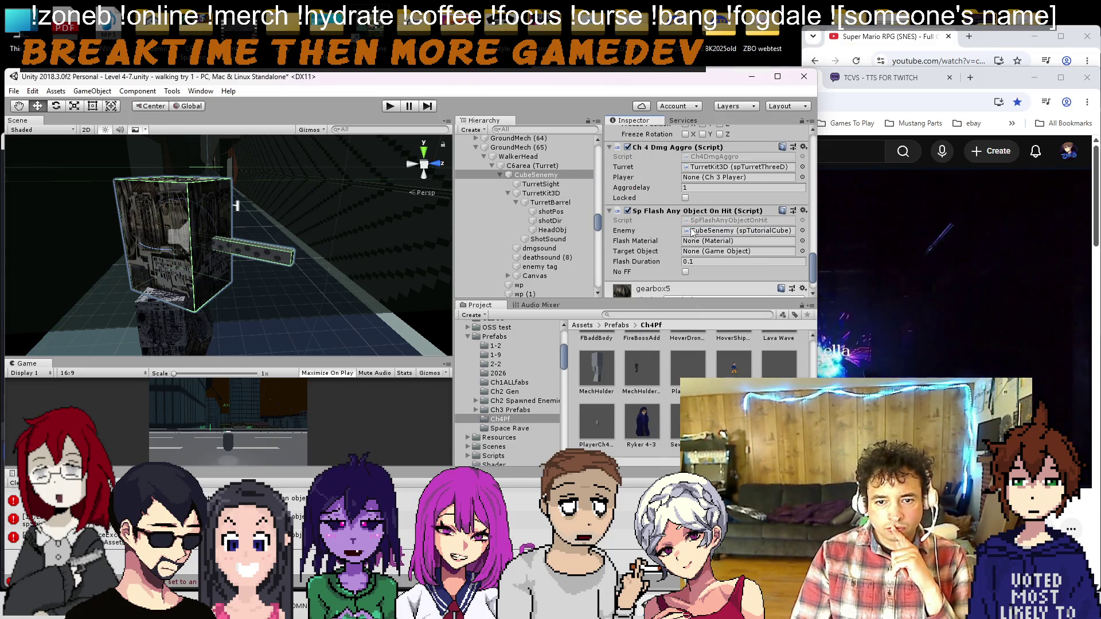
left_click(802, 241)
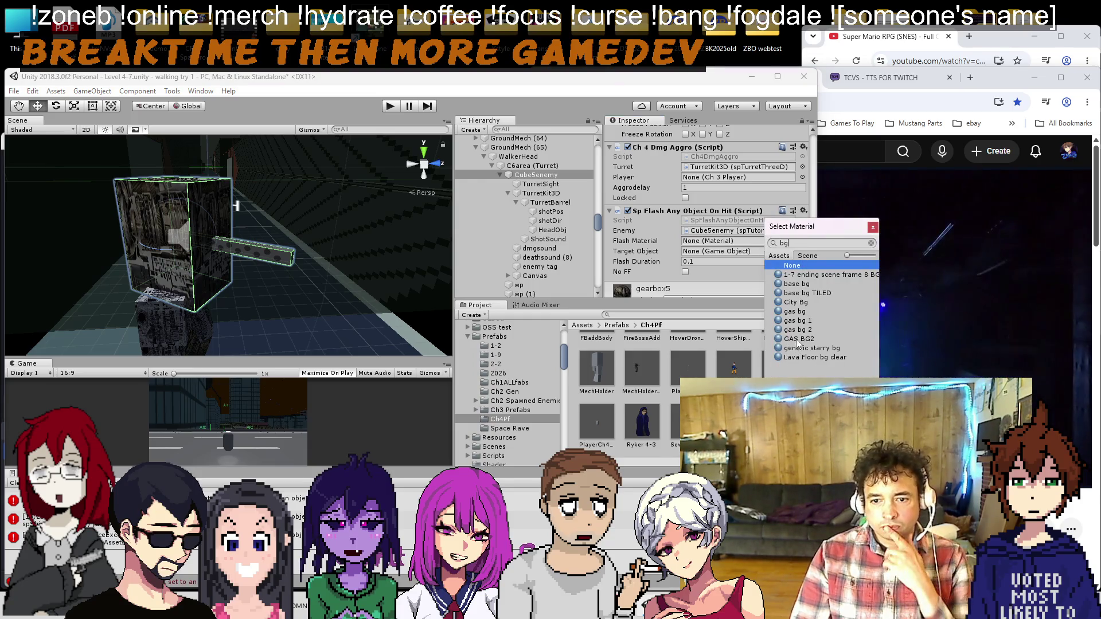
double_click(798, 338)
left_click_drag(547, 239, 741, 253)
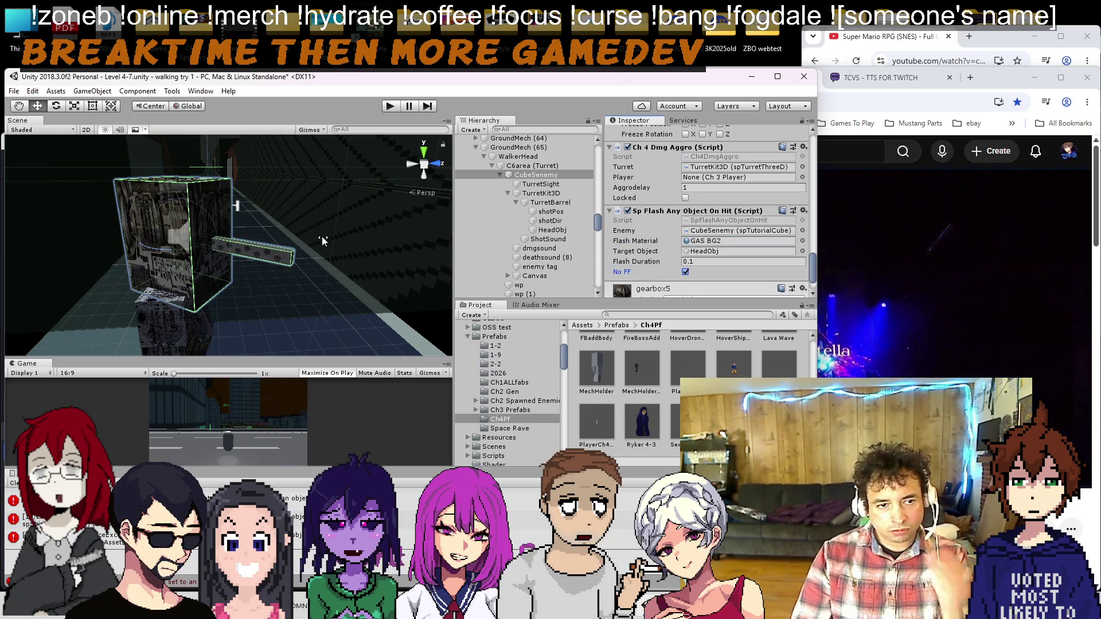
key("ctrl+s")
Step: Select TurretSight and orbit to an overhead view of the turret area
scroll(277, 192, "down", 6)
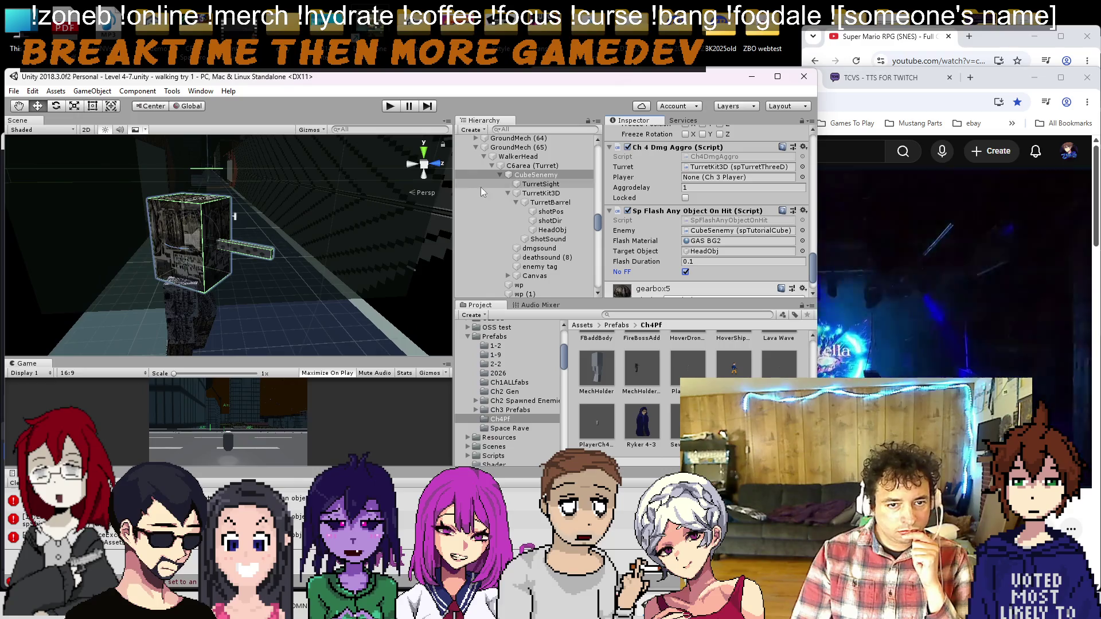
scroll(250, 238, "down", 5)
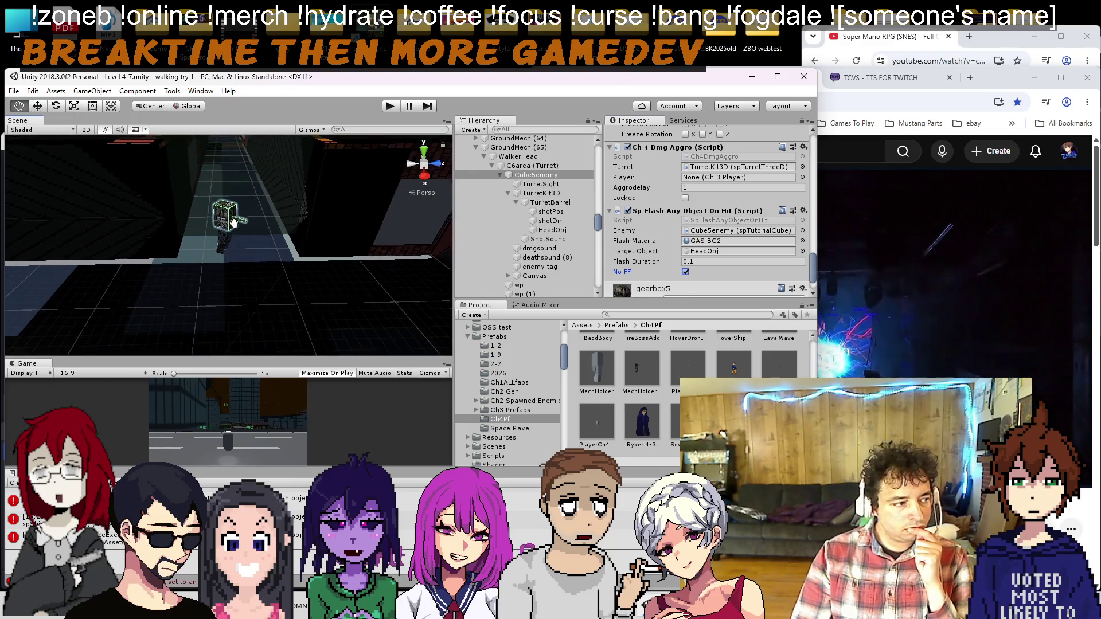
left_click(351, 191)
mouse_move(351, 192)
left_mouse_down()
mouse_move(219, 216)
mouse_move(257, 223)
left_mouse_up()
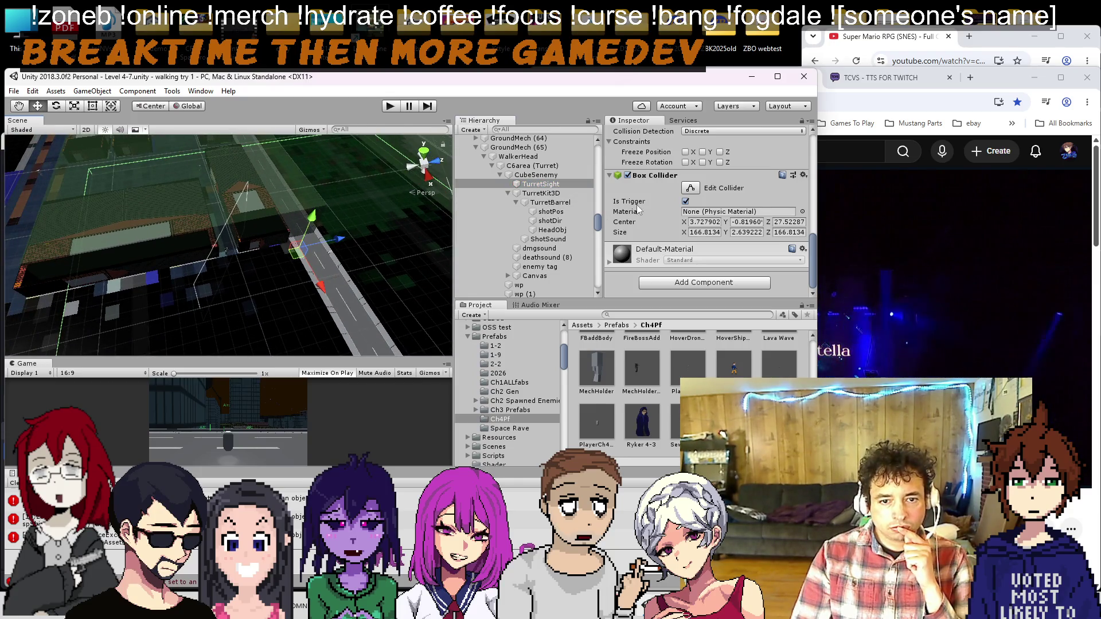
Step: Begin adjusting TurretSight's Box Collider bounds, undo a stray change, and view the sight box from above
left_click(690, 188)
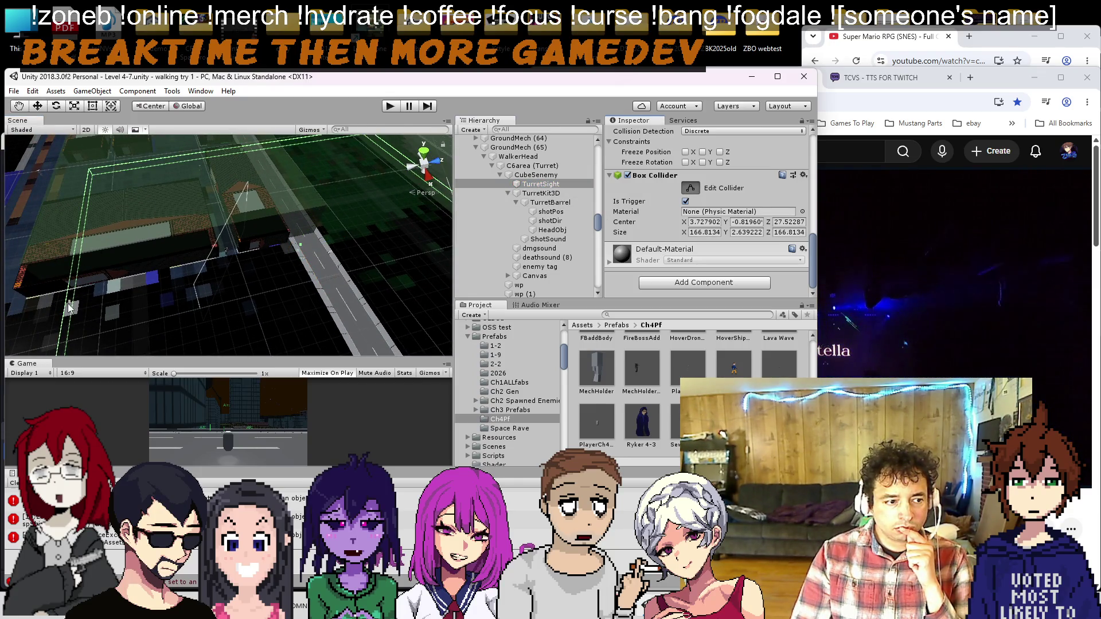
key("ctrl+z")
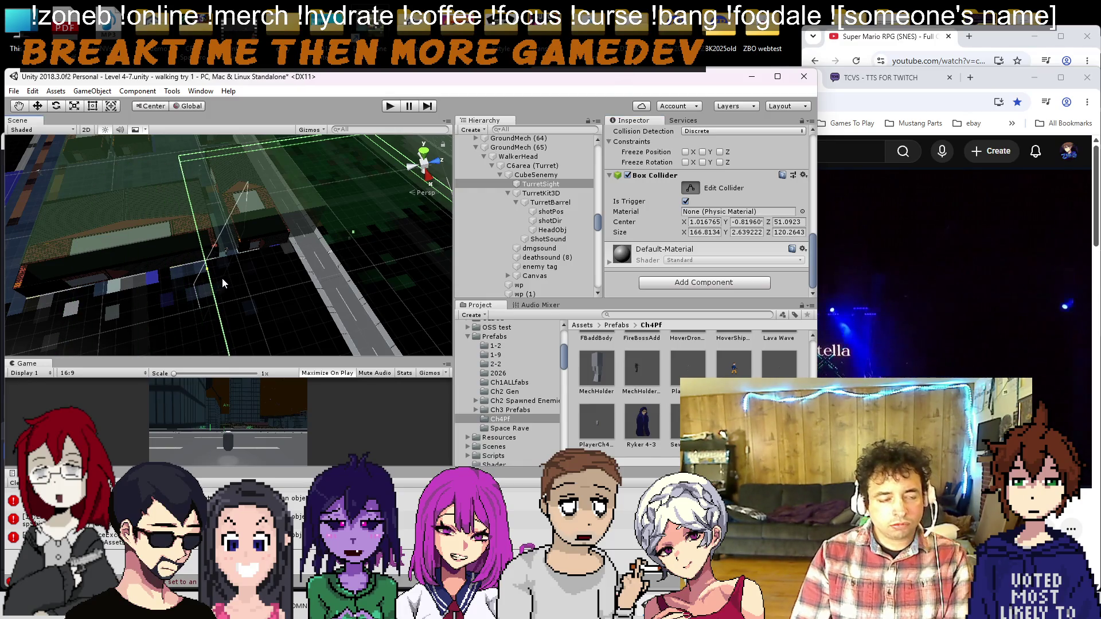
mouse_move(222, 277)
left_mouse_down()
mouse_move(208, 173)
mouse_move(221, 214)
left_mouse_up()
scroll(221, 213, "up", 5)
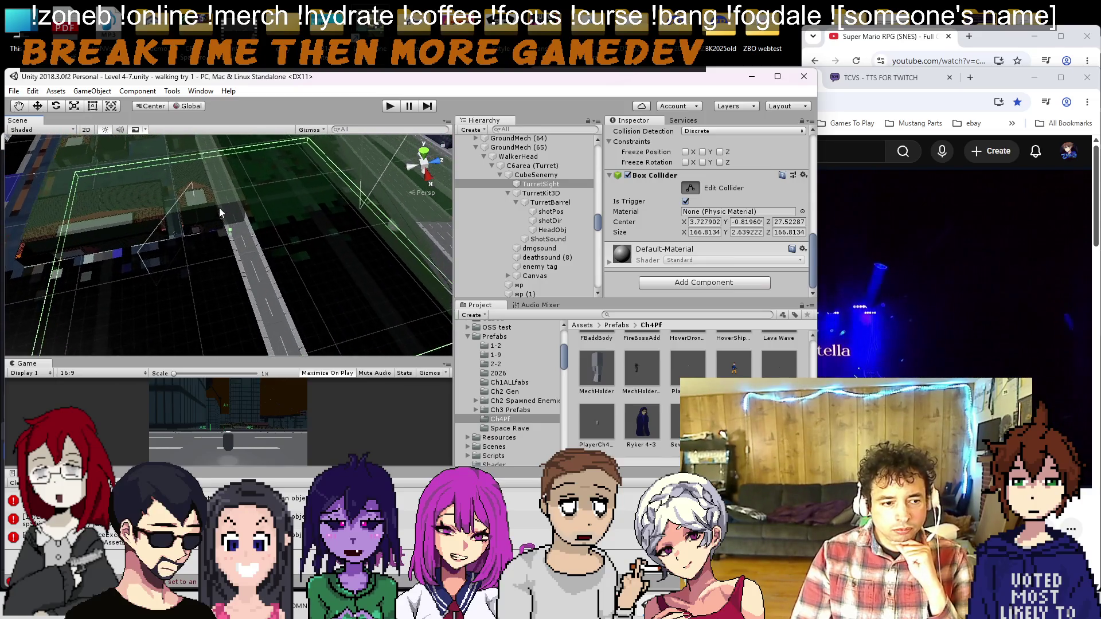
scroll(230, 179, "up", 5)
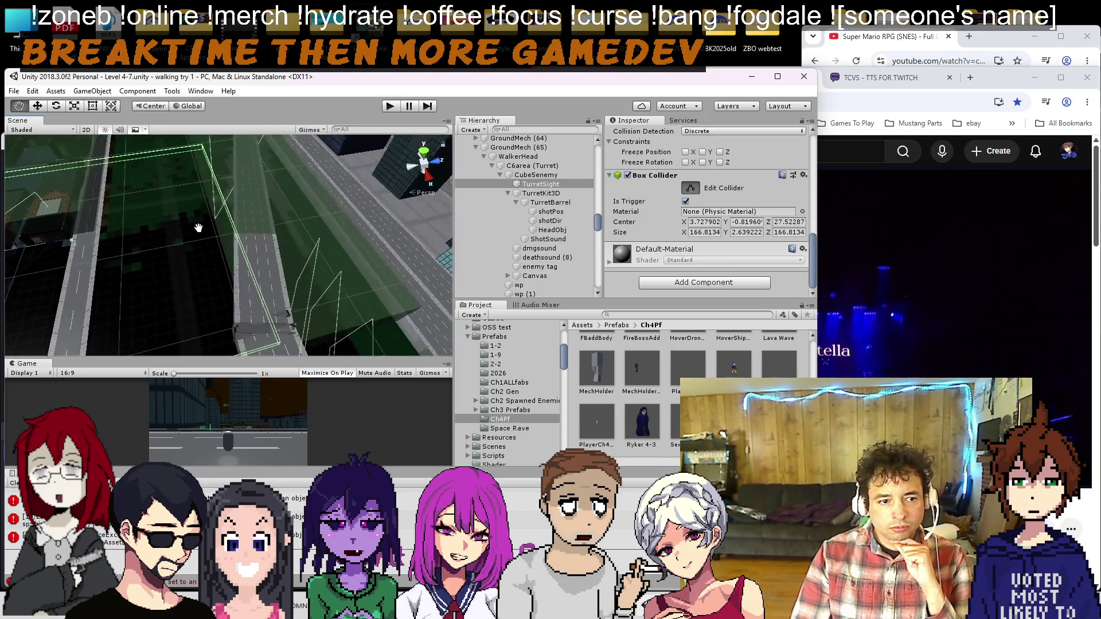
left_click_drag(230, 182, 275, 196)
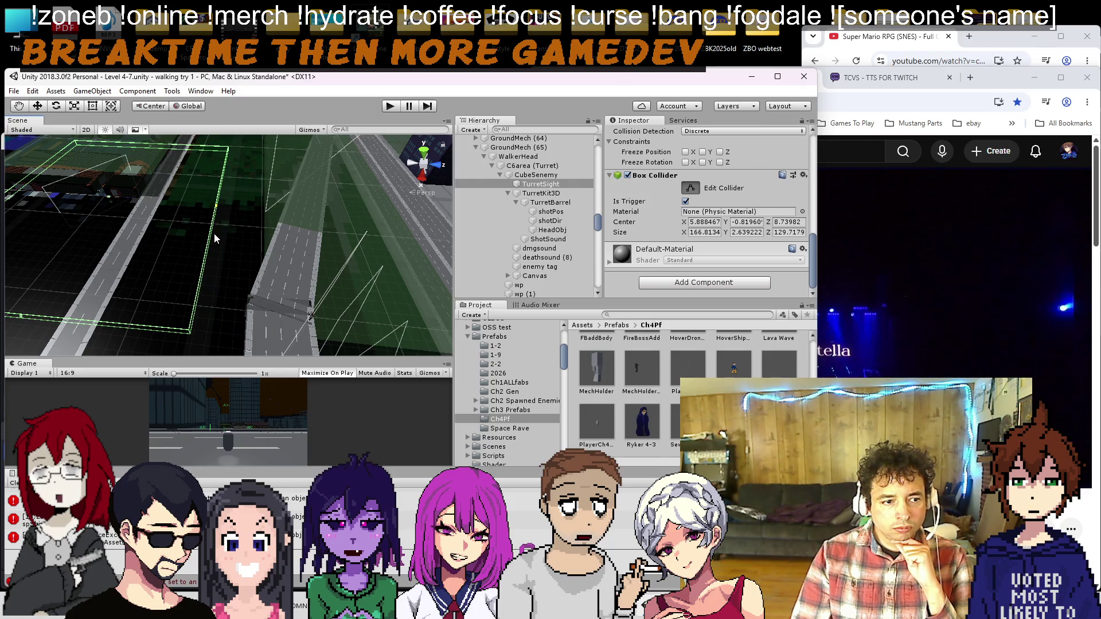
mouse_move(215, 233)
left_mouse_down()
mouse_move(226, 217)
mouse_move(281, 326)
mouse_move(212, 191)
mouse_move(256, 202)
mouse_move(266, 179)
left_mouse_up()
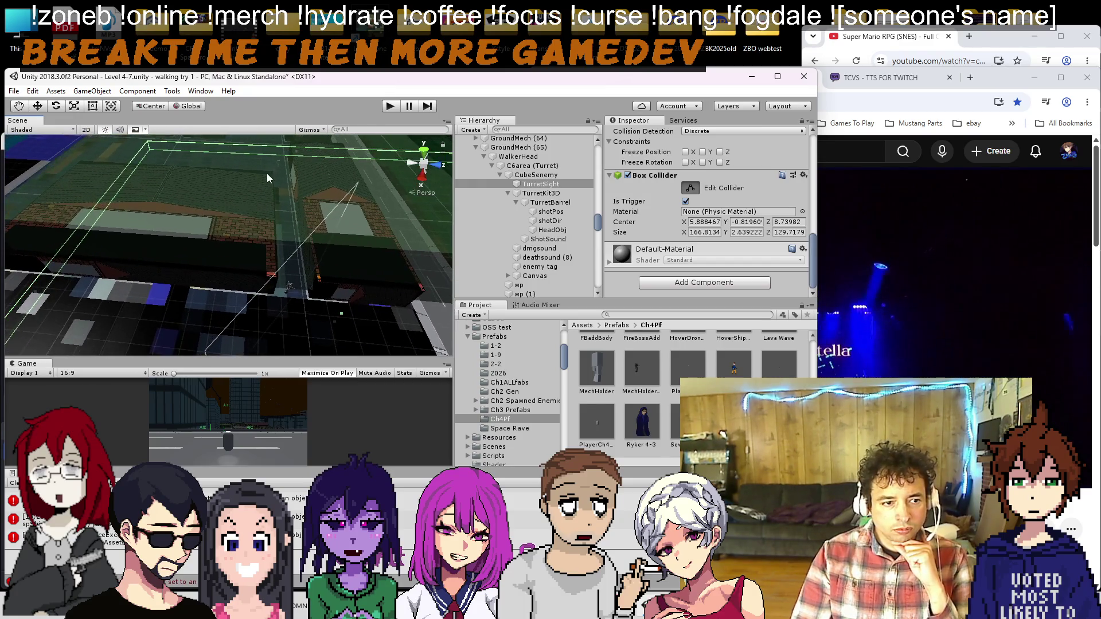
Step: Rename GroundMech (65) to 'GroundMech (65) (w pivot)'
left_click(475, 147)
right_click(498, 147)
left_click(555, 186)
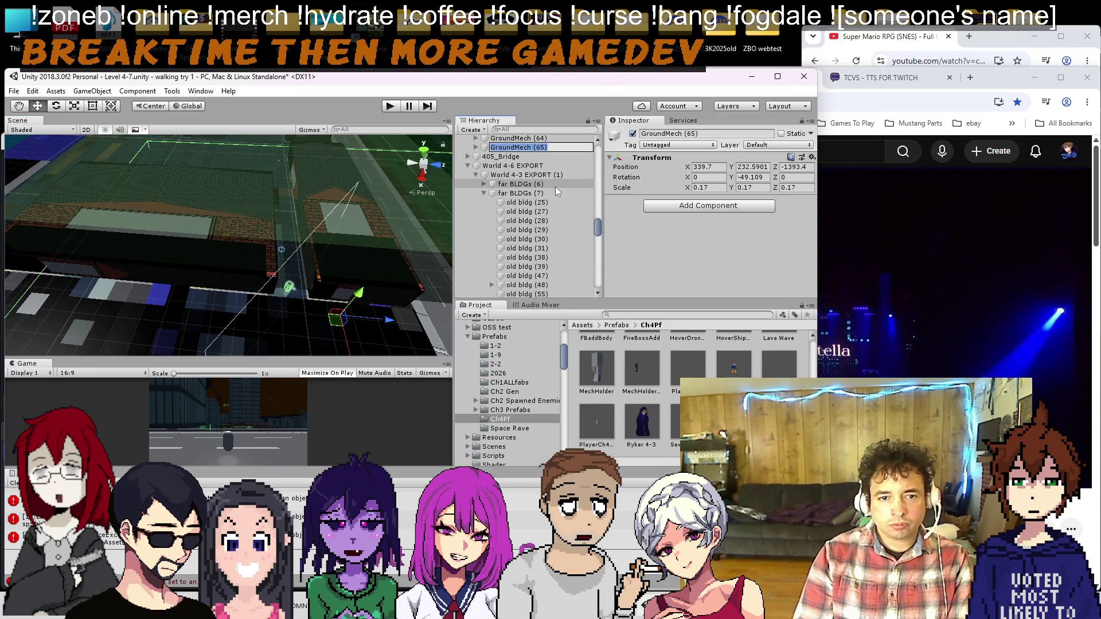
type(" (w")
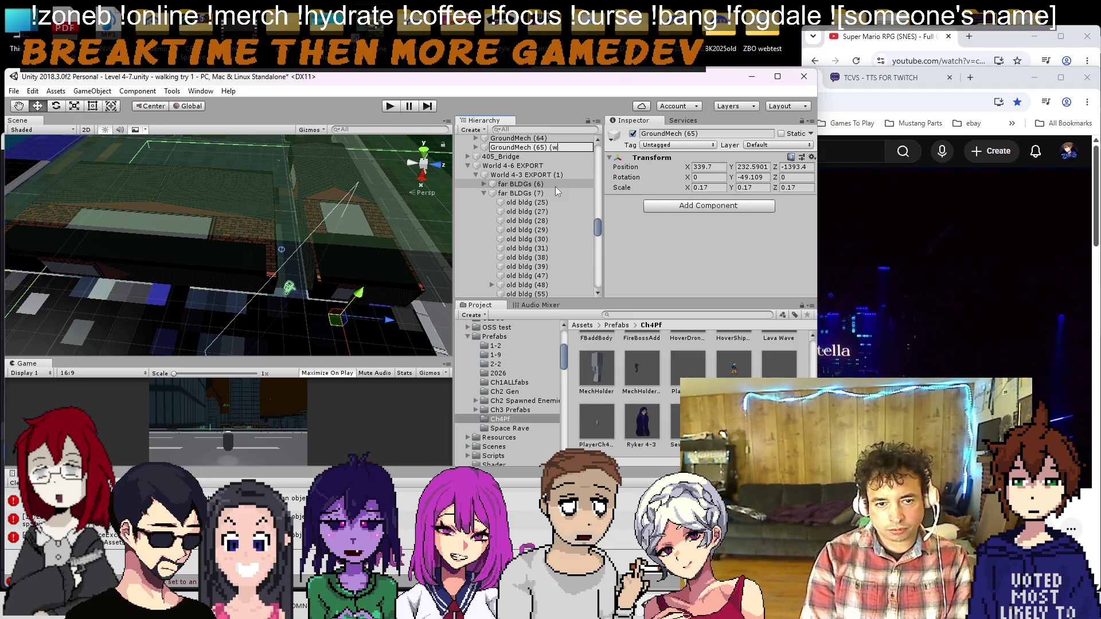
type(" pivot)")
key("Return")
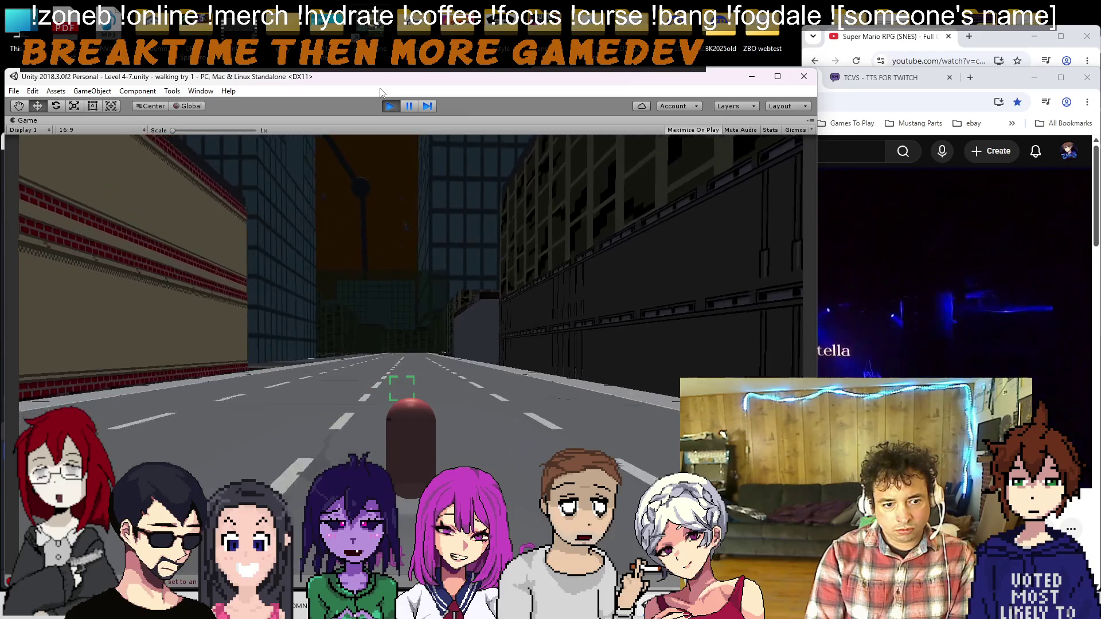
Step: Turn left along the street, walk forward into the roofed corridor, then stop the play test
key("Left")
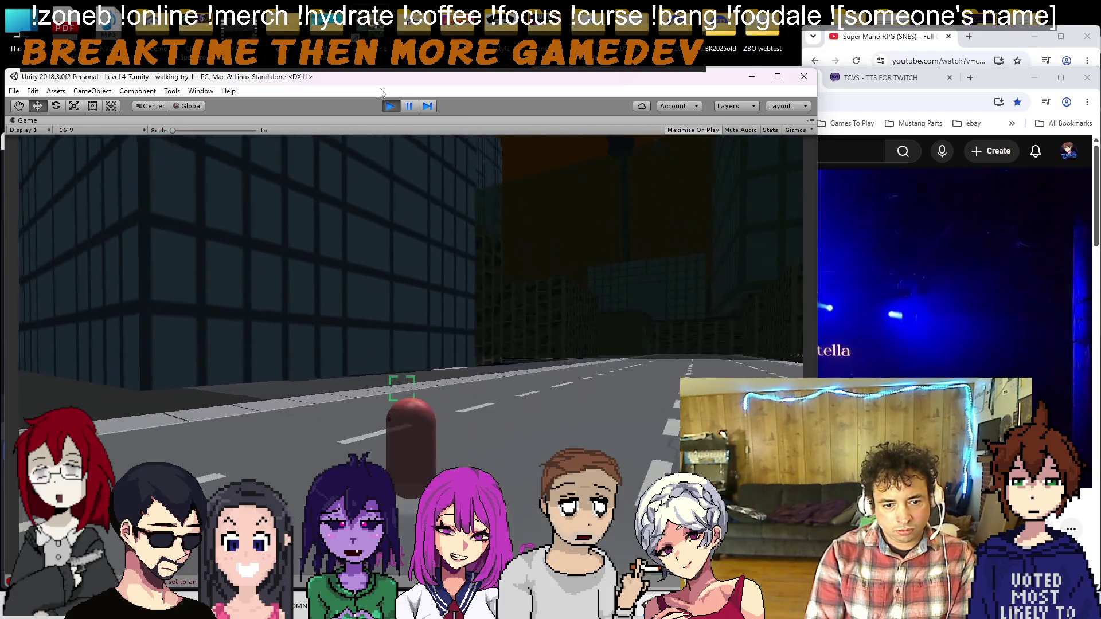
key("Left")
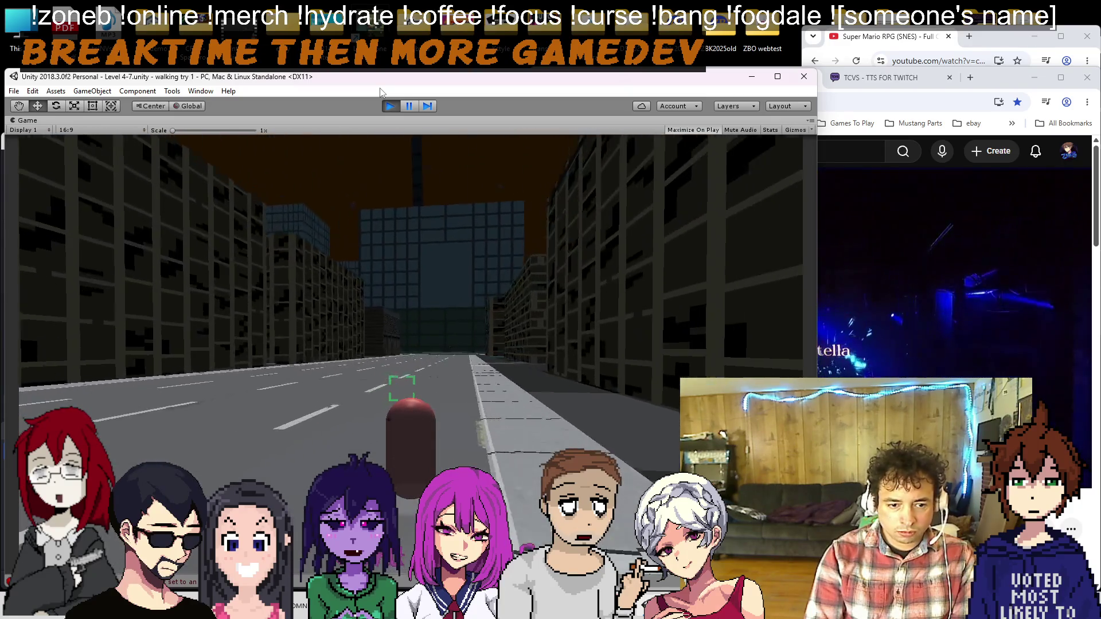
key("w")
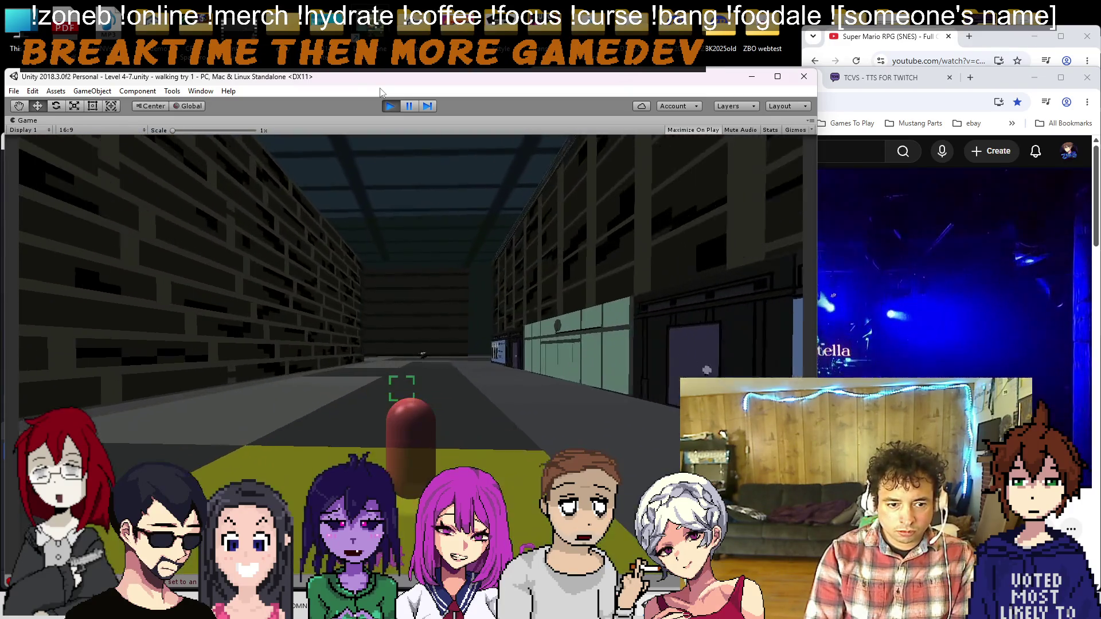
key("Left")
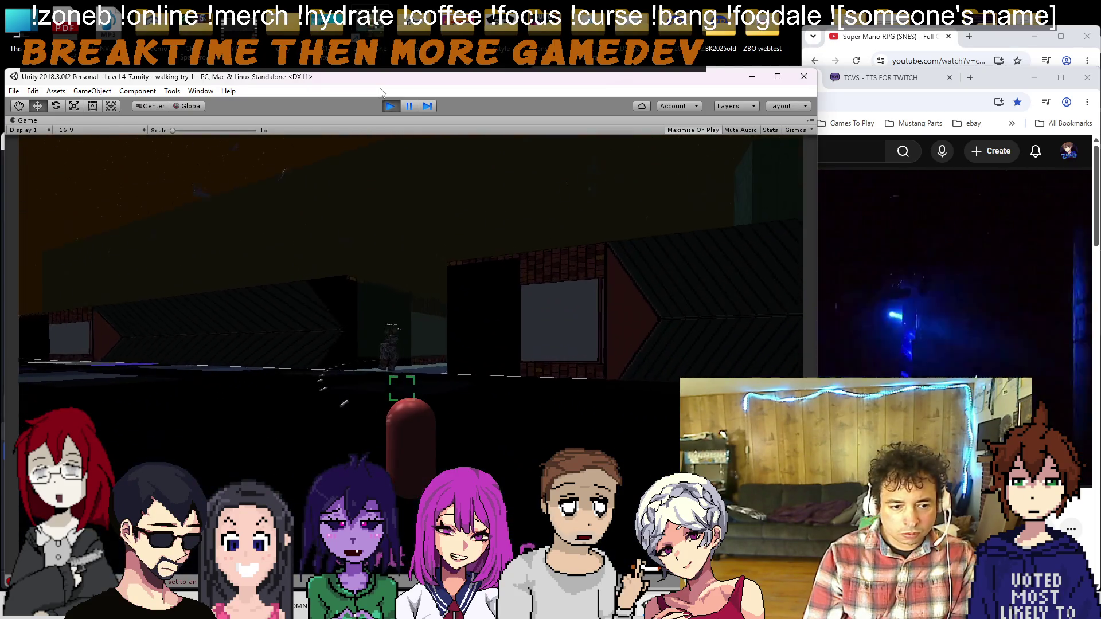
left_click(389, 106)
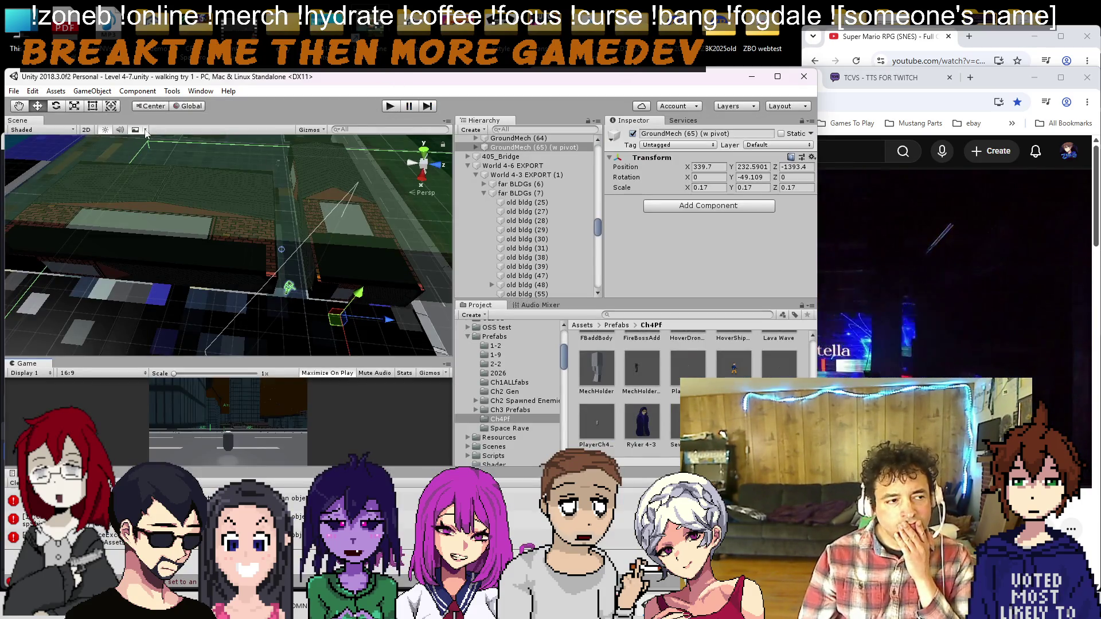
Step: Collapse the World 4-6 EXPORT group and switch over to OBS
left_click(467, 166)
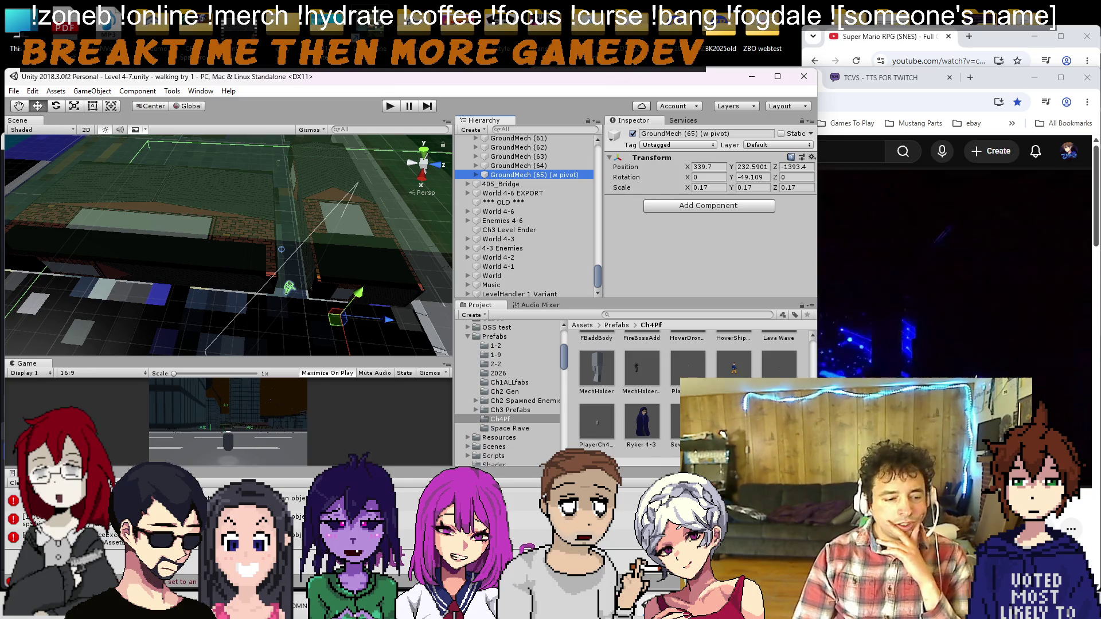
key("alt+Tab")
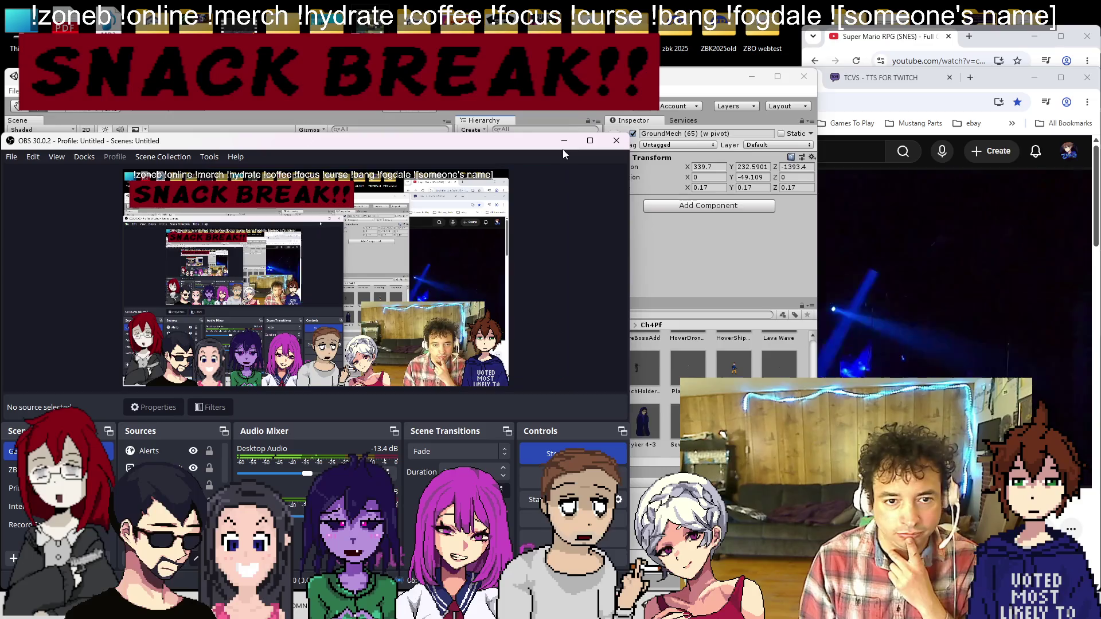
Step: Minimise OBS, resume the Super Mario RPG video, and cycle through the Twitch, Unity and video windows
left_click(564, 141)
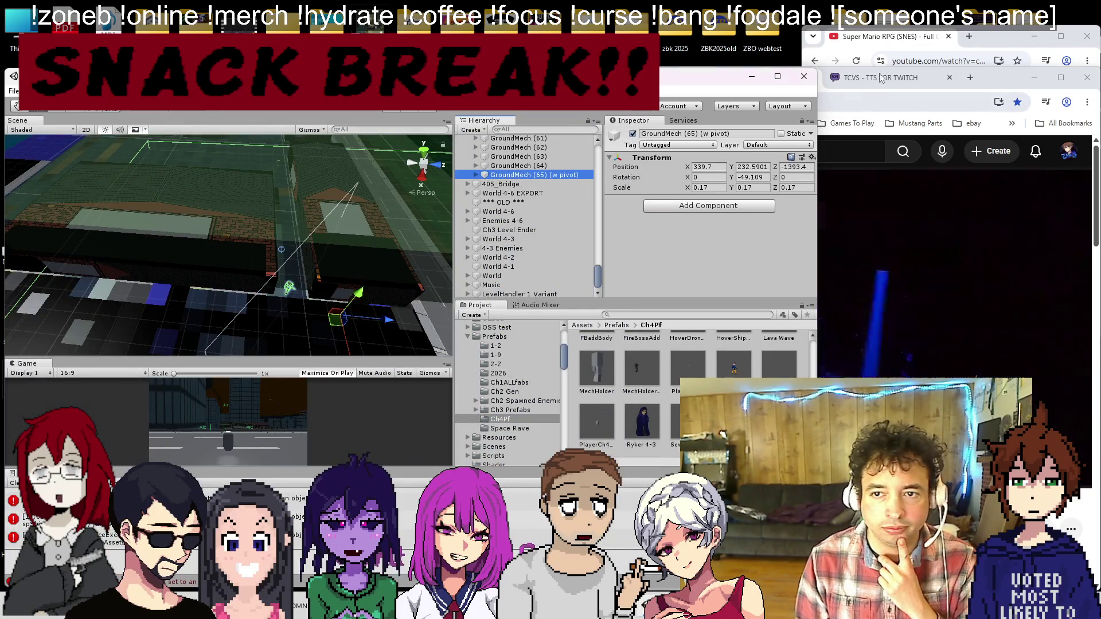
left_click(898, 39)
left_click(944, 159)
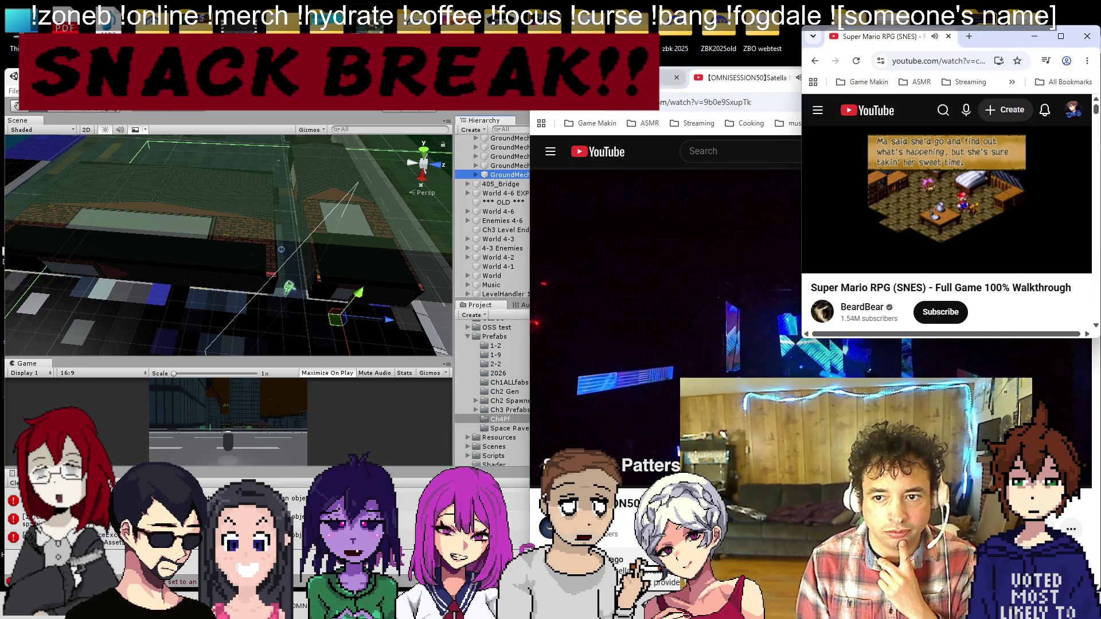
key("alt+Tab")
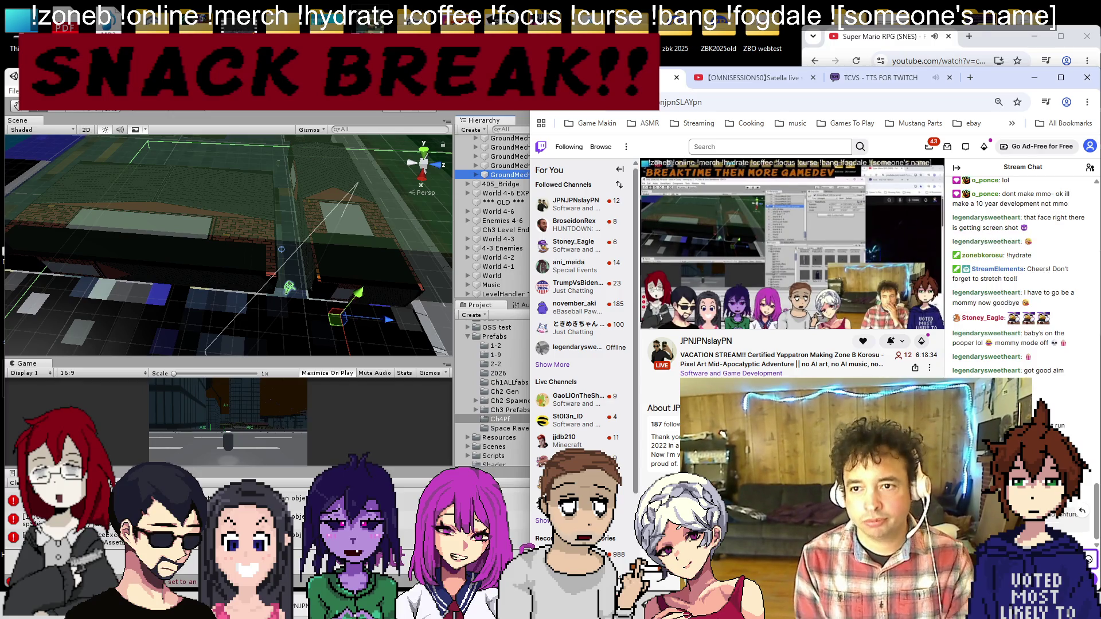
key("alt+Tab")
left_click(853, 39)
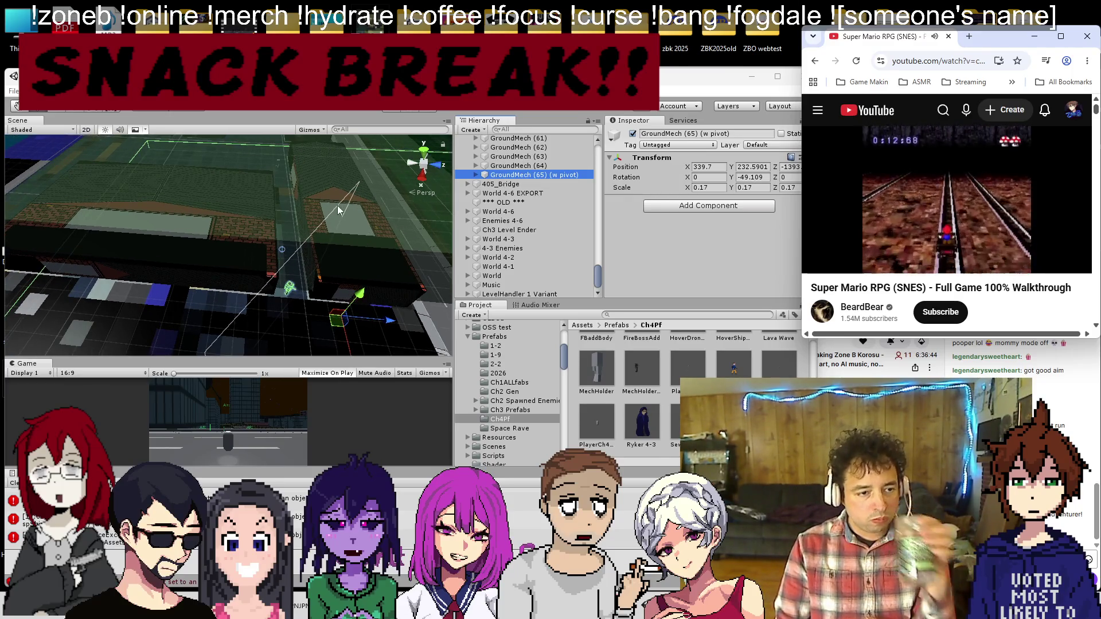
Step: Rename 'GroundMech (65) (w pivot)' to 'GroundMech2 (65)'
left_click(525, 173)
right_click(526, 174)
left_click(555, 208)
key("BackSpace")
key("BackSpace")
key("BackSpace")
key("BackSpace")
key("BackSpace")
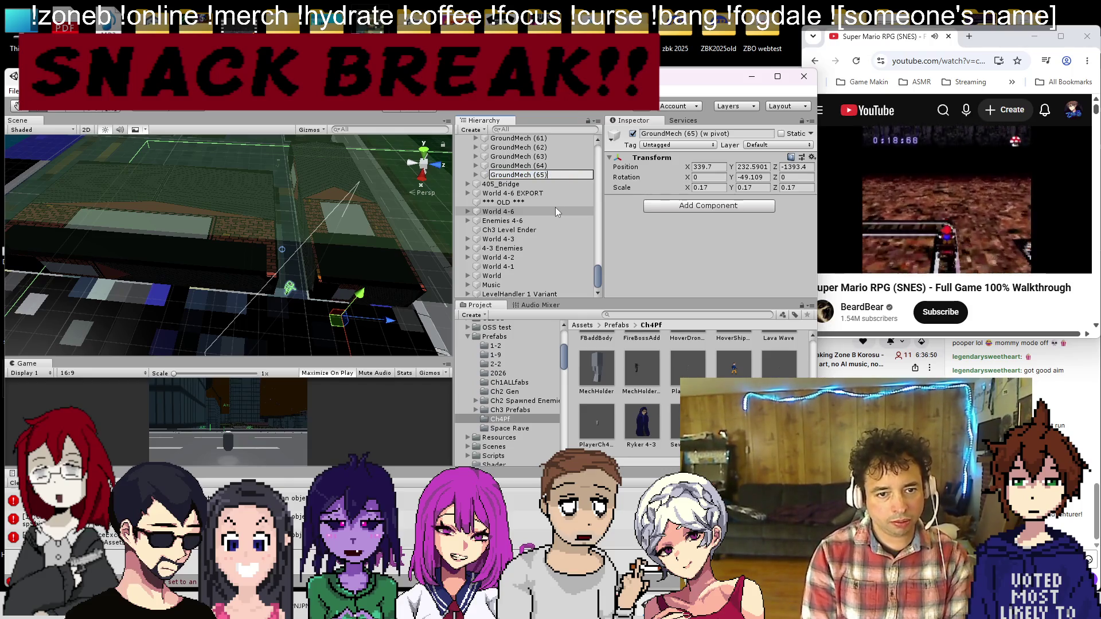
key("Left")
key("Left")
type("2")
key("Return")
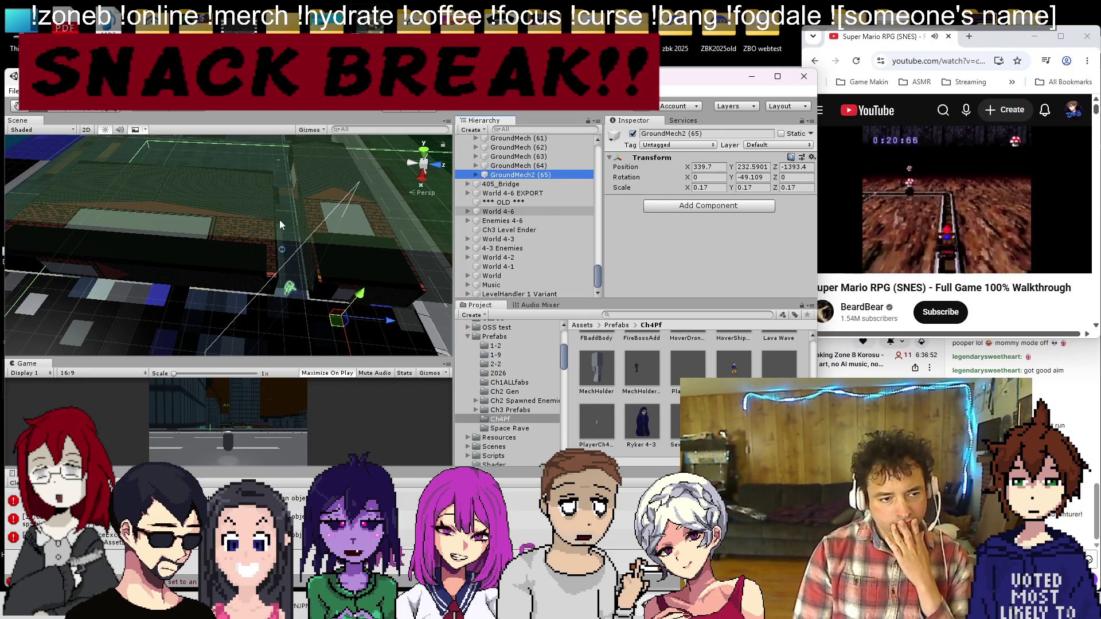
Step: Orbit over the city blocks and select the downtown map (1) ground object
mouse_move(311, 227)
left_mouse_down()
mouse_move(305, 212)
mouse_move(289, 278)
mouse_move(302, 257)
mouse_move(211, 248)
mouse_move(246, 262)
mouse_move(261, 299)
mouse_move(205, 267)
mouse_move(279, 180)
mouse_move(271, 248)
mouse_move(281, 207)
left_mouse_up()
mouse_move(244, 253)
left_mouse_down()
mouse_move(283, 284)
mouse_move(270, 225)
mouse_move(246, 233)
left_mouse_up()
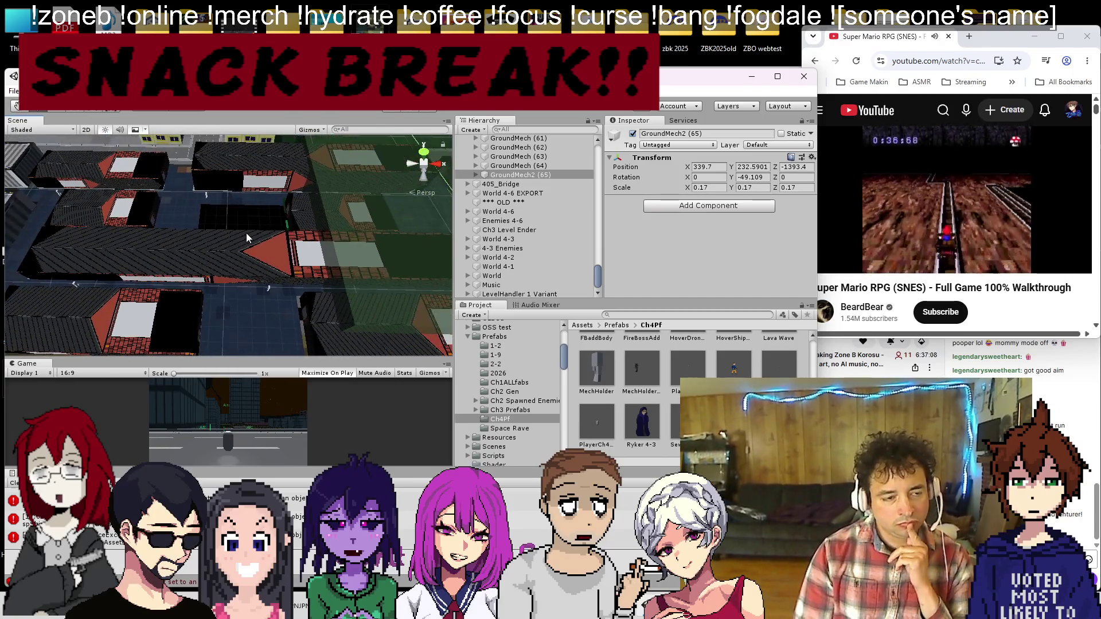
left_click(256, 308)
scroll(252, 284, "down", 3)
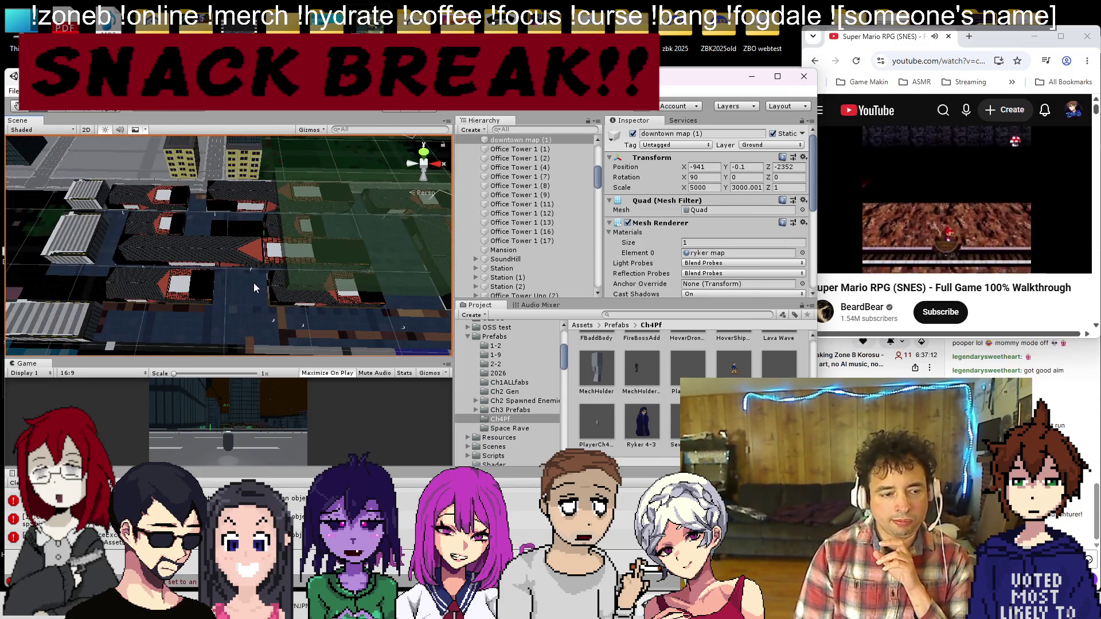
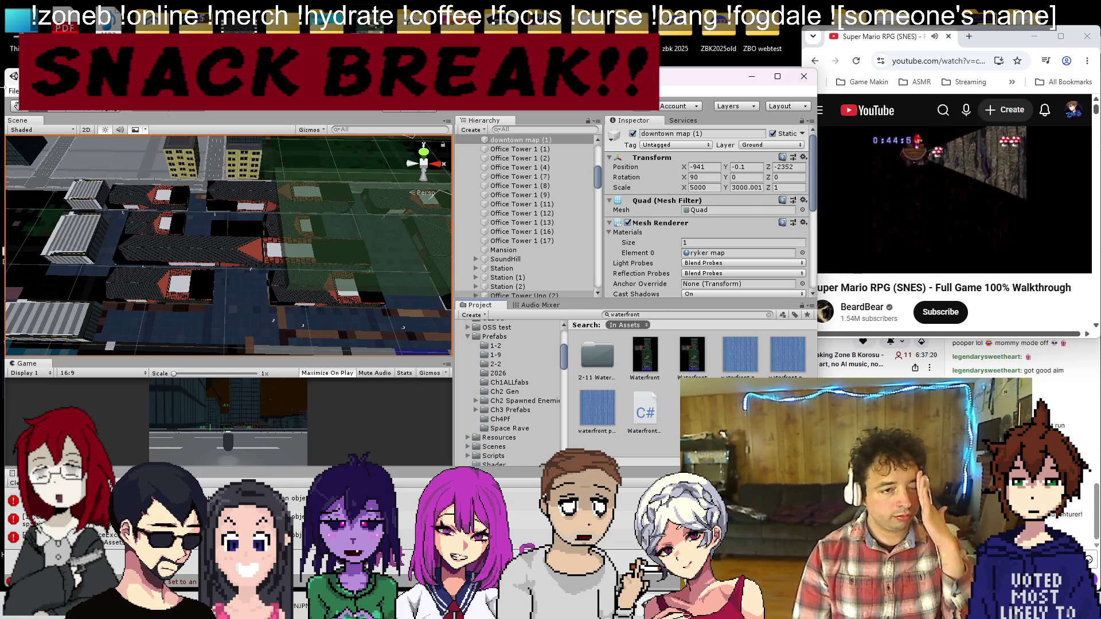
Step: Open Chapter 2 Action Test.unity from the Scenes folder and switch the Scene view to 2D
left_click(11, 89)
left_click(29, 119)
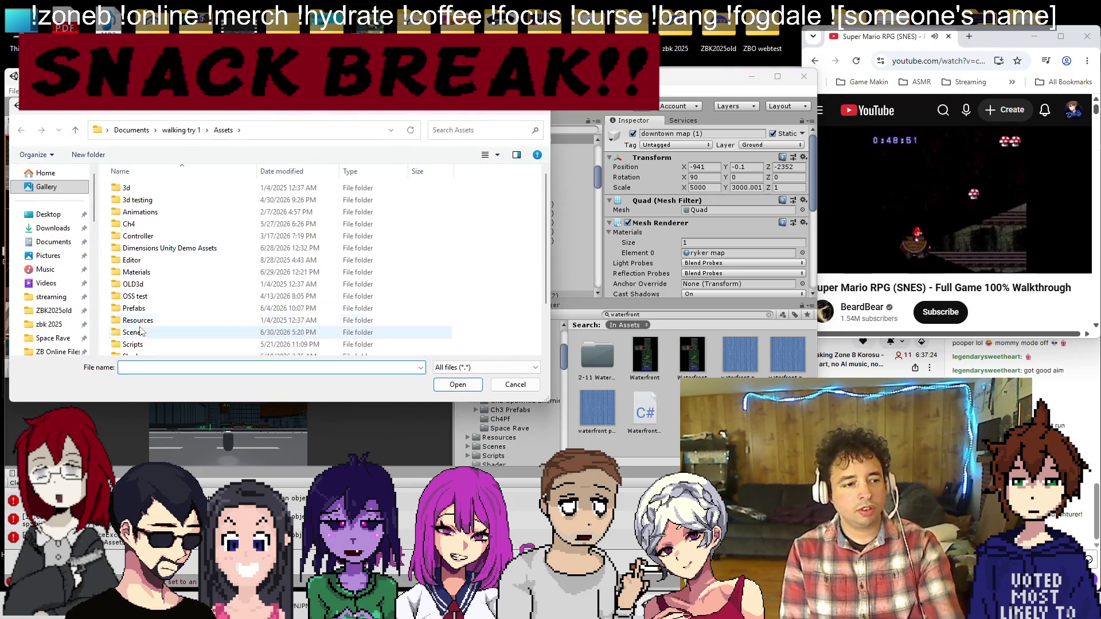
double_click(137, 333)
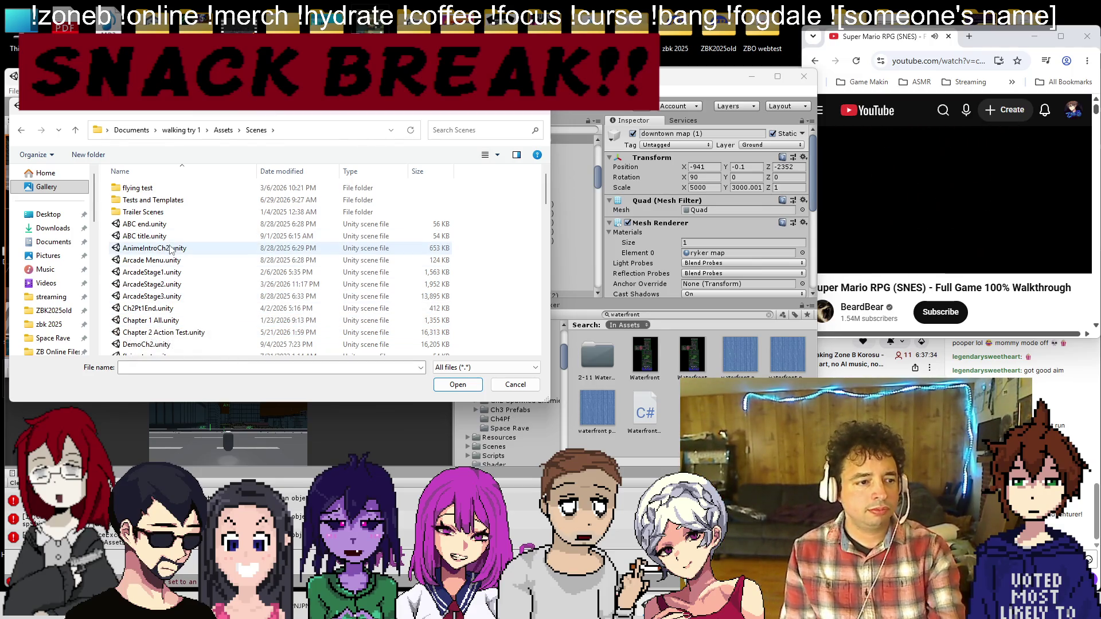
double_click(175, 335)
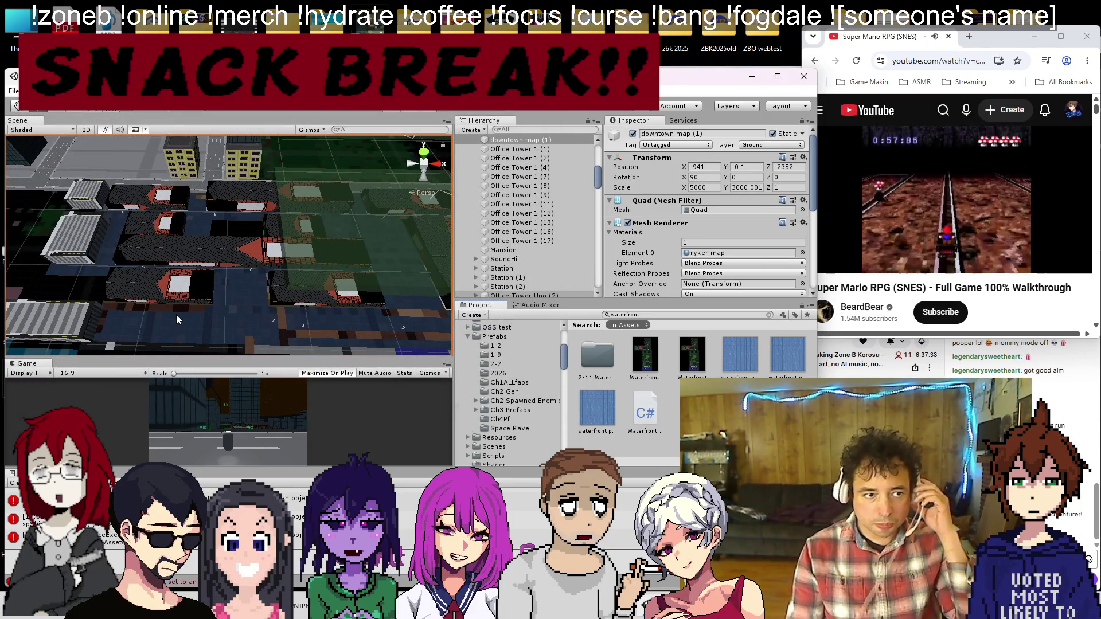
left_click(86, 129)
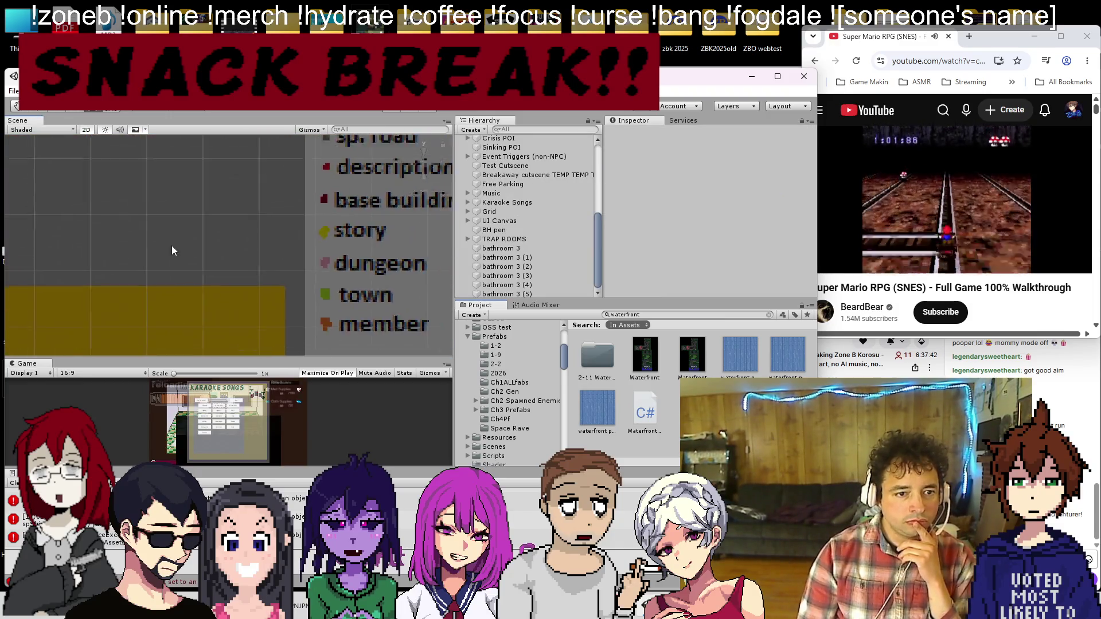
Step: Select Tilemap (dark), frame the buildings and docks, and capture the waterfront map area
scroll(174, 250, "up", 5)
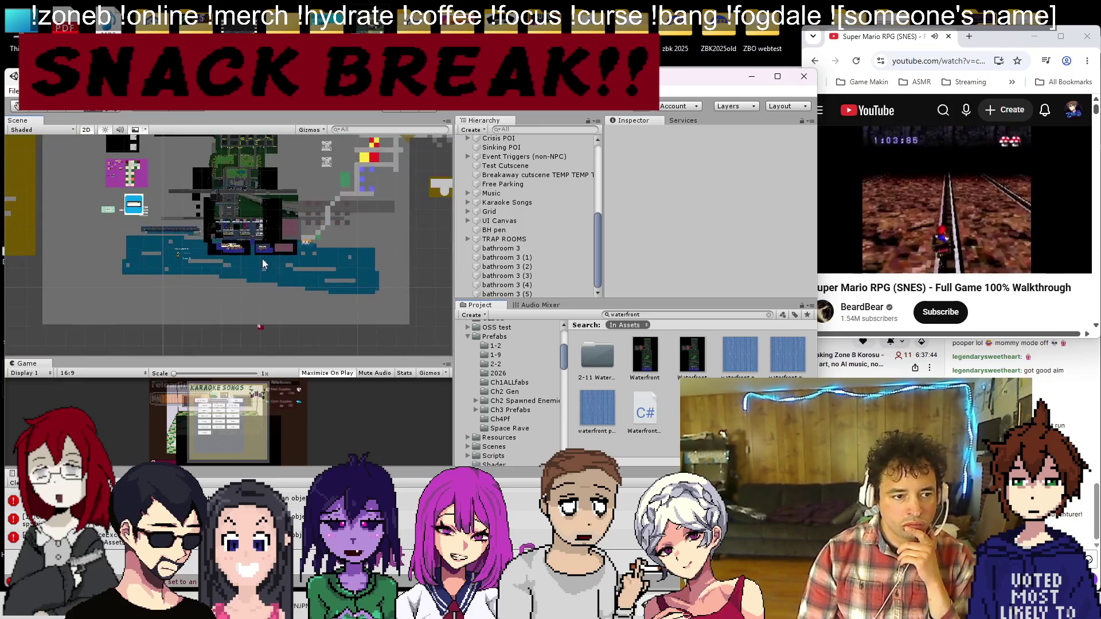
scroll(212, 181, "up", 5)
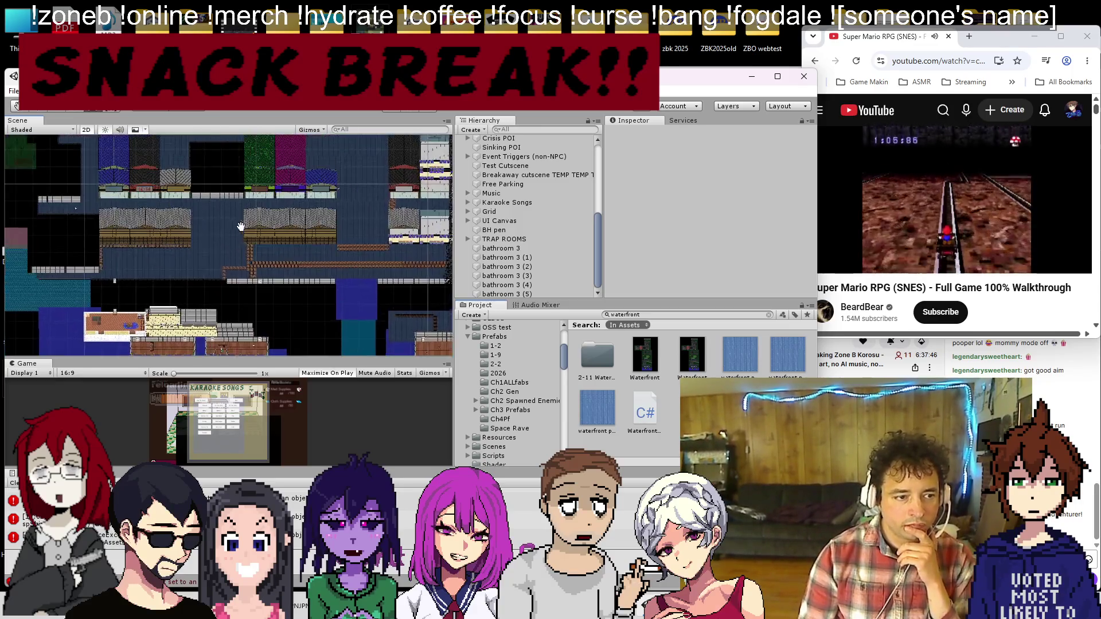
scroll(250, 215, "up", 3)
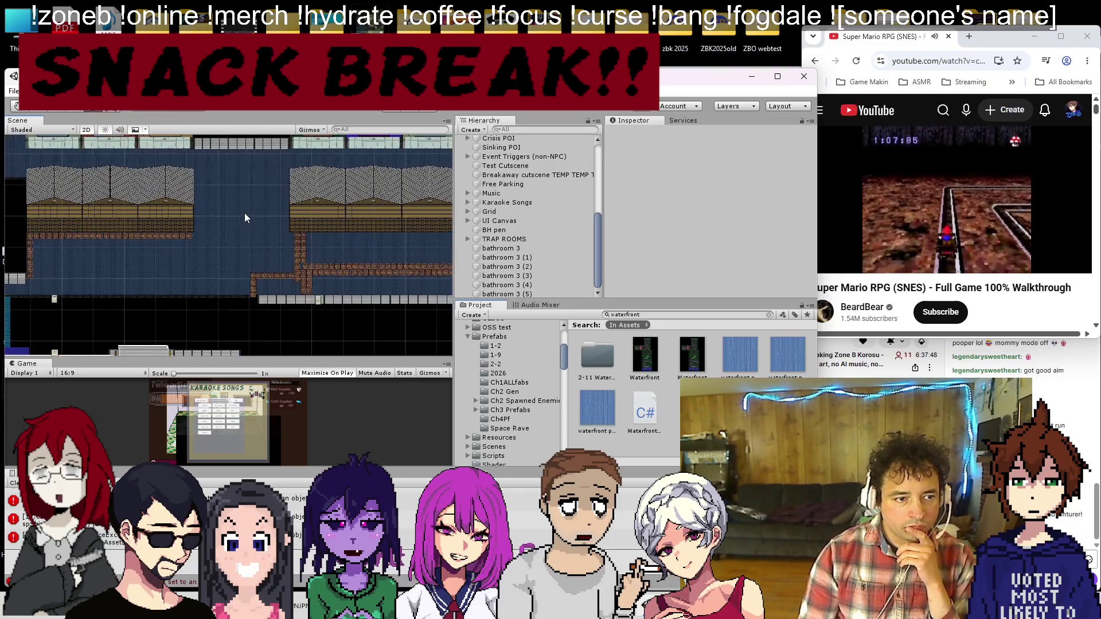
left_click(245, 215)
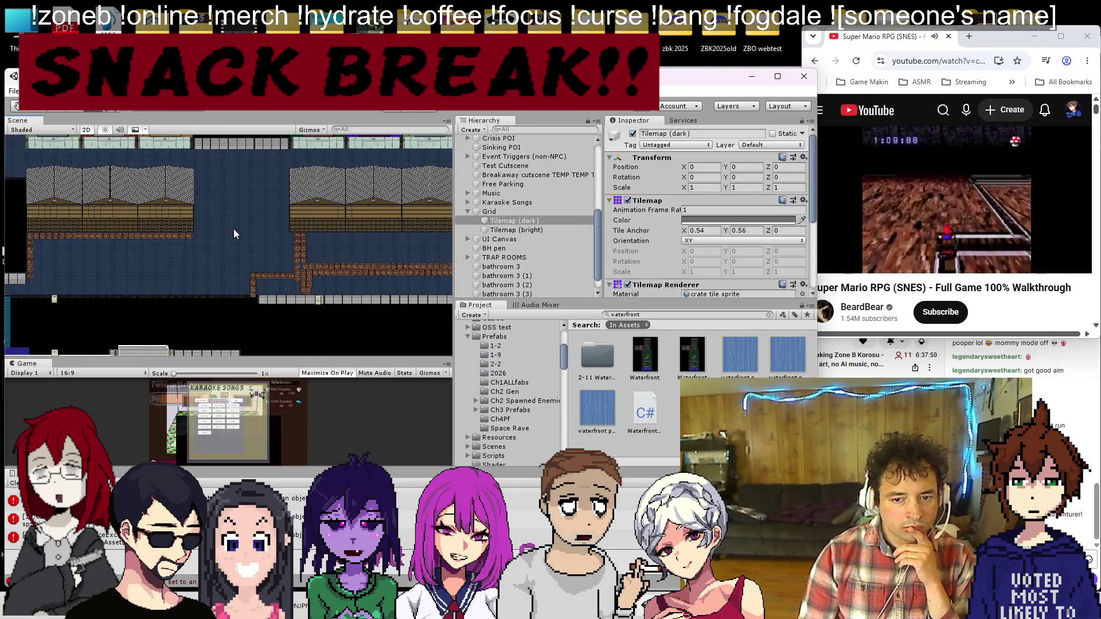
scroll(237, 277, "up", 8)
scroll(231, 249, "up", 2)
scroll(240, 240, "down", 10)
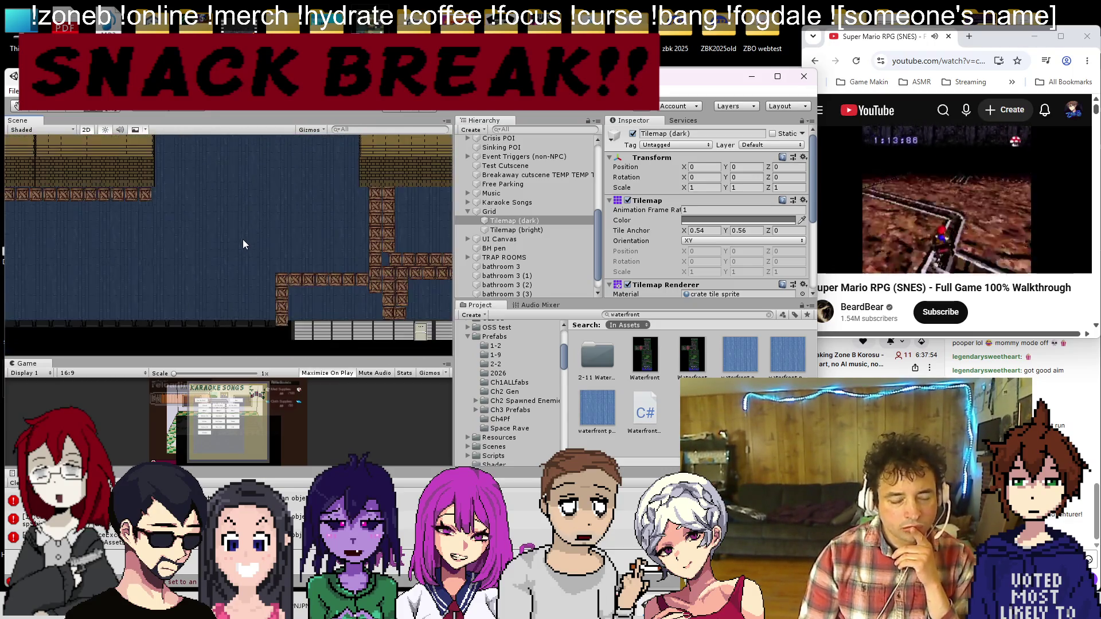
scroll(216, 243, "down", 3)
left_click_drag(211, 232, 180, 259)
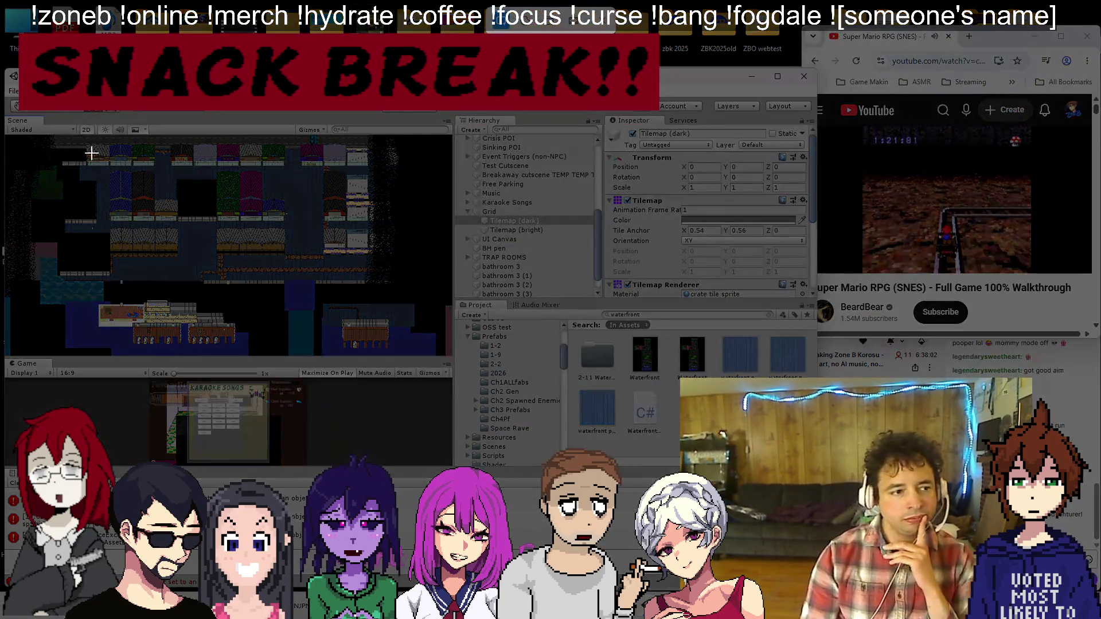
mouse_move(75, 140)
left_mouse_down()
mouse_move(327, 314)
mouse_move(407, 352)
left_mouse_up()
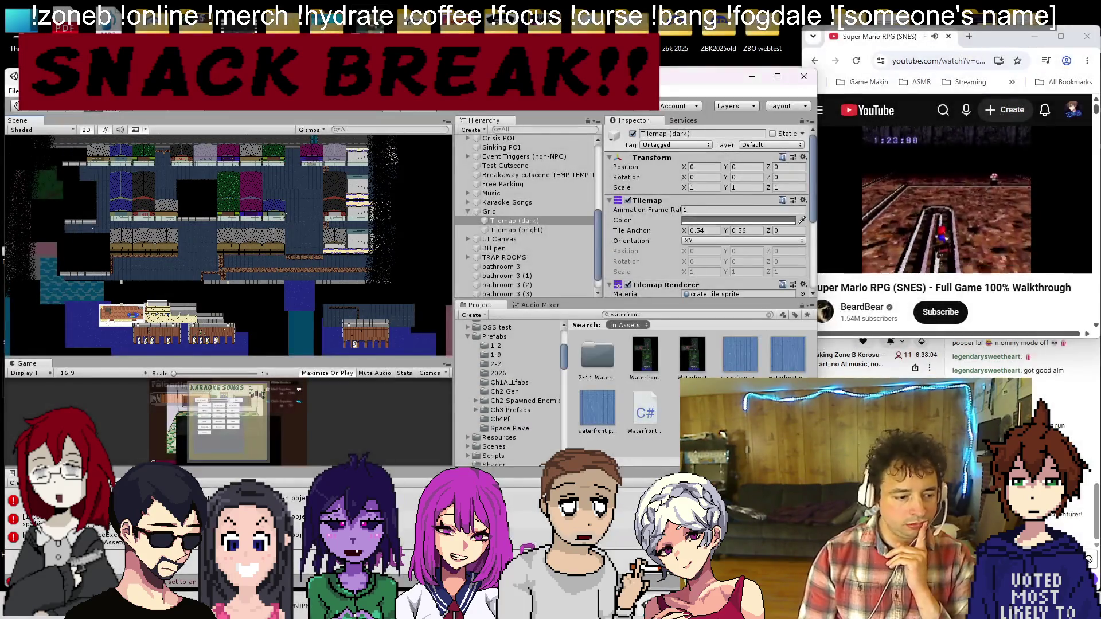
Step: Paste the captured waterfront map into Paint, then shrink and minimize the Paint window
key("alt+Tab")
key("ctrl+v")
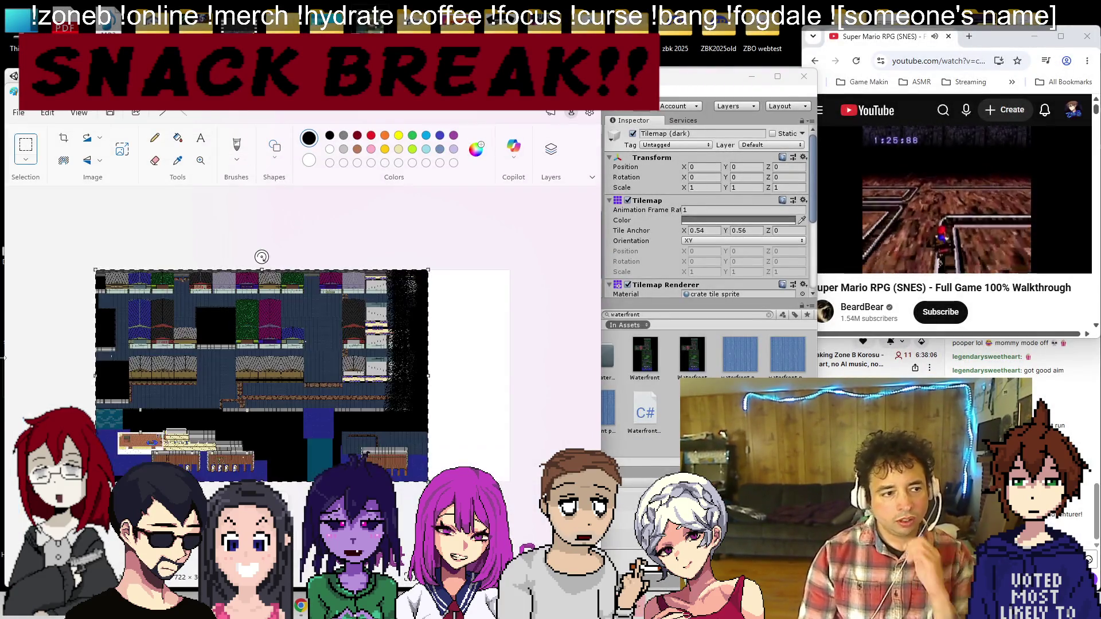
mouse_move(90, 113)
left_mouse_down()
mouse_move(253, 119)
mouse_move(671, 168)
mouse_move(765, 254)
left_mouse_up()
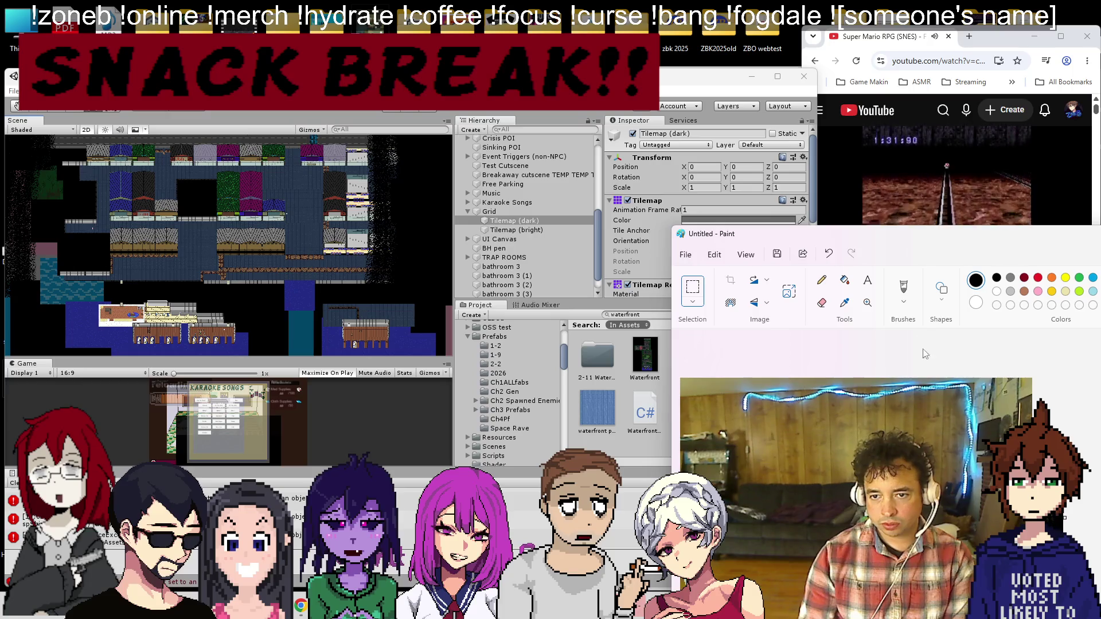
left_click(911, 52)
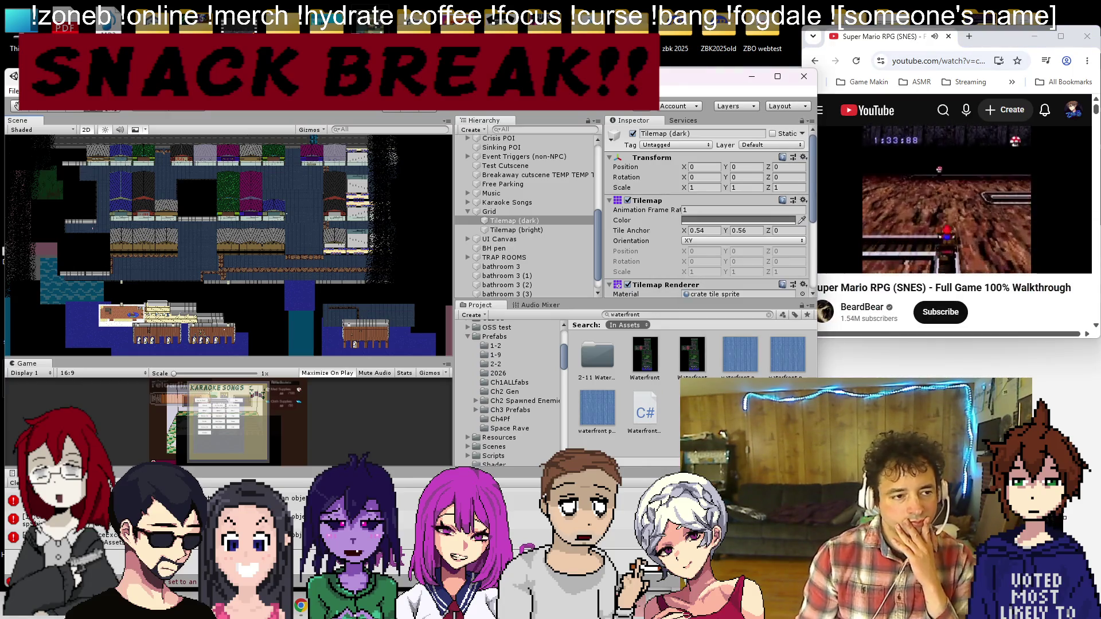
Step: Open the city scene from the Scenes folder
left_click(12, 91)
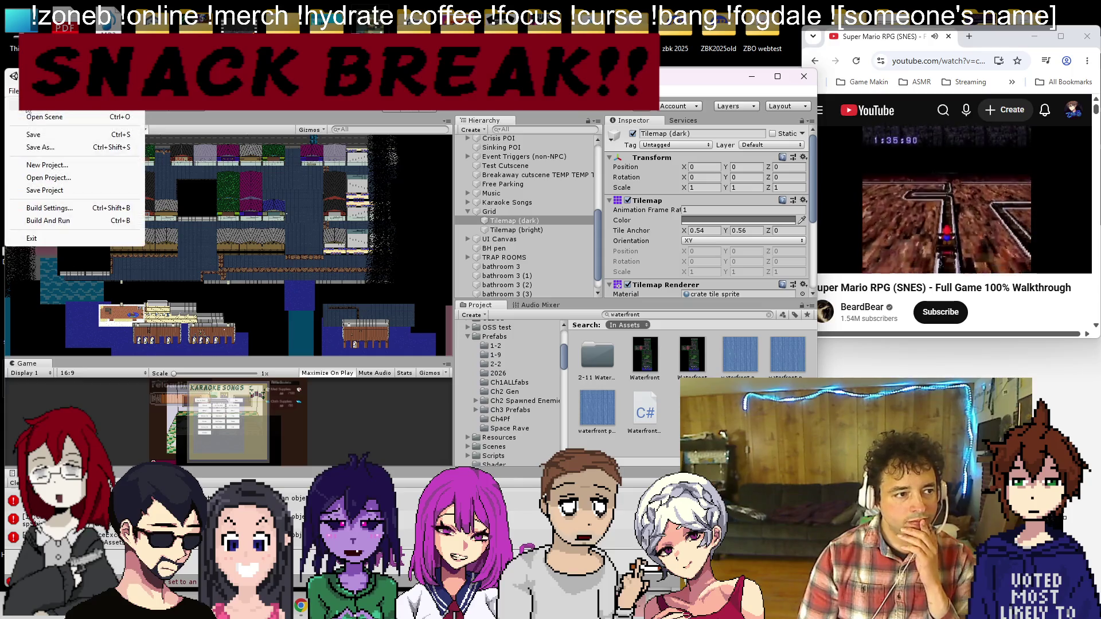
left_click(33, 118)
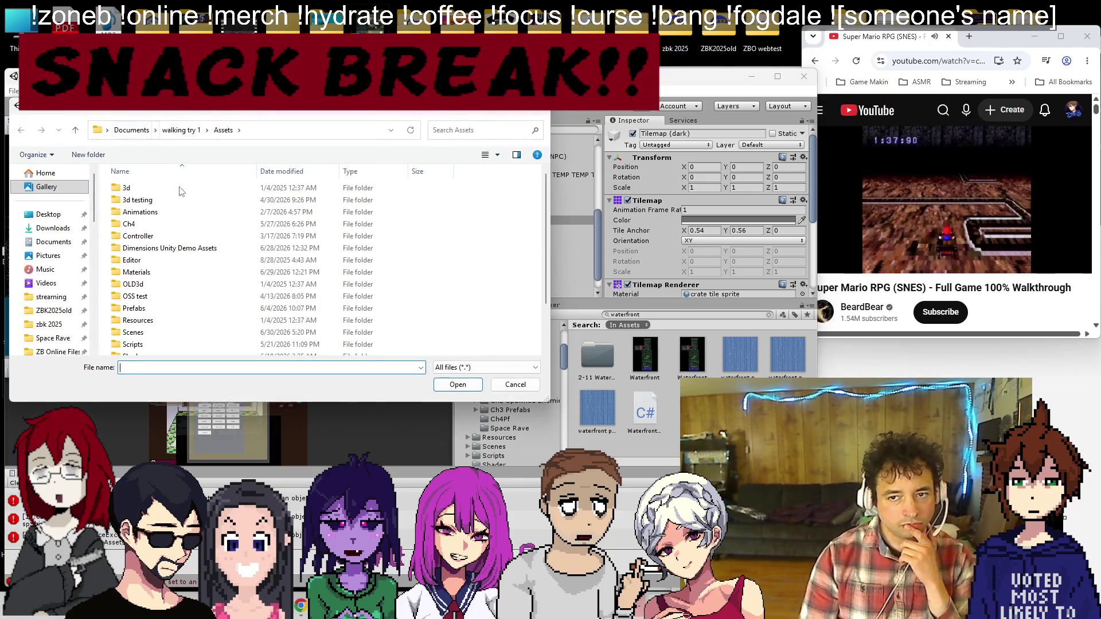
double_click(133, 333)
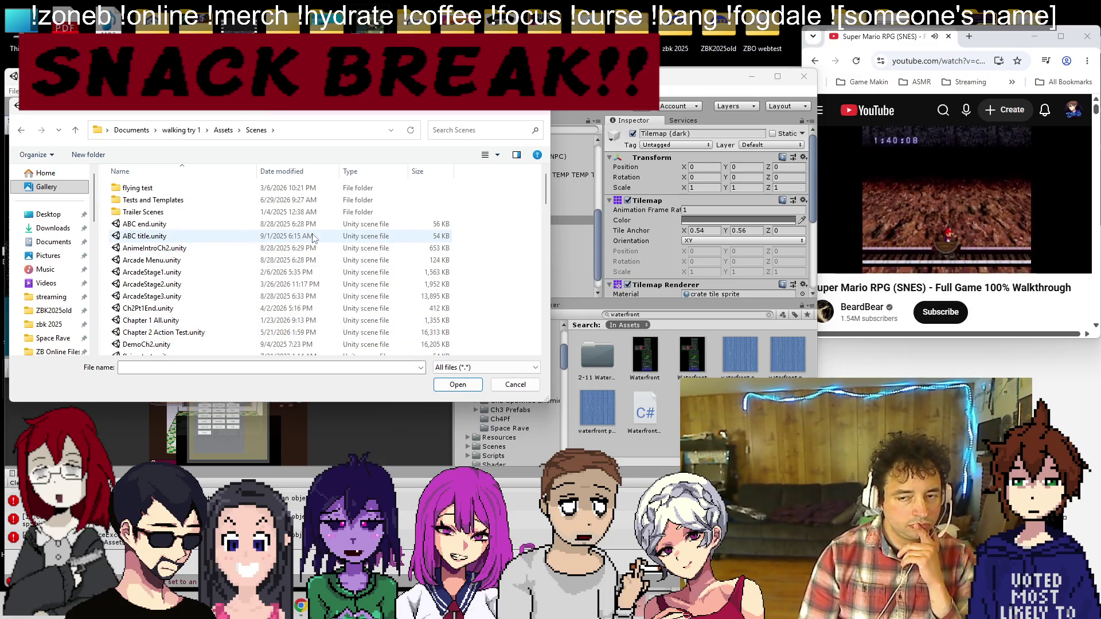
scroll(232, 281, "down", 10)
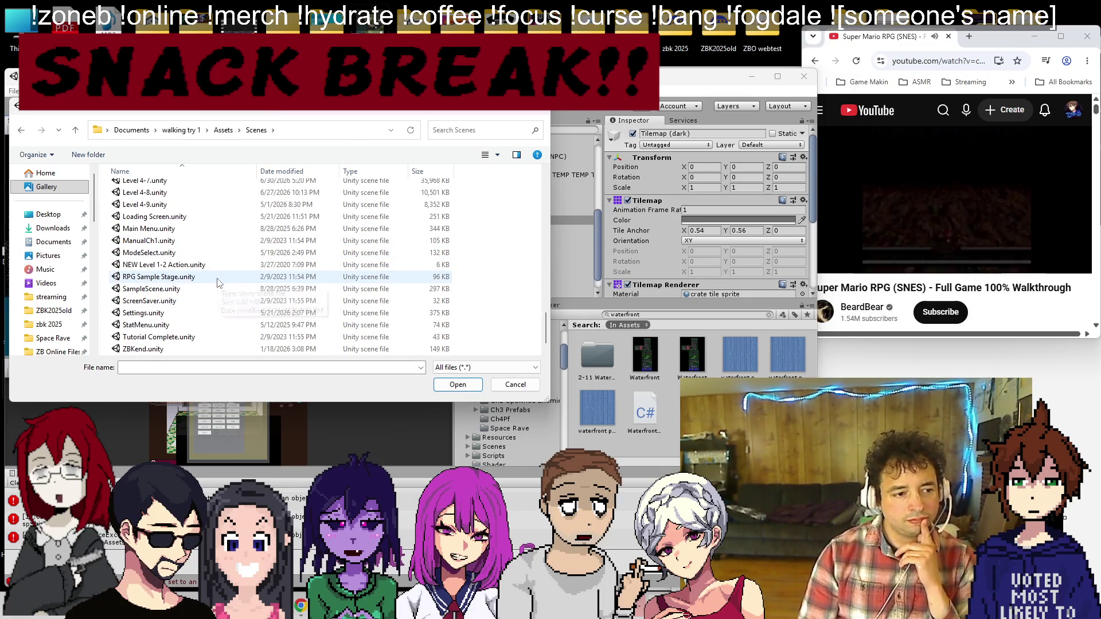
key("Escape")
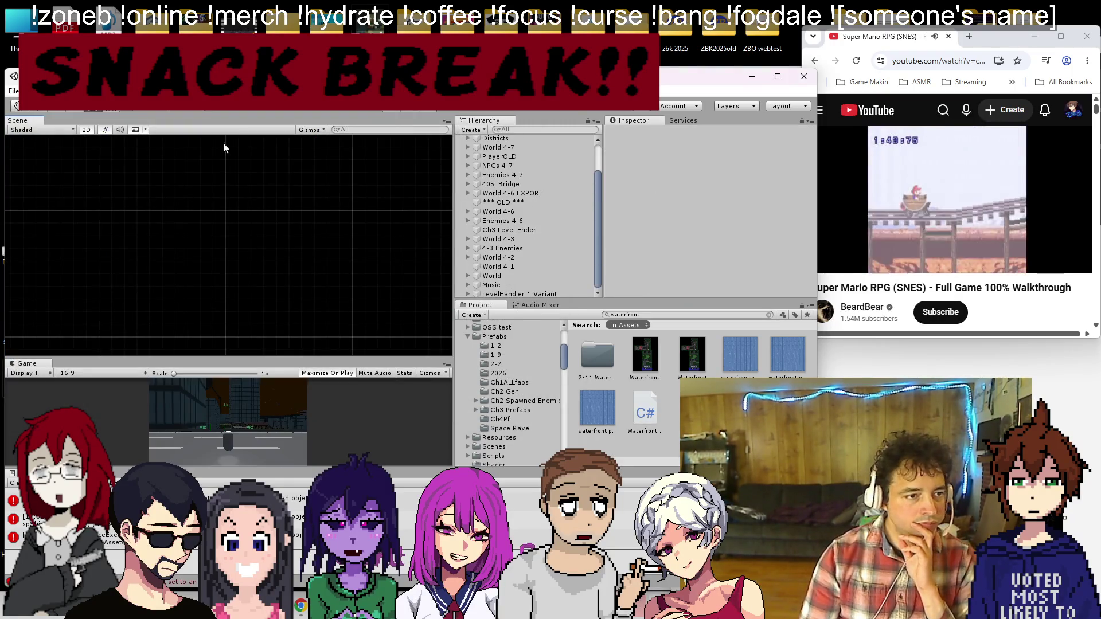
Step: Orbit and zoom to an overview of the river beside the green building block
mouse_move(147, 259)
left_mouse_down()
mouse_move(178, 246)
mouse_move(173, 192)
left_mouse_up()
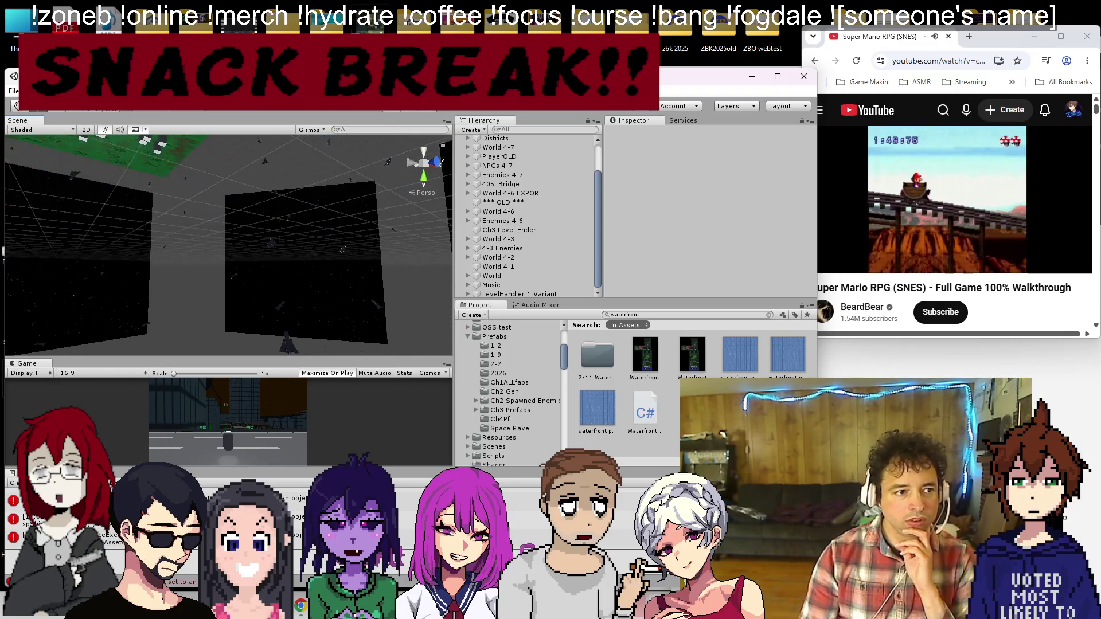
scroll(222, 327, "up", 5)
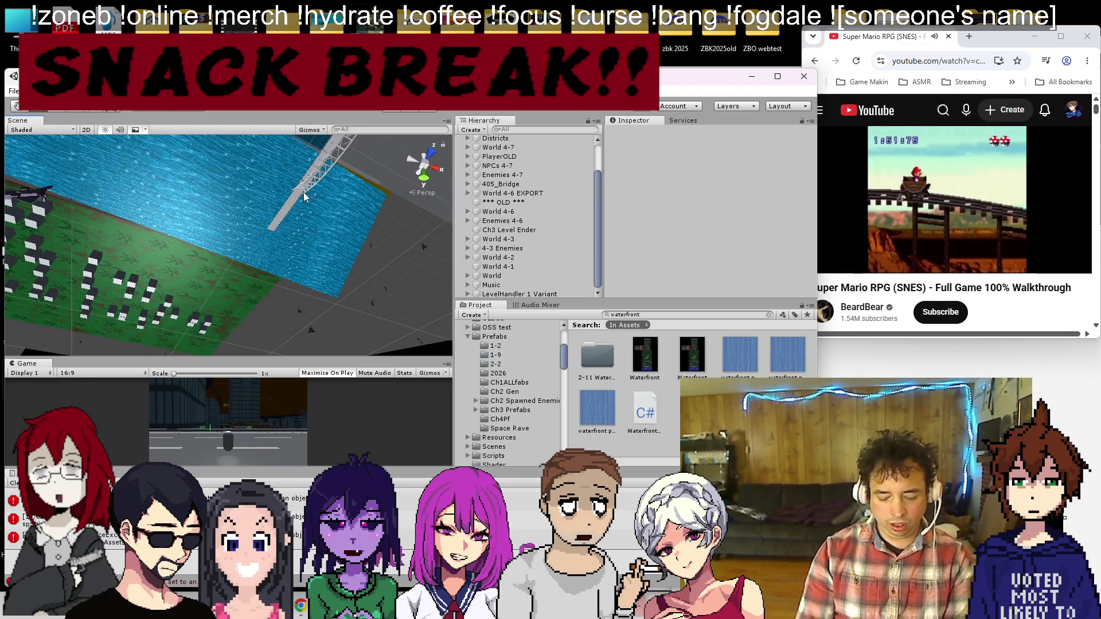
mouse_move(297, 188)
left_mouse_down()
mouse_move(313, 185)
mouse_move(304, 158)
mouse_move(287, 195)
left_mouse_up()
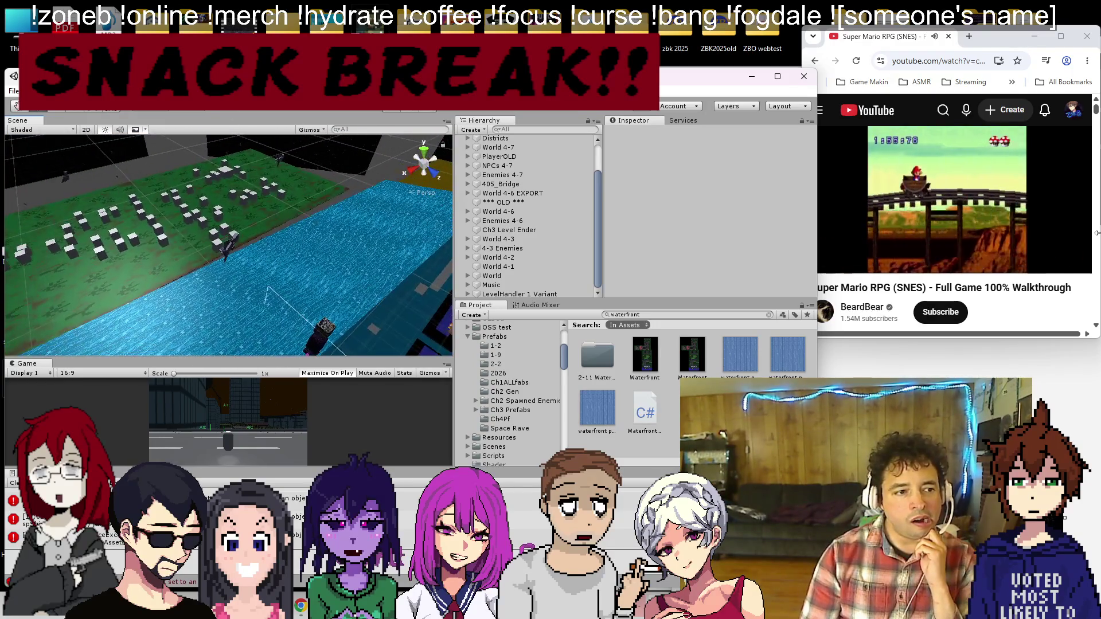
left_click_drag(251, 236, 150, 220)
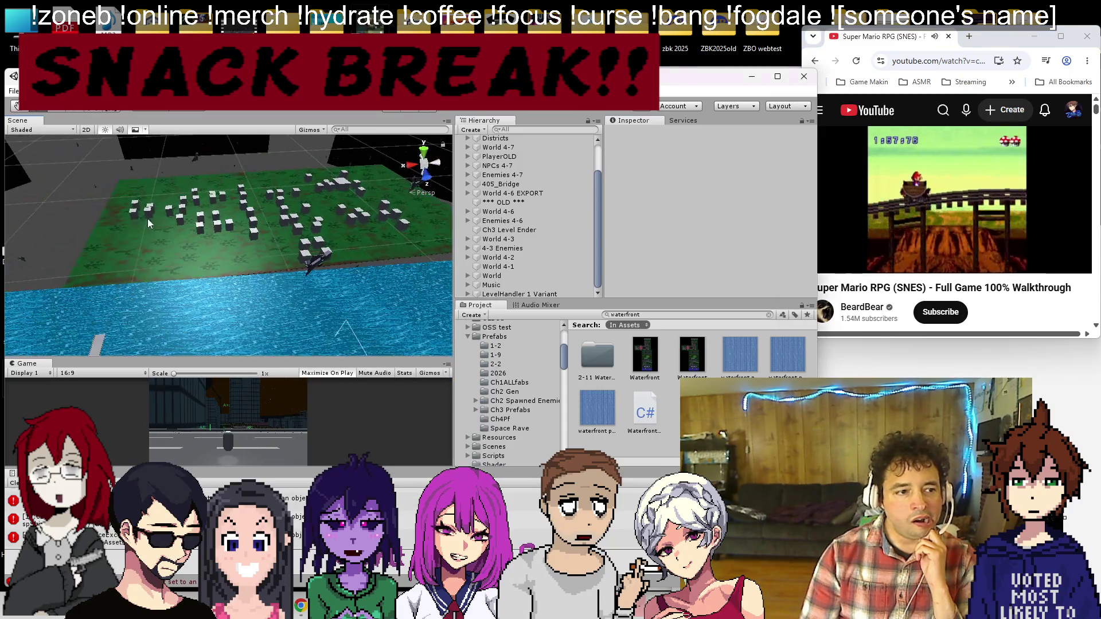
left_click(180, 219)
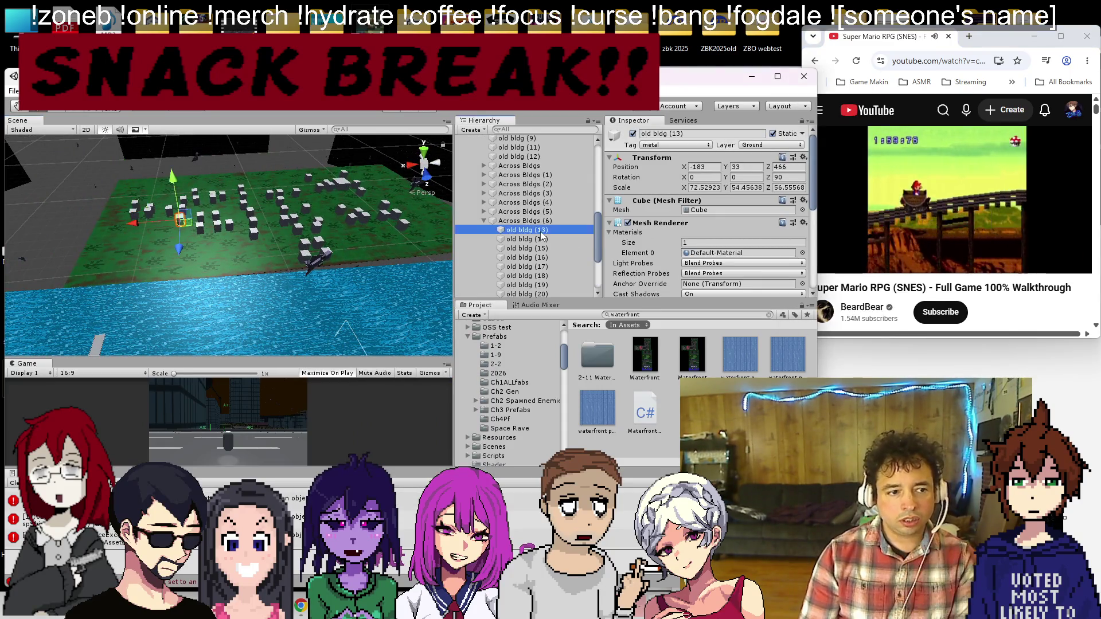
Step: Apply the shield DARK 1 material from Ch4 Materials to old bldg (13)–(20)
scroll(541, 236, "down", 3)
left_click(496, 224, "shift")
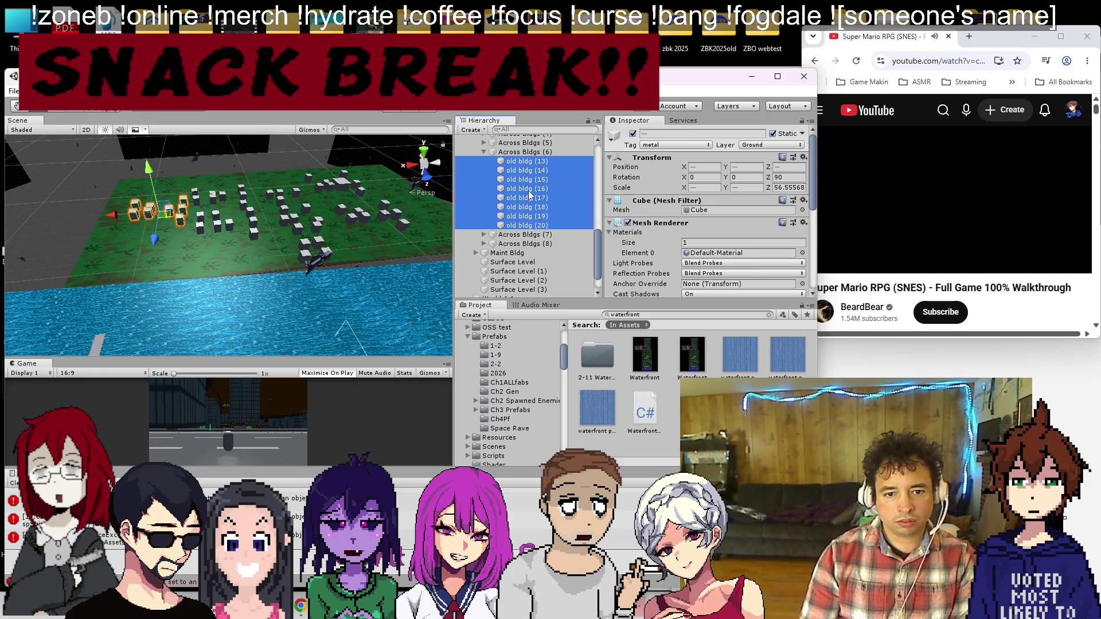
left_click(694, 315)
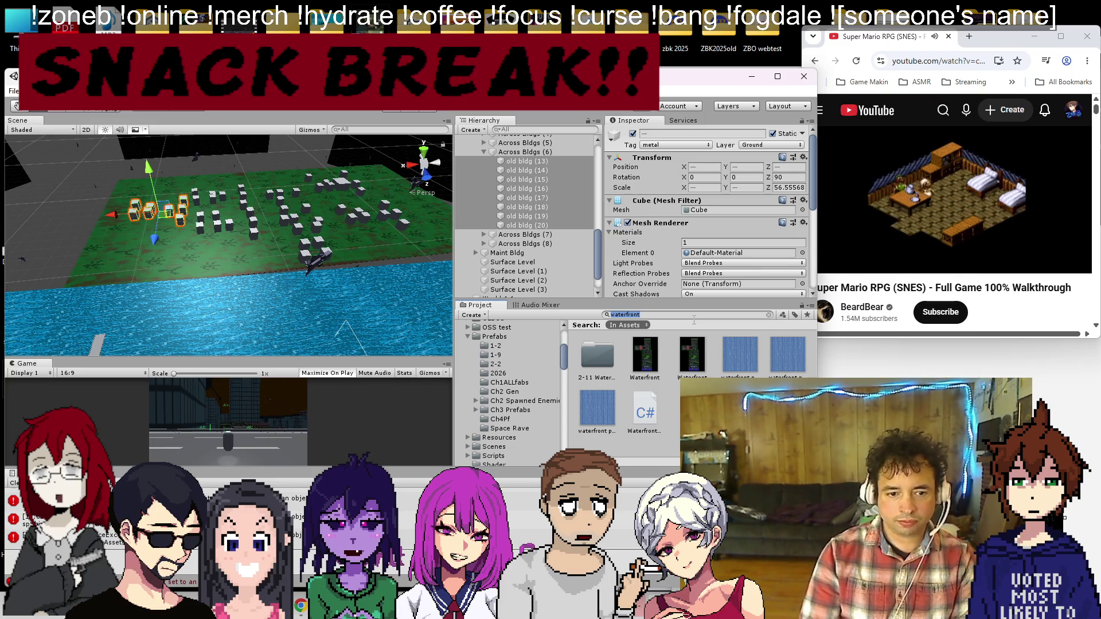
scroll(507, 393, "up", 5)
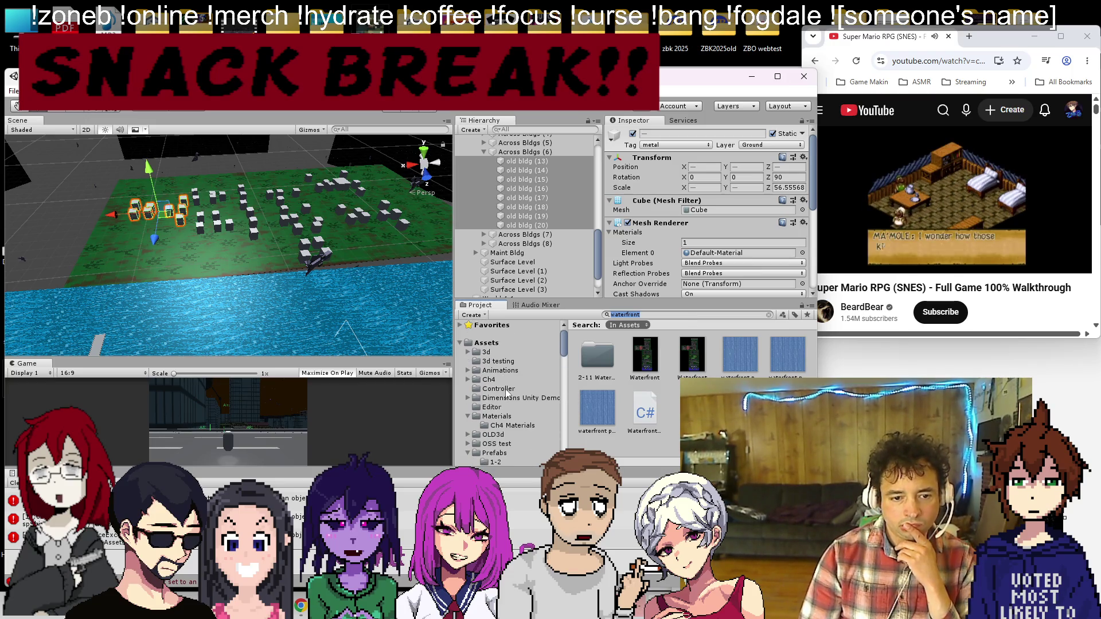
left_click(512, 425)
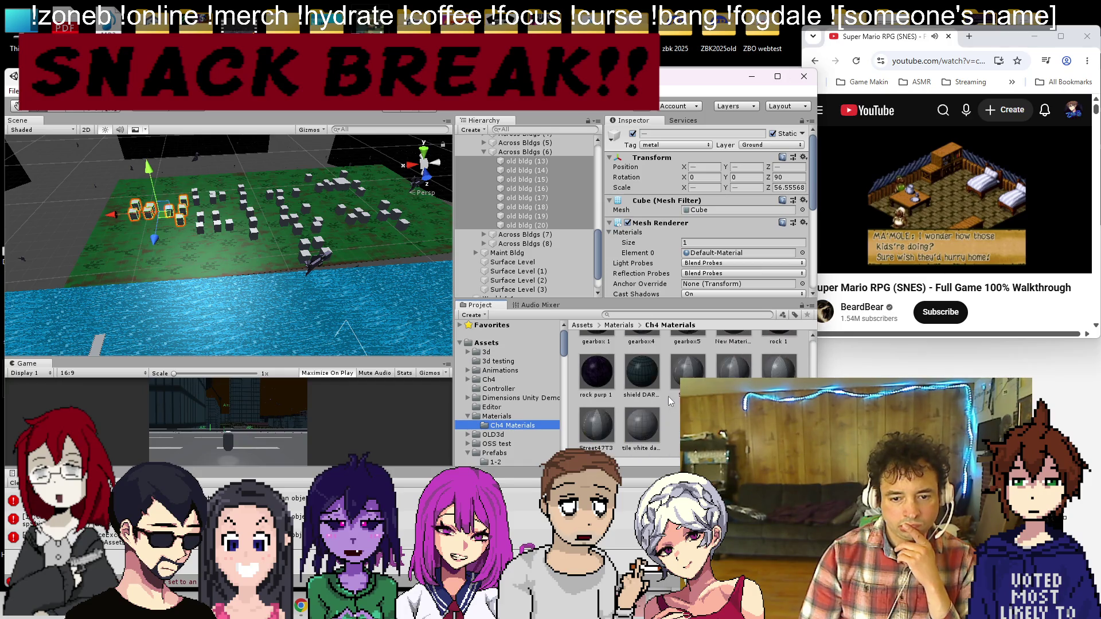
mouse_move(665, 395)
left_mouse_down()
mouse_move(650, 336)
mouse_move(740, 235)
left_mouse_up()
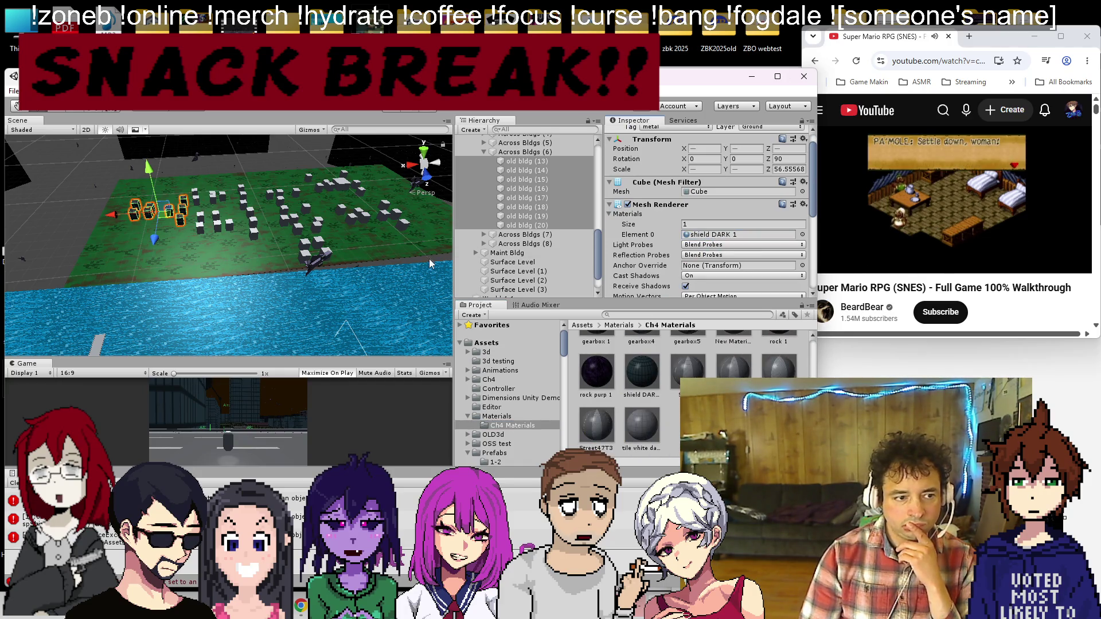
Step: Give old bldg (13)–(20) in Across Bldgs (8) and (7) the shield DARK 1 material
scroll(512, 218, "up", 3)
scroll(512, 218, "down", 3)
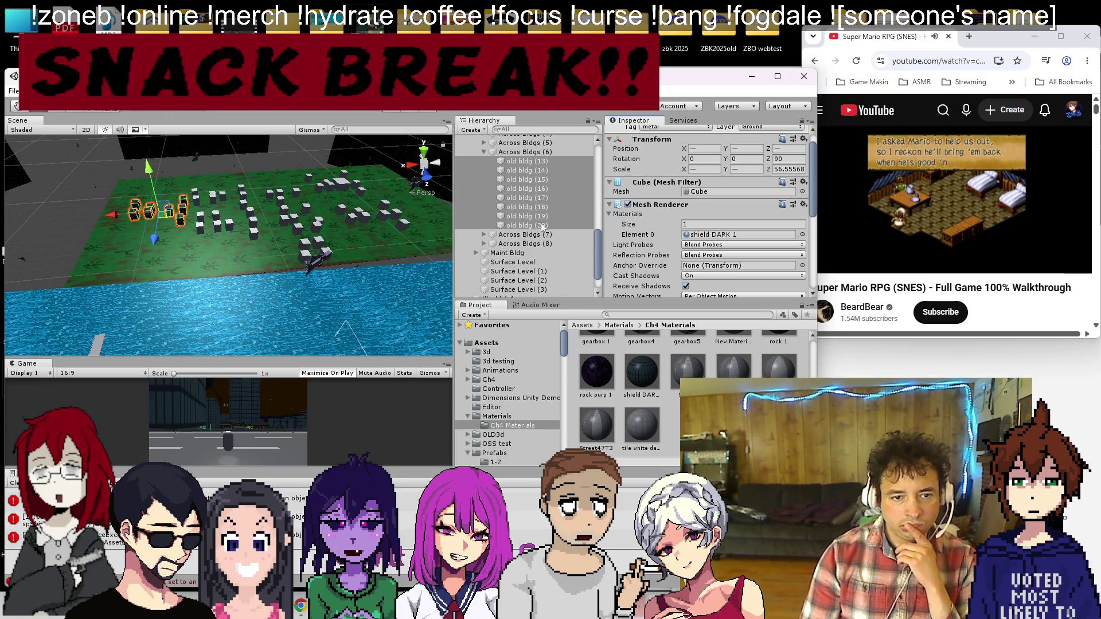
left_click(483, 244)
left_click(510, 253)
scroll(514, 256, "down", 3)
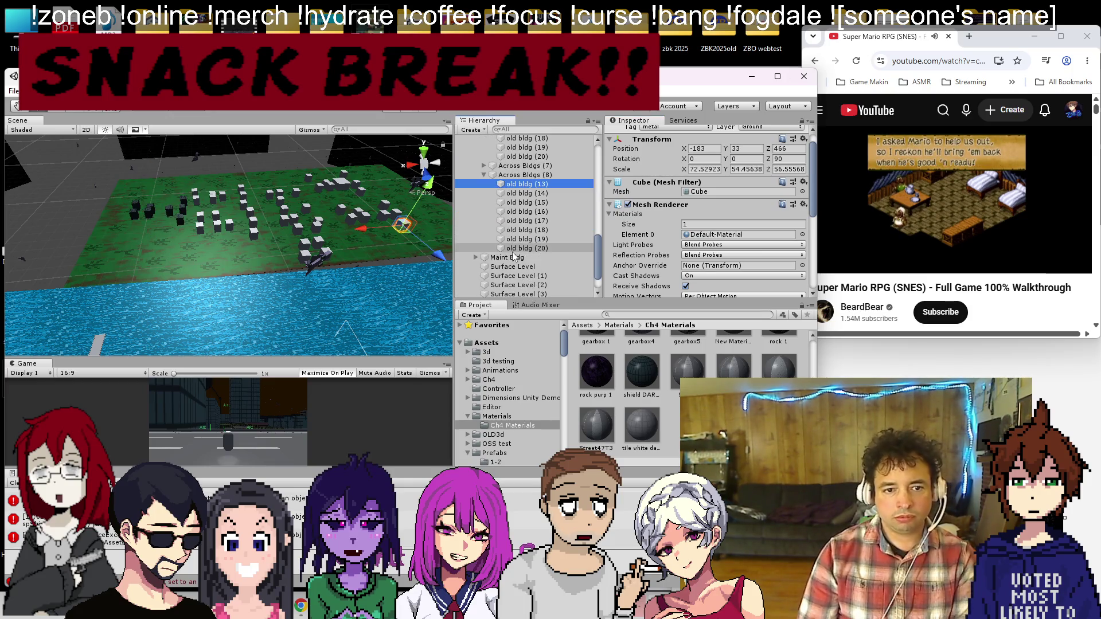
left_click(523, 248, "shift")
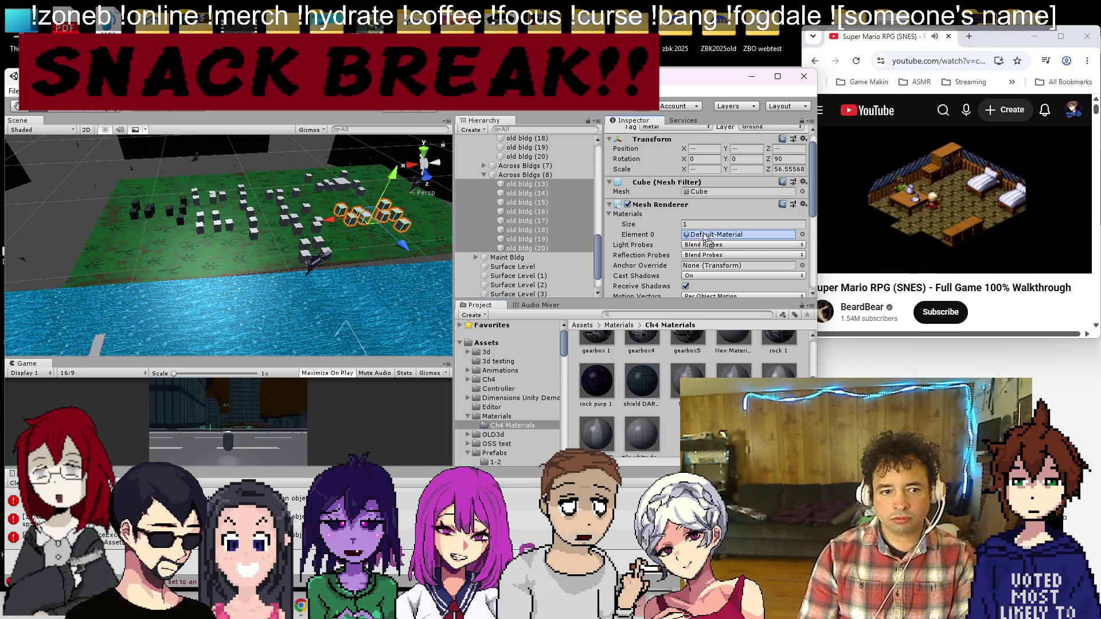
left_click(518, 166)
left_click(483, 166)
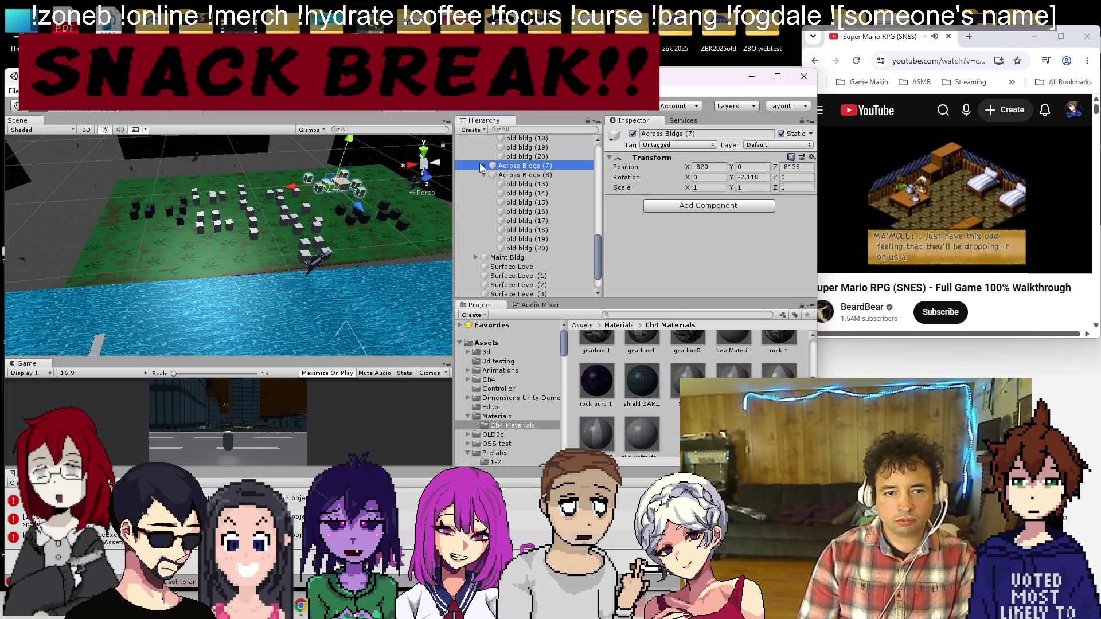
left_click(508, 175)
left_click(493, 239, "shift")
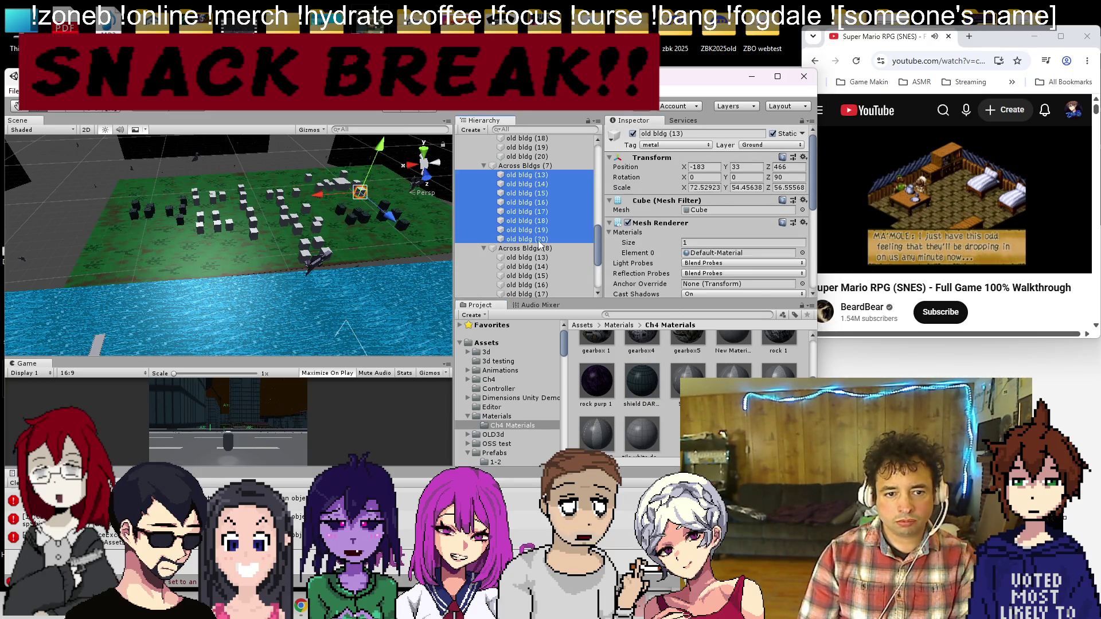
left_click(483, 248)
left_click_drag(639, 382, 739, 253)
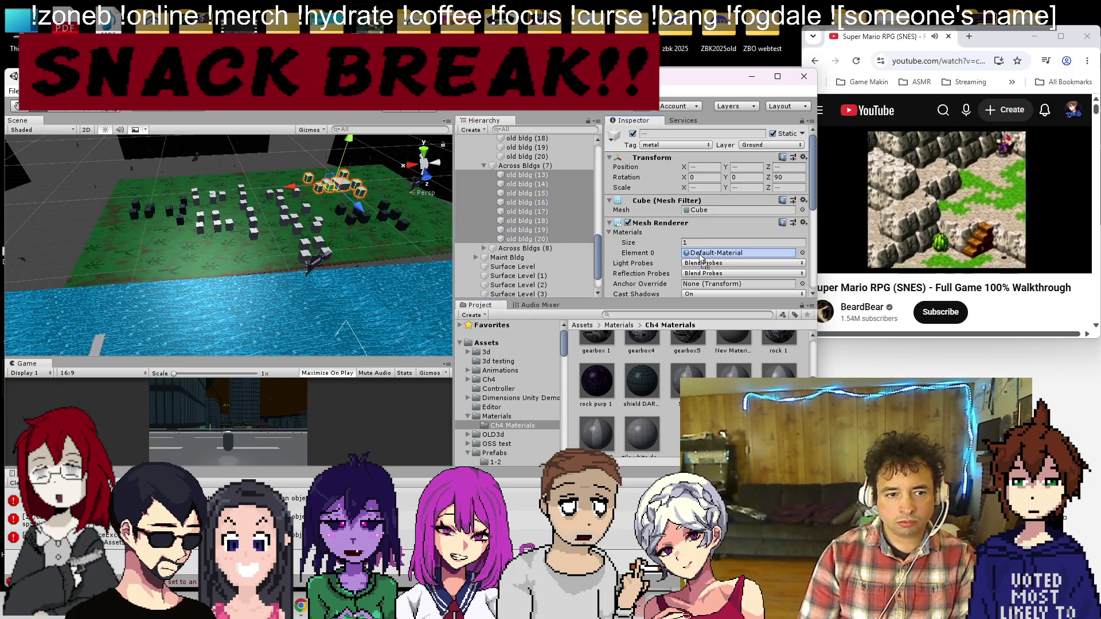
Step: Find old bldg (16) in Across Bldgs (5) and frame it in the scene
left_click(483, 166)
left_click(523, 198)
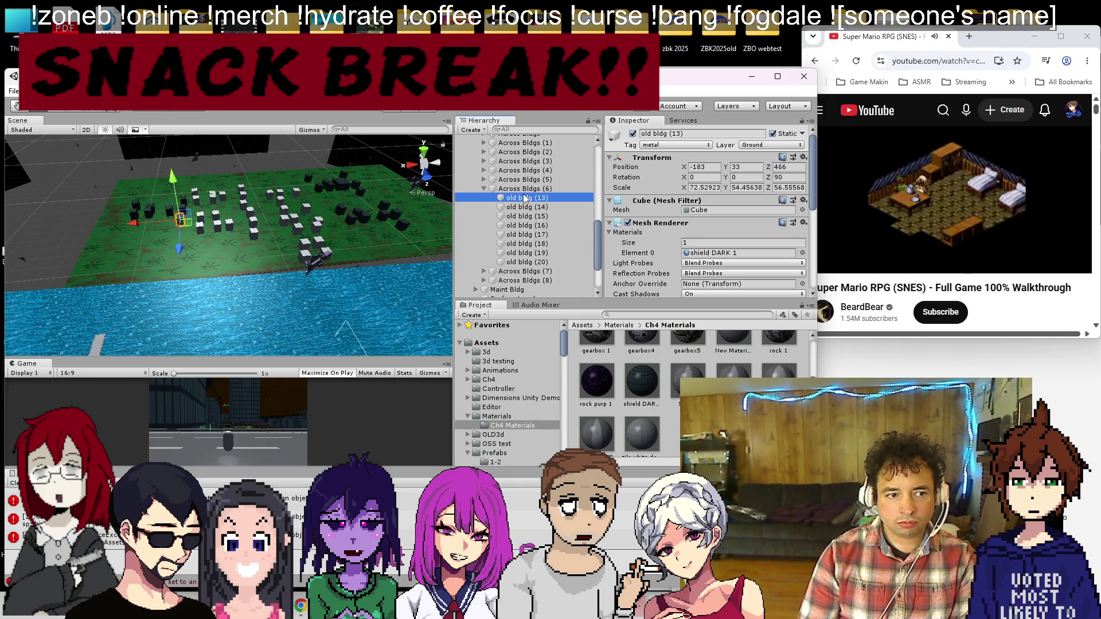
left_click(484, 189)
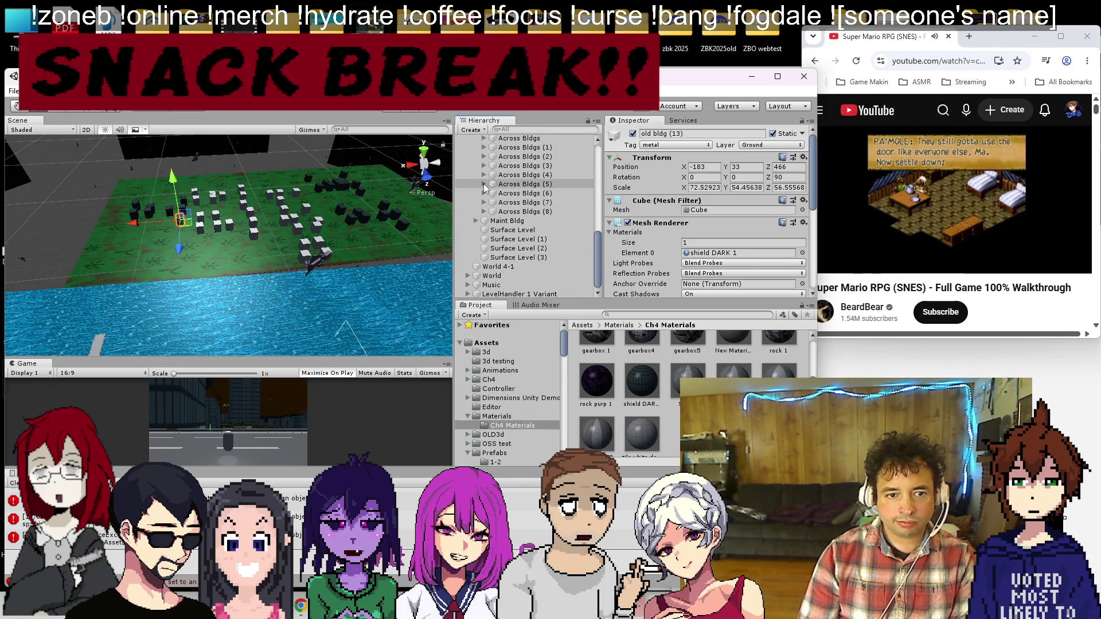
left_click(483, 193)
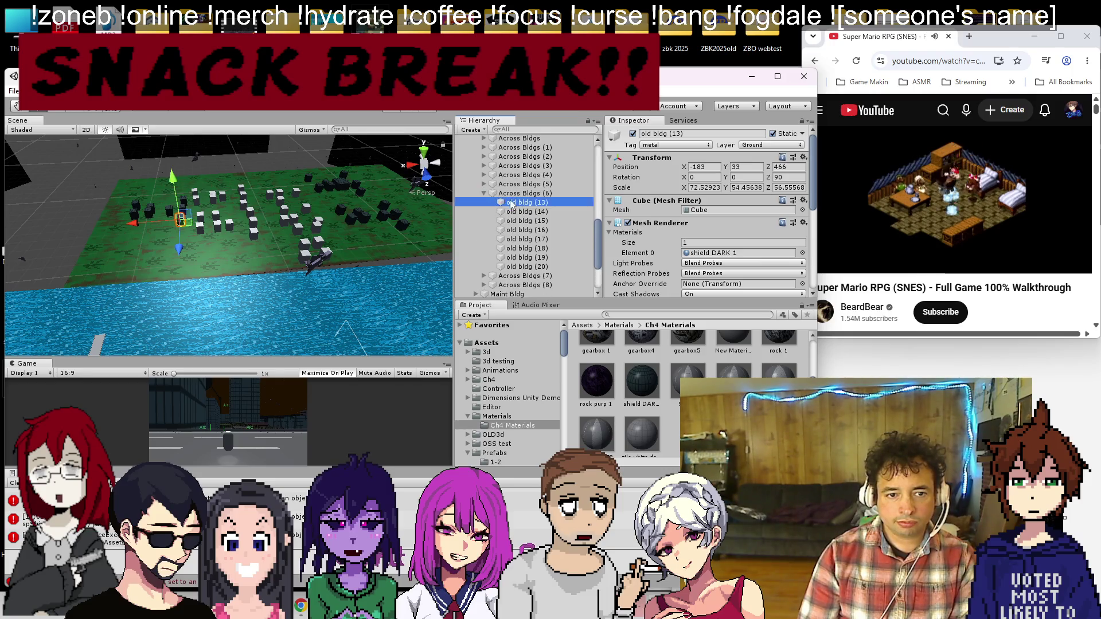
left_click(483, 184)
left_click(500, 194)
double_click(501, 195)
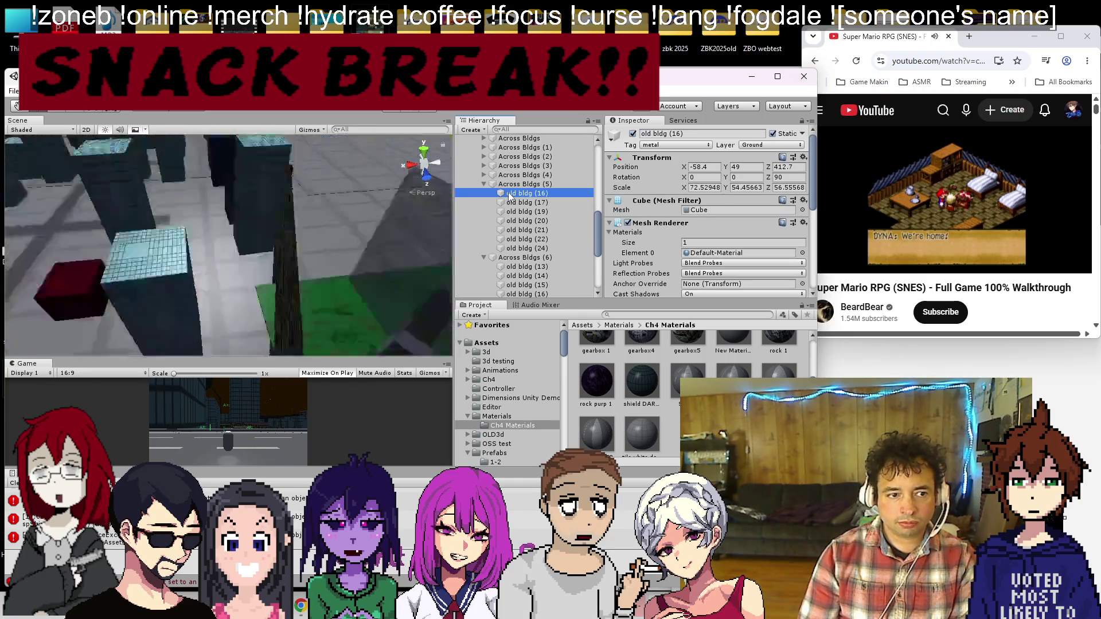
scroll(322, 231, "down", 5)
scroll(317, 235, "down", 10)
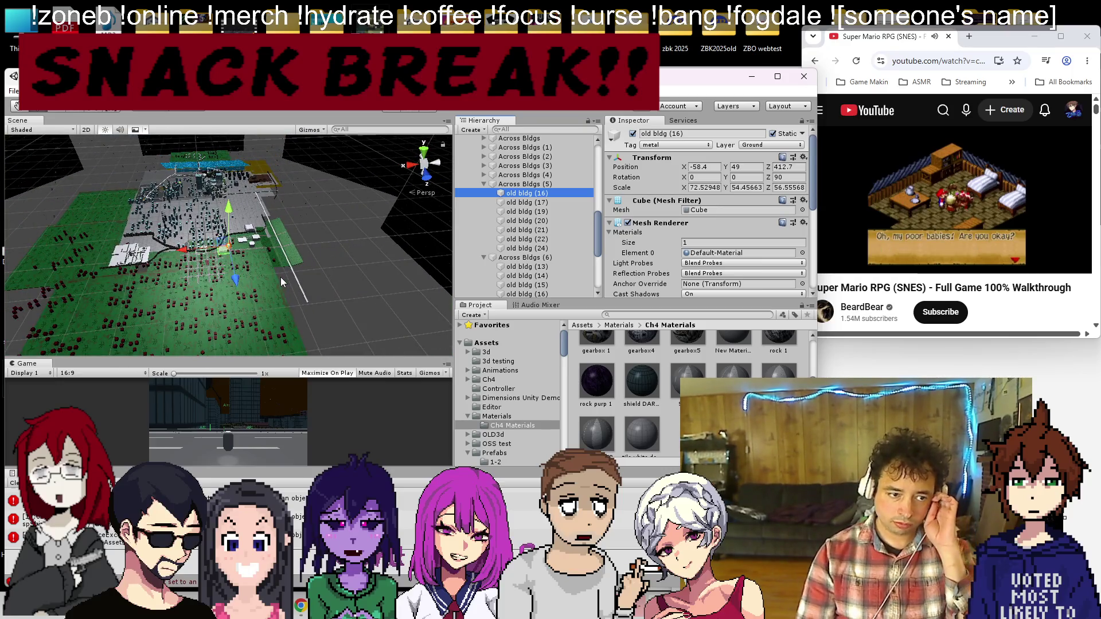
double_click(504, 195)
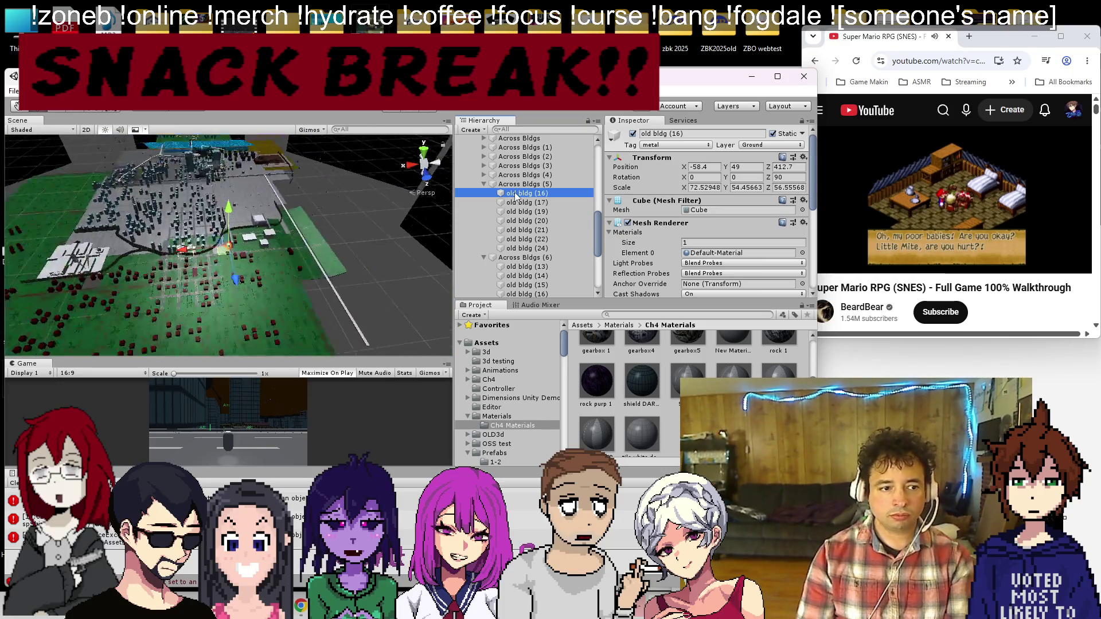
Step: Delete four translucent level walls from the scene
left_click(280, 219)
left_click(280, 200)
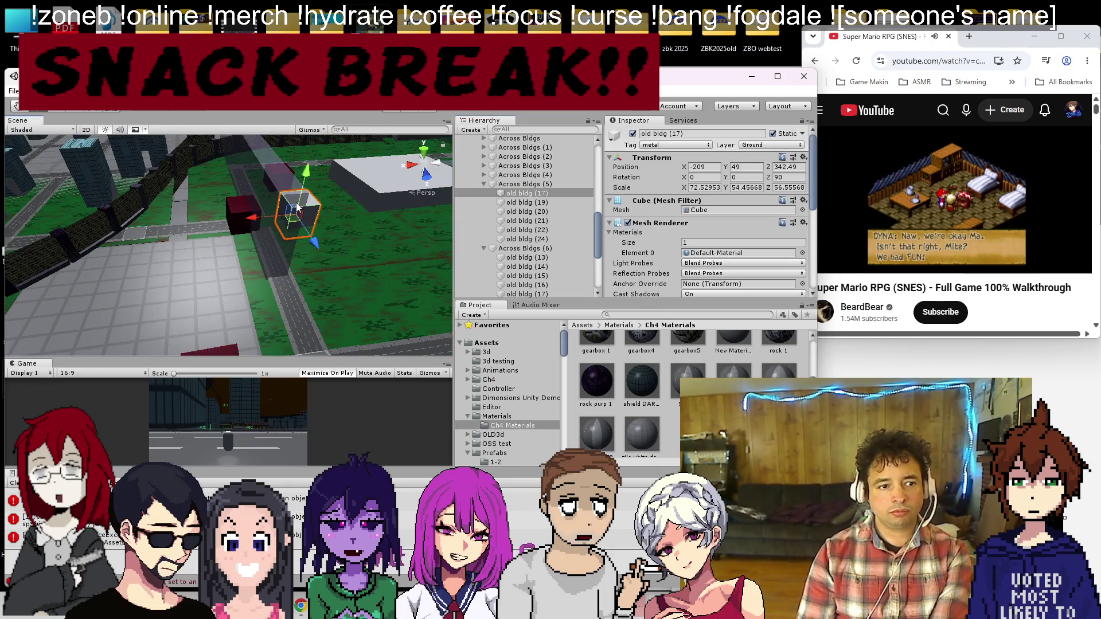
scroll(274, 184, "down", 2)
scroll(273, 184, "down", 3)
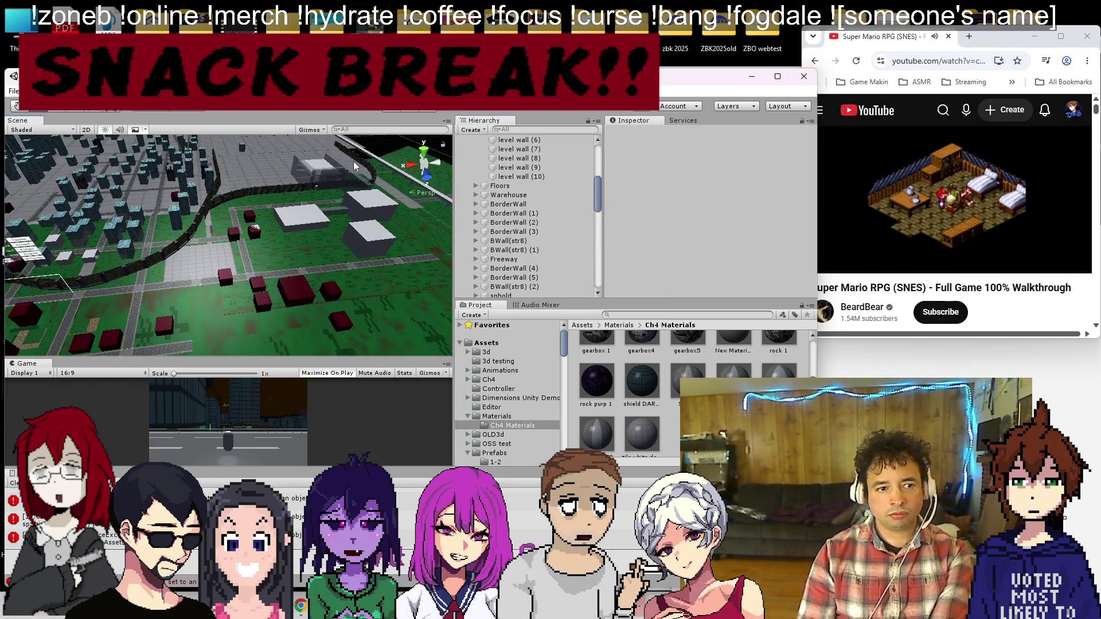
left_click(345, 188)
key("Delete")
left_click(301, 185)
key("Delete")
left_click(323, 188)
key("Delete")
left_click(311, 192)
key("Delete")
scroll(237, 231, "down", 2)
scroll(236, 231, "down", 3)
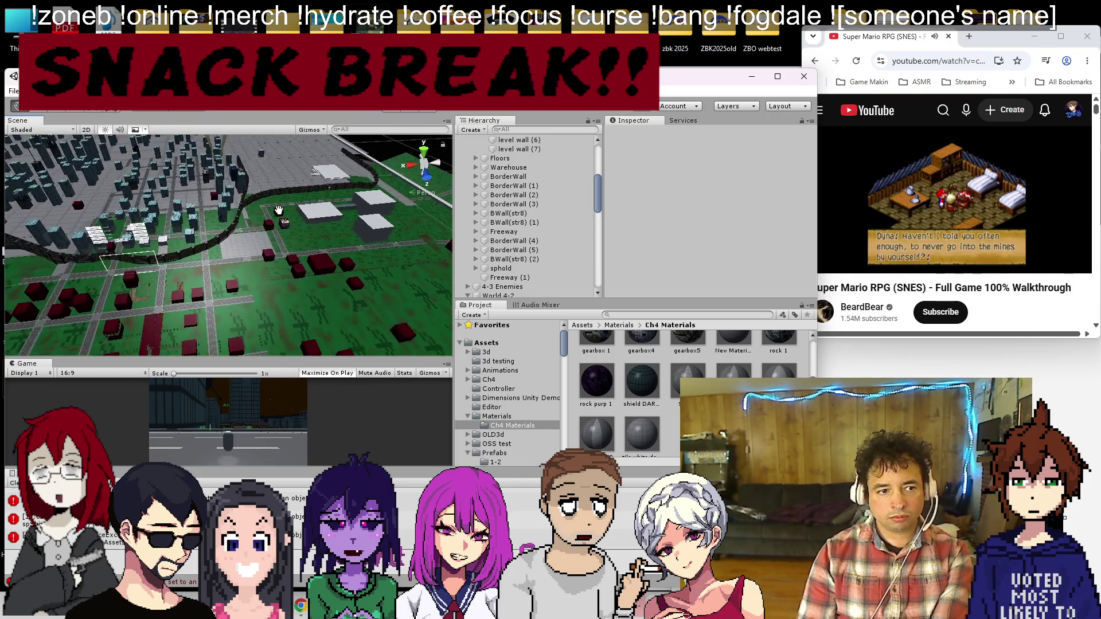
scroll(527, 218, "up", 10)
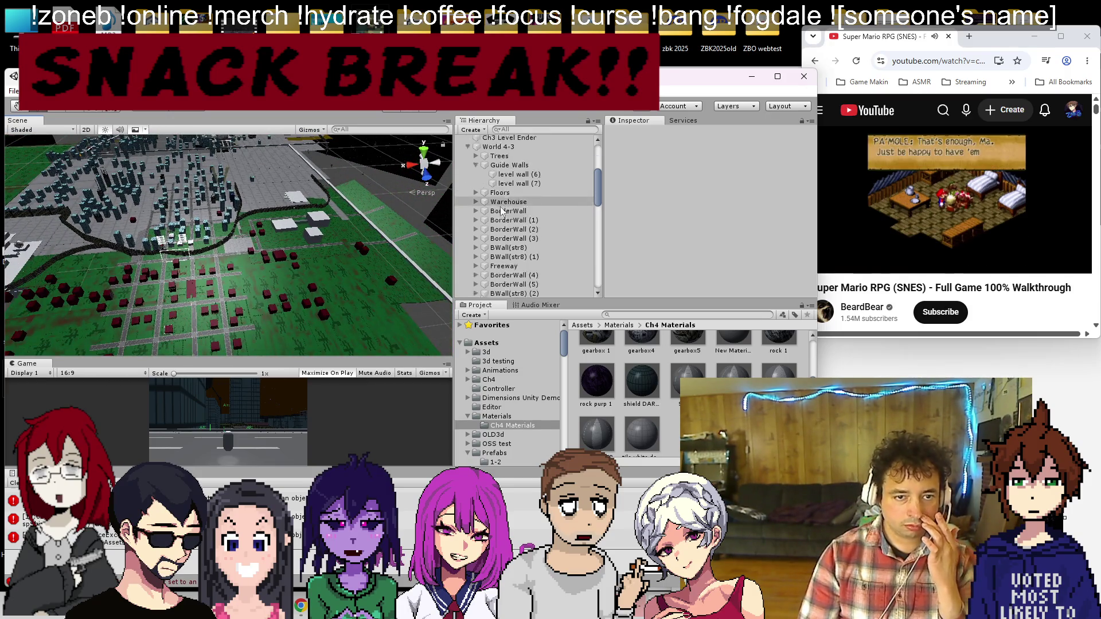
scroll(229, 258, "down", 3)
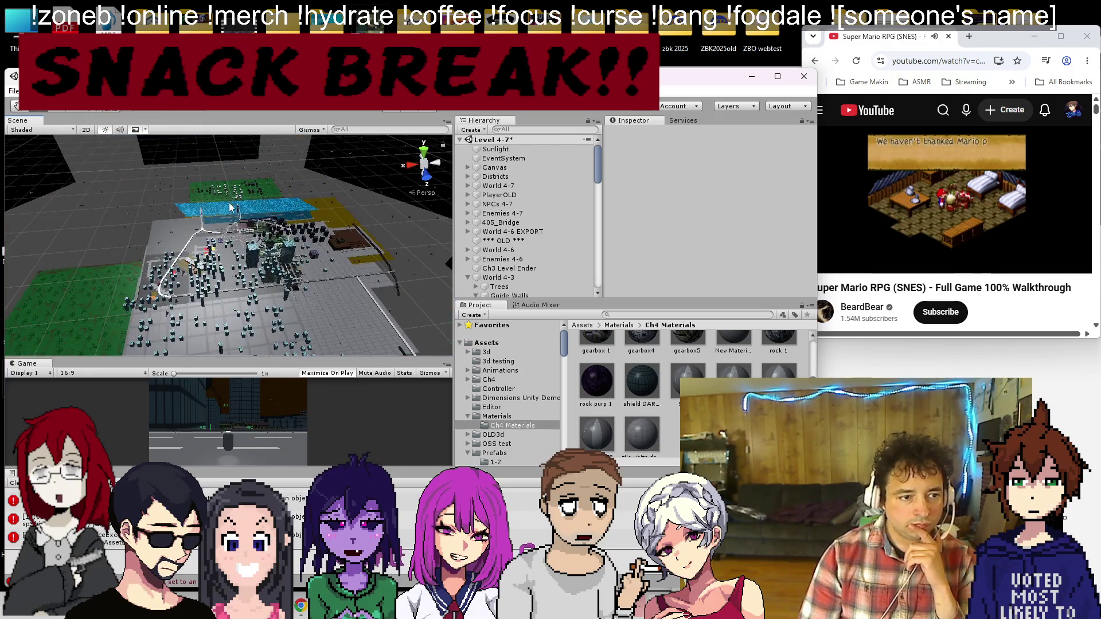
Step: Apply shield DARK 1 to old bldg (13)–(20) in Across Bldgs (3)
left_click(227, 199)
key("f")
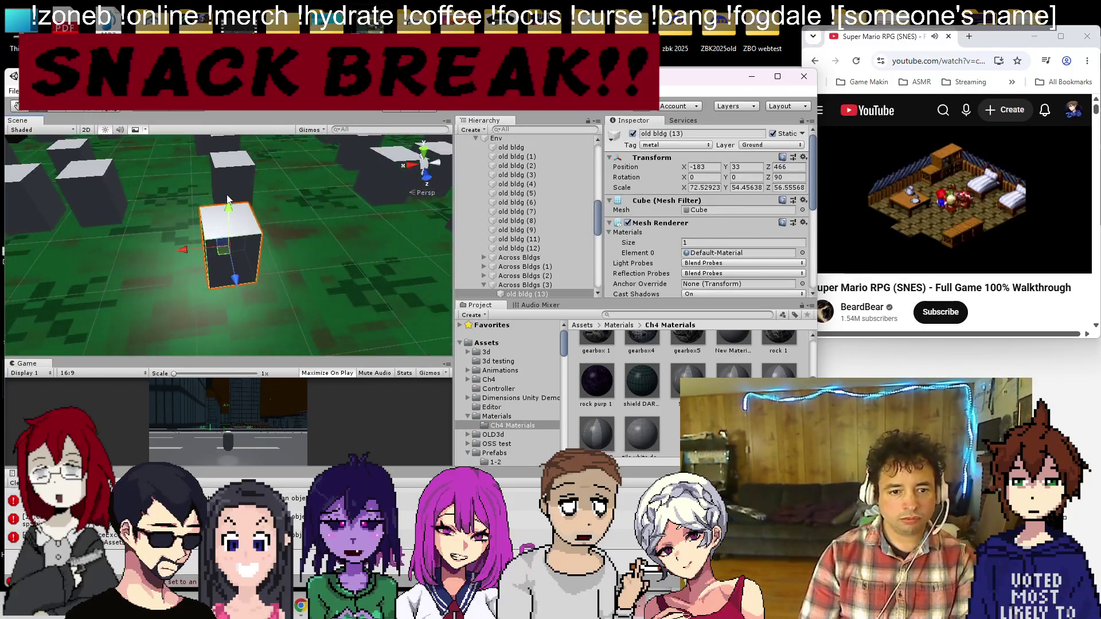
scroll(231, 204, "down", 5)
scroll(534, 220, "down", 5)
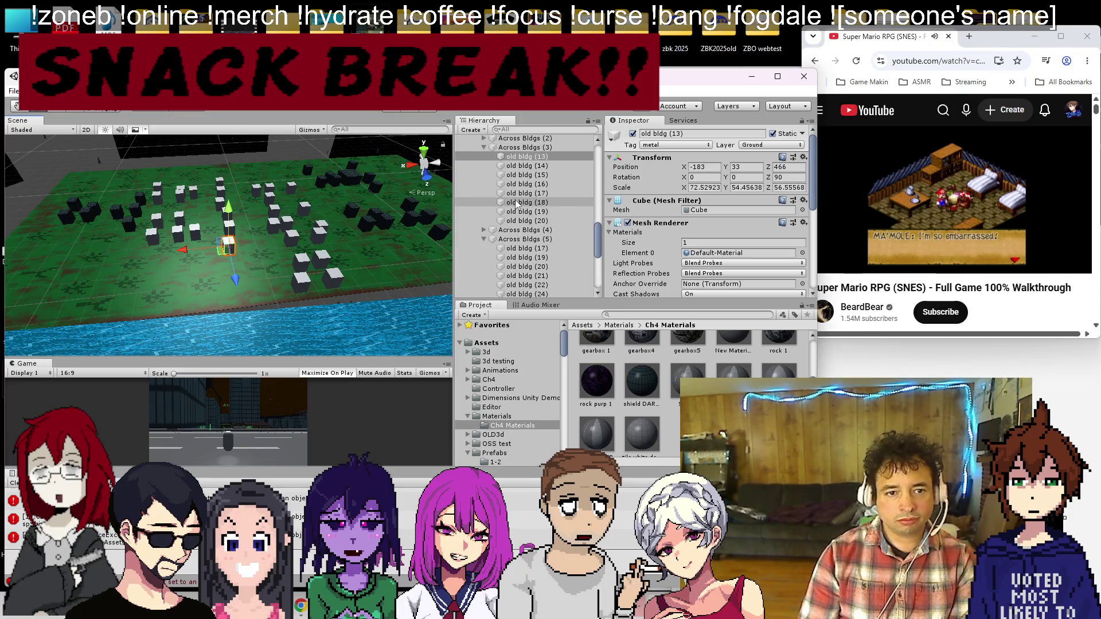
left_click(534, 221, "shift")
left_click_drag(641, 381, 739, 235)
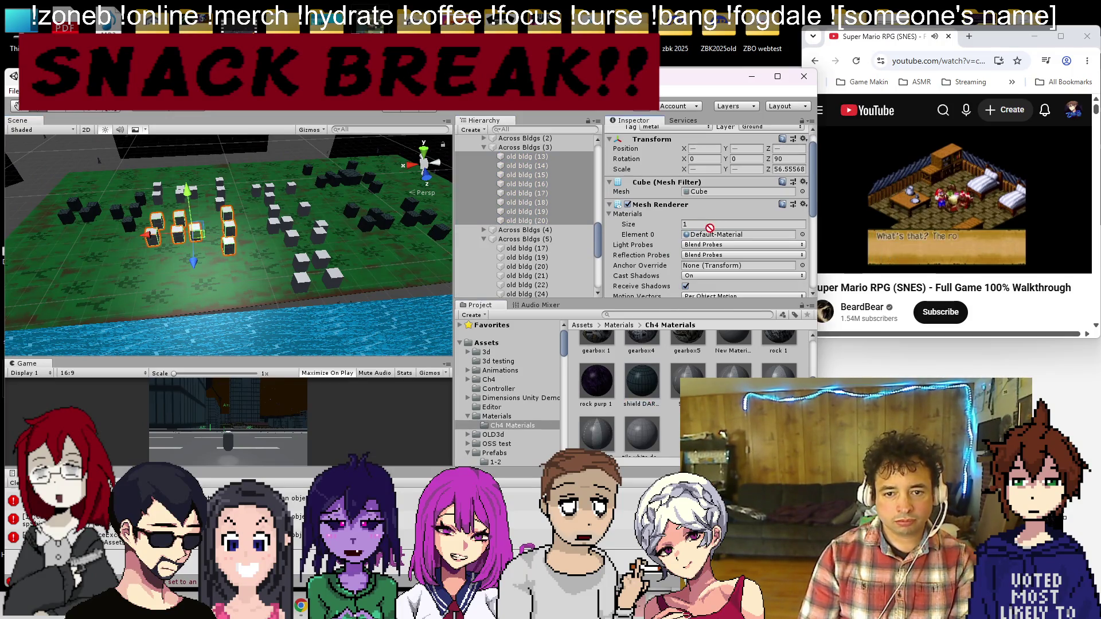
Step: Apply shield DARK 1 to old bldg (13)–(20) in Across Bldgs (1) and the next group
left_click(167, 191)
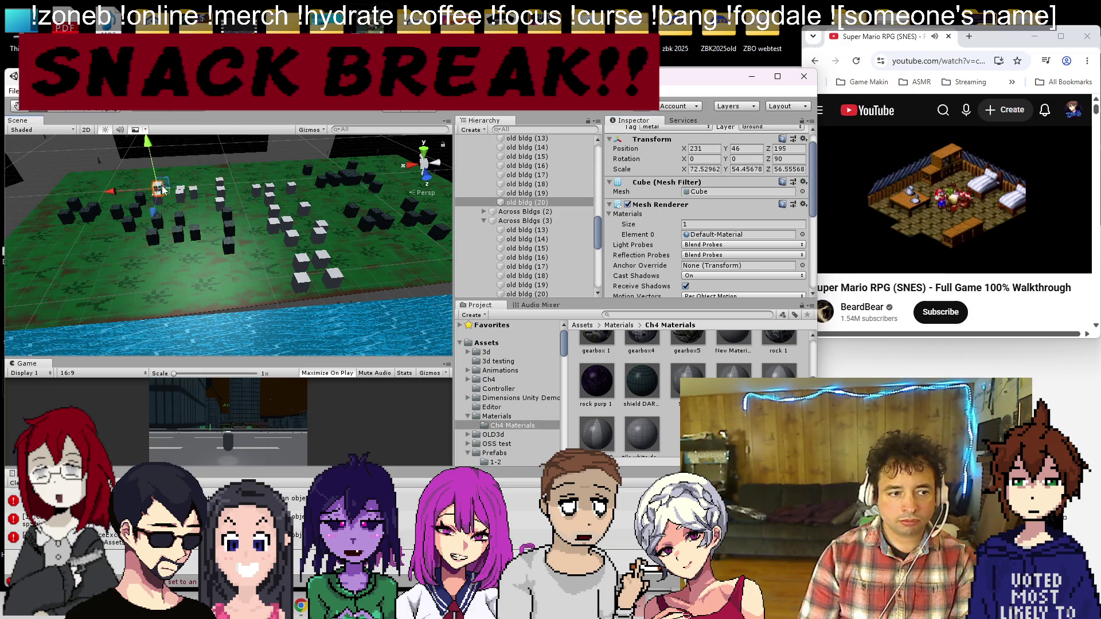
left_click(526, 271, "shift")
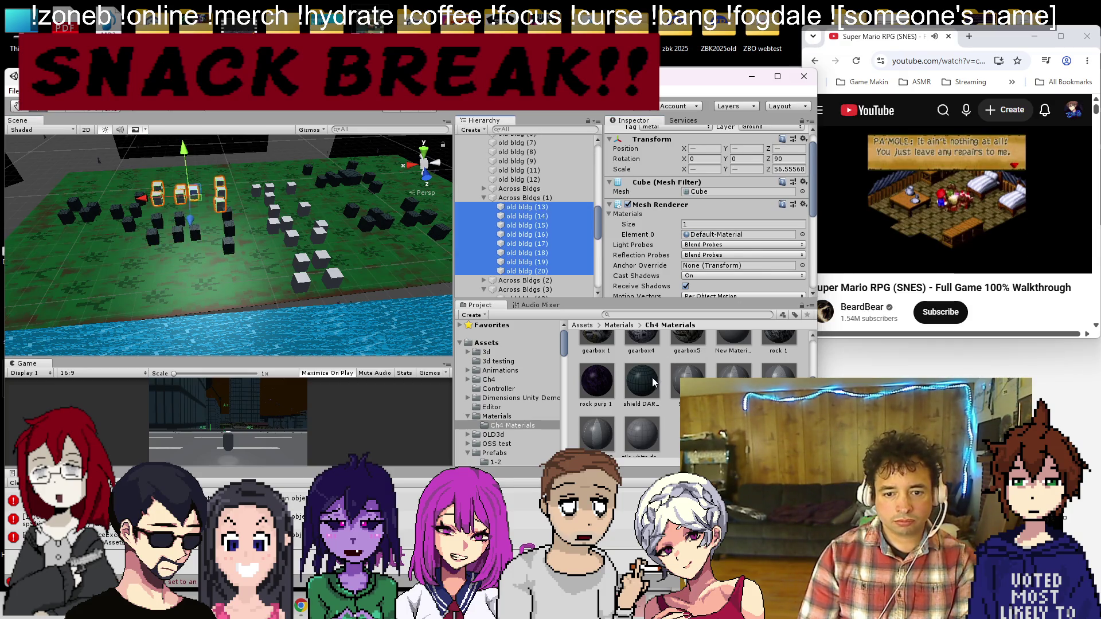
left_click_drag(655, 381, 702, 239)
left_click(258, 191)
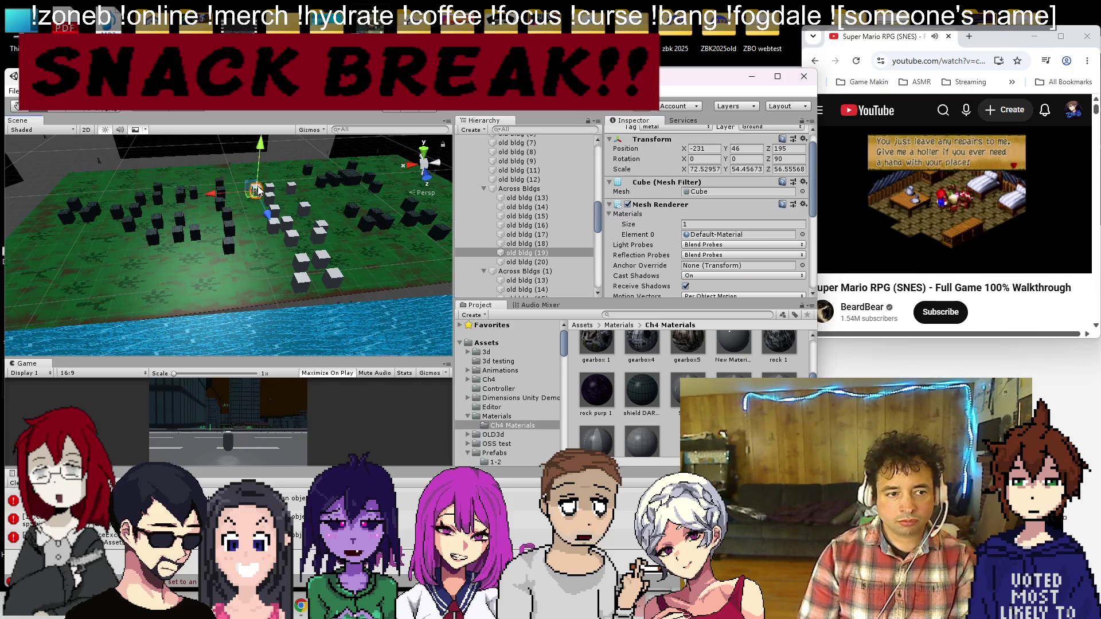
left_click(527, 198)
left_click(527, 262, "shift")
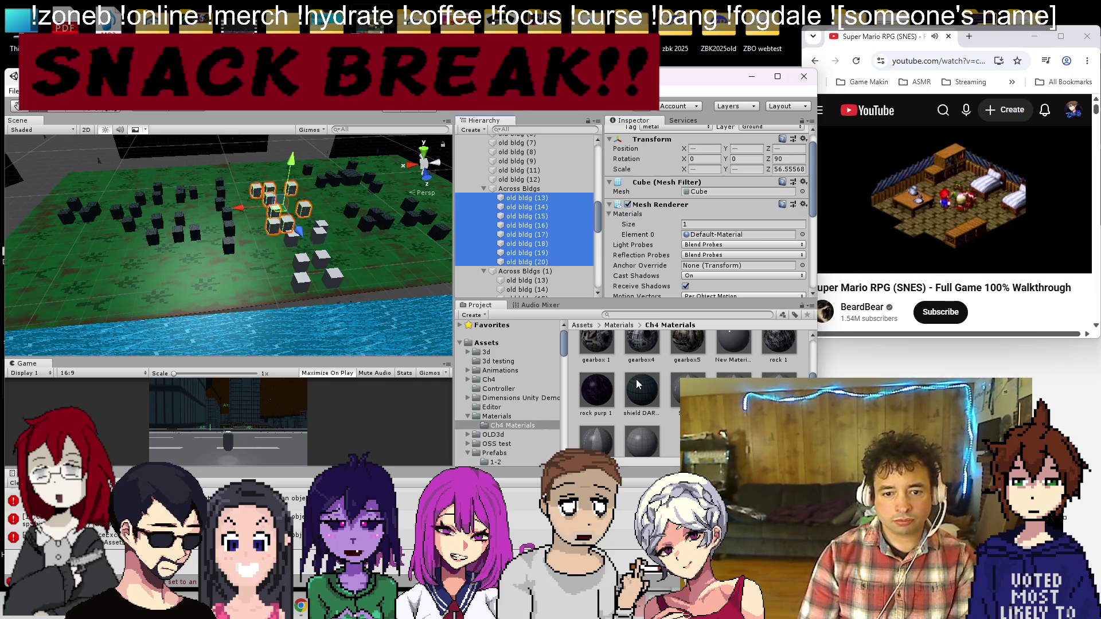
left_click_drag(642, 389, 725, 248)
Step: Apply shield DARK 1 to the eight buildings in Across Bldgs (2)
left_click(319, 227)
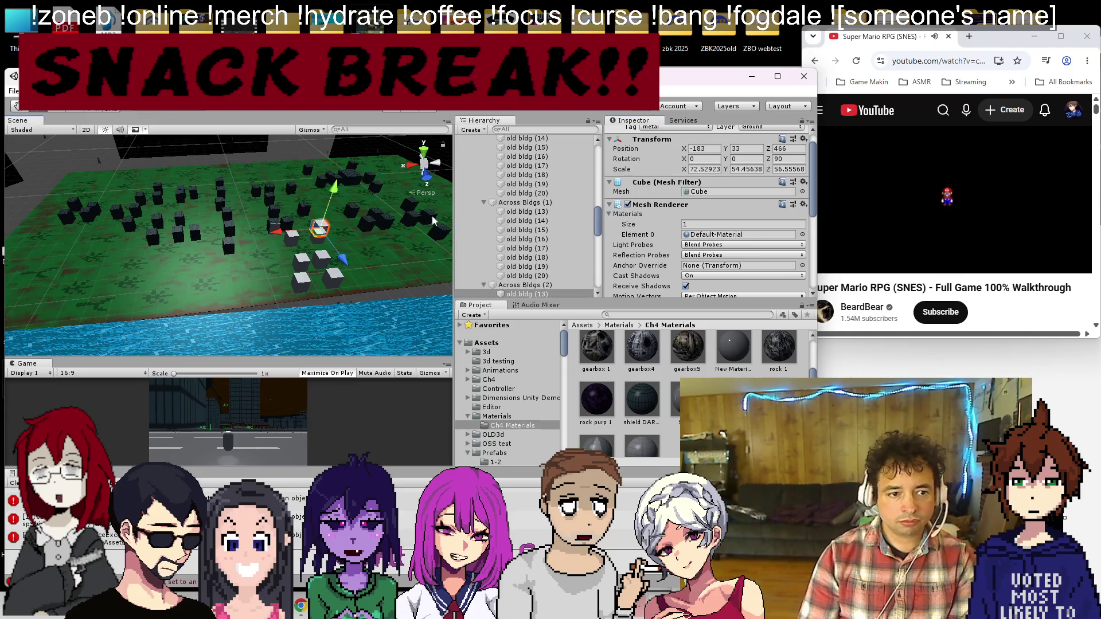
scroll(523, 232, "down", 5)
left_click(526, 221, "shift")
left_click_drag(642, 401, 711, 217)
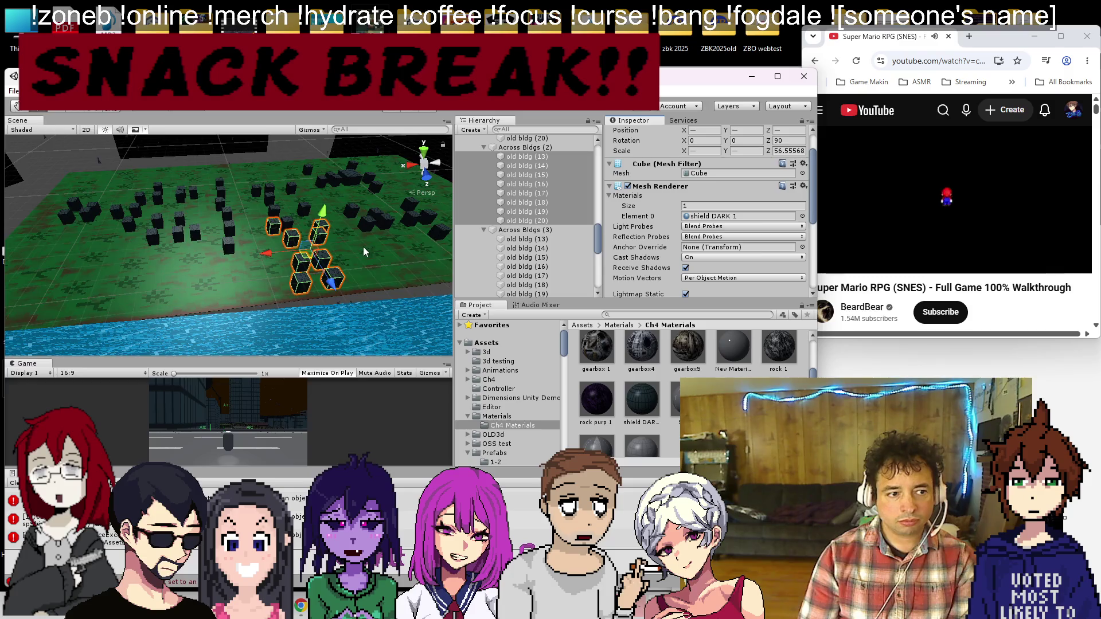
scroll(332, 276, "down", 10)
mouse_move(220, 266)
left_mouse_down()
mouse_move(288, 196)
mouse_move(270, 171)
mouse_move(252, 175)
left_mouse_up()
Step: Select and frame the Surface Level (19) plane up close
left_click(128, 197)
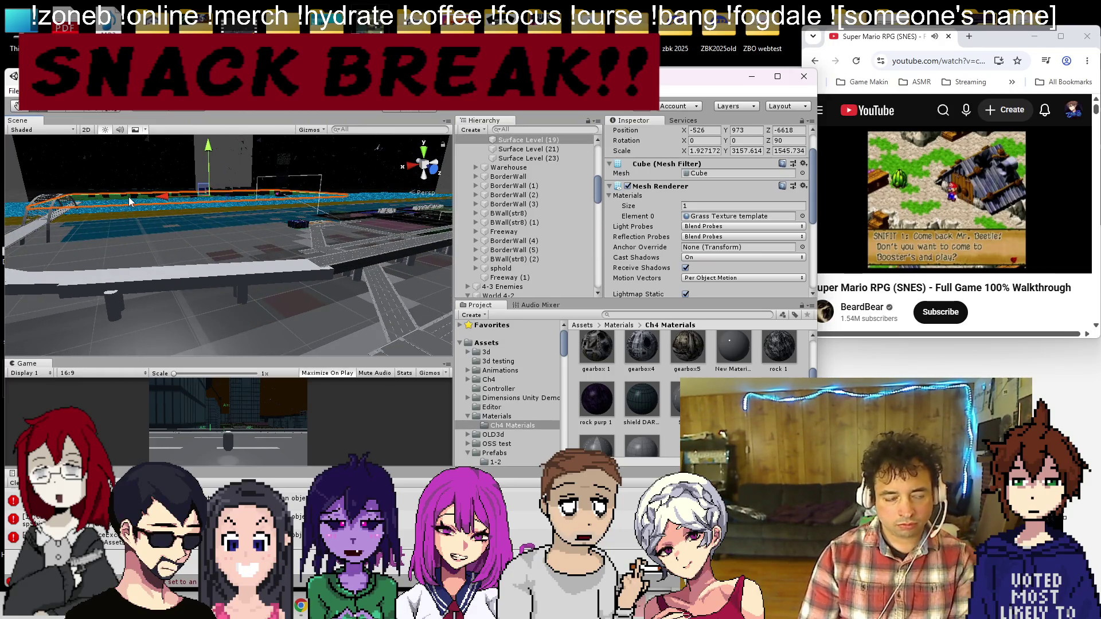
key("f")
mouse_move(146, 284)
left_mouse_down()
mouse_move(199, 250)
mouse_move(340, 262)
mouse_move(372, 230)
left_mouse_up()
Step: Tilt the Surface Level (19) plane slightly and nudge it lower and along Z
key("e")
left_click_drag(221, 236, 238, 242)
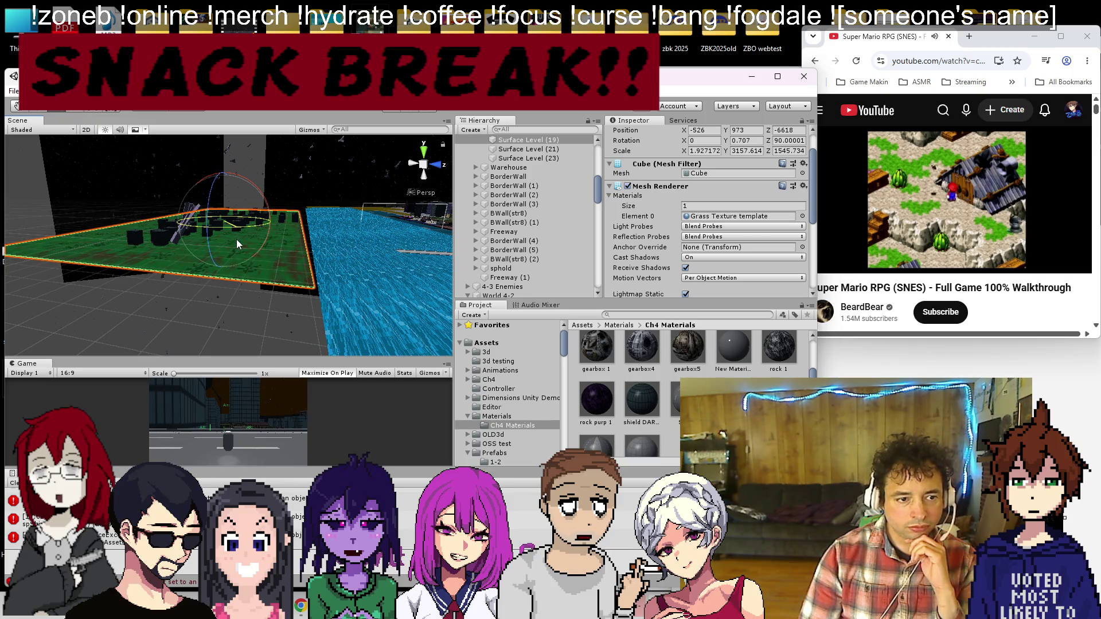
mouse_move(251, 197)
left_mouse_down()
mouse_move(275, 223)
mouse_move(240, 236)
left_mouse_up()
left_click(41, 108)
key("e")
left_click_drag(228, 179, 242, 178)
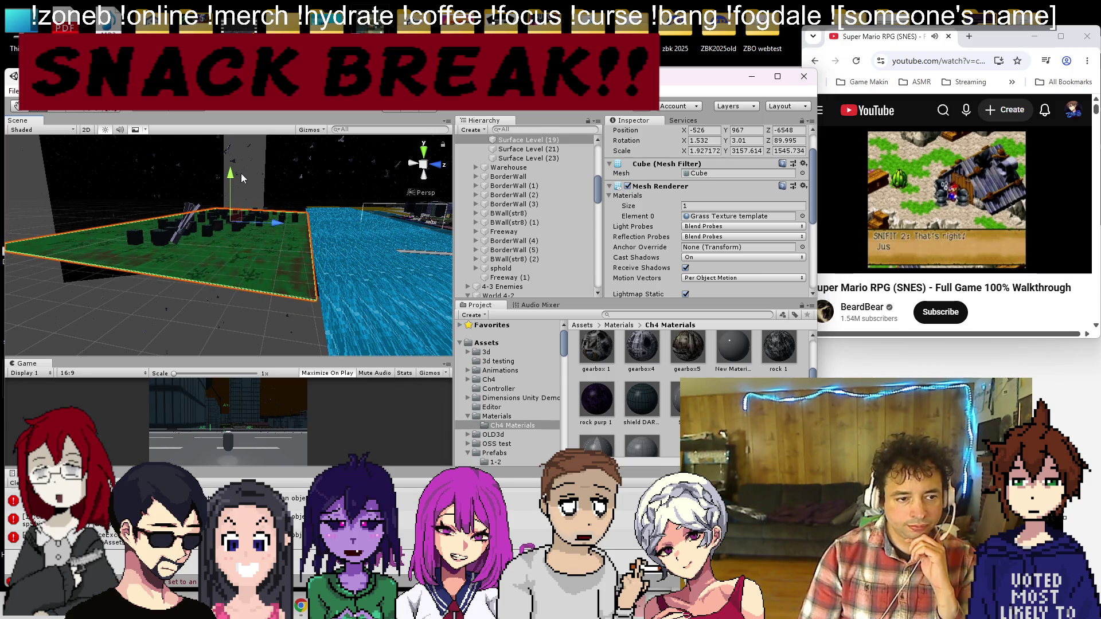
mouse_move(274, 225)
left_mouse_down()
mouse_move(286, 227)
mouse_move(296, 290)
mouse_move(156, 281)
left_mouse_up()
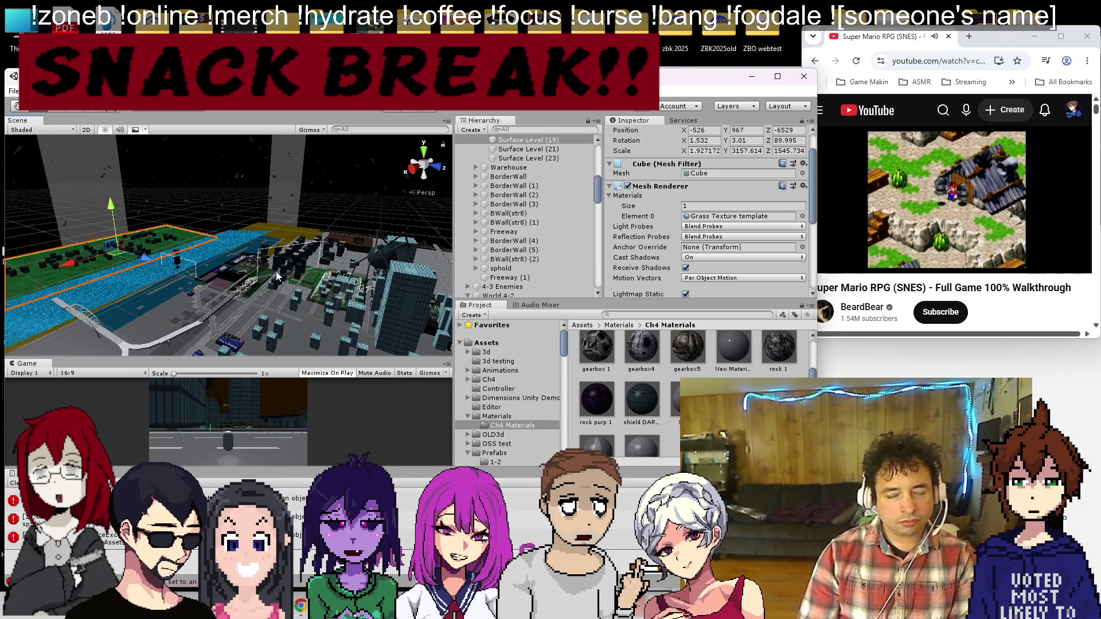
mouse_move(325, 305)
left_mouse_down()
mouse_move(235, 321)
mouse_move(147, 294)
mouse_move(184, 292)
mouse_move(144, 277)
left_mouse_up()
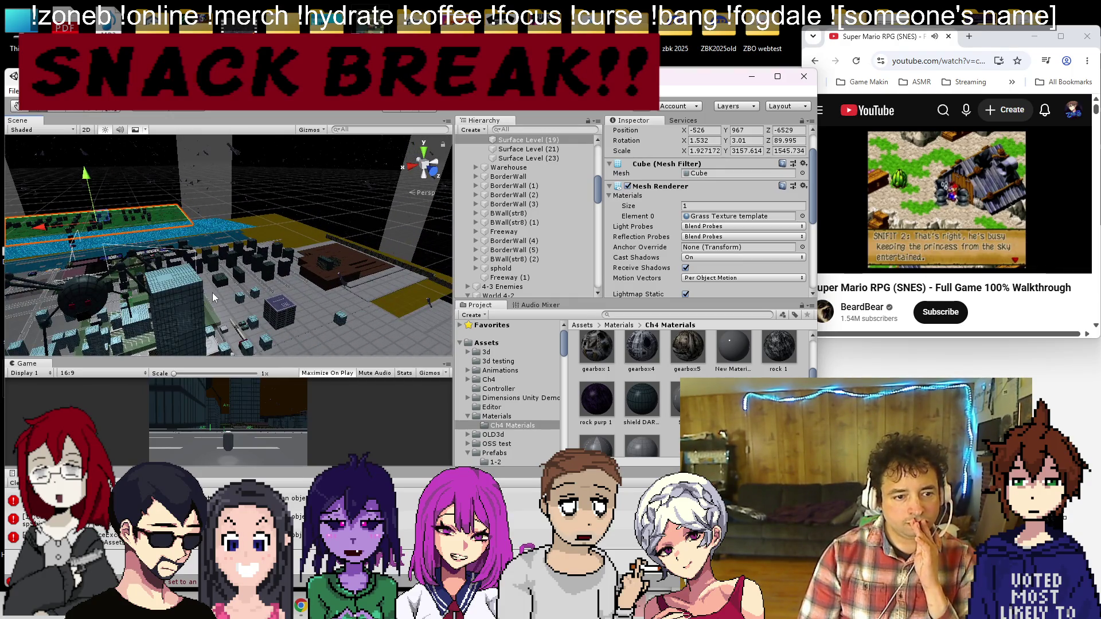
mouse_move(369, 312)
left_mouse_down()
mouse_move(266, 282)
mouse_move(322, 300)
mouse_move(350, 250)
mouse_move(332, 298)
mouse_move(260, 240)
mouse_move(275, 243)
left_mouse_up()
type("waterfront")
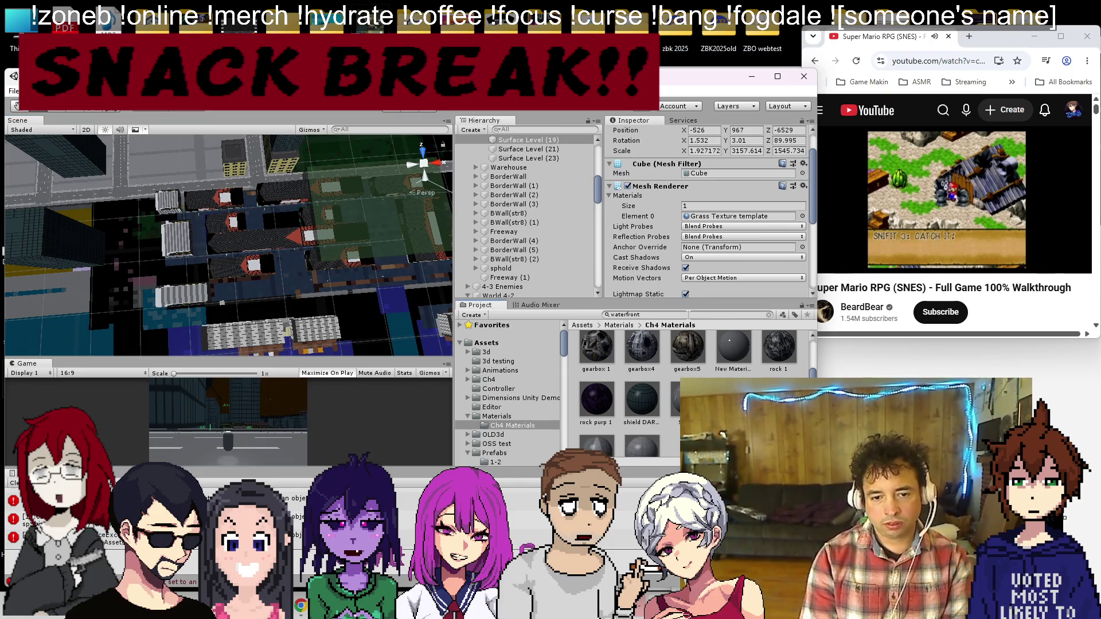
Step: Rename the street (59) slab to WF
left_click(752, 365)
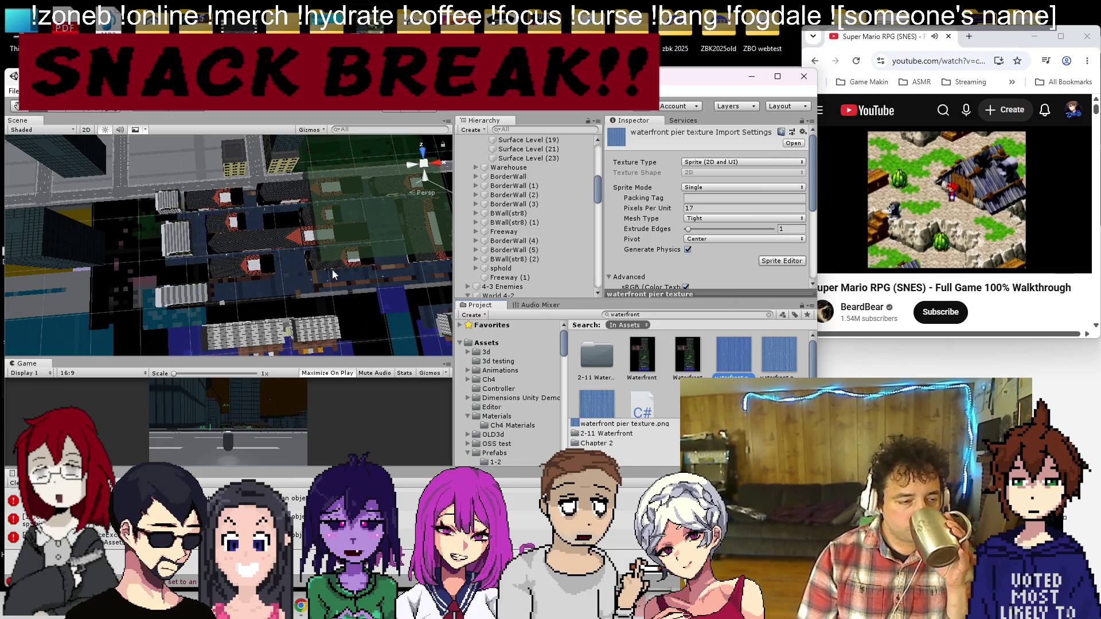
left_click(251, 183)
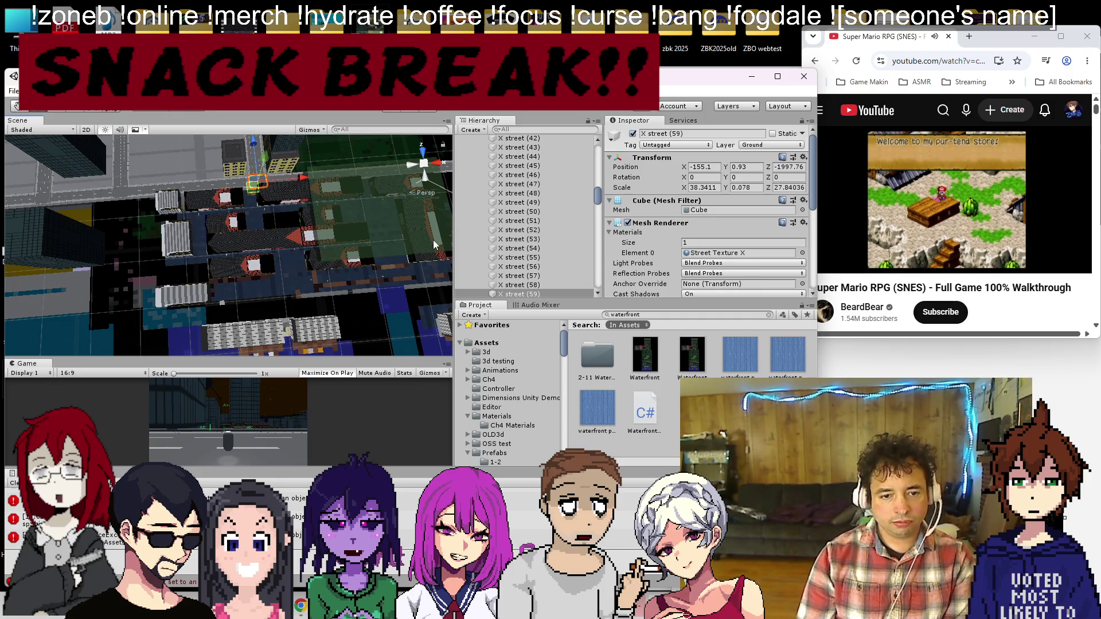
right_click(530, 296)
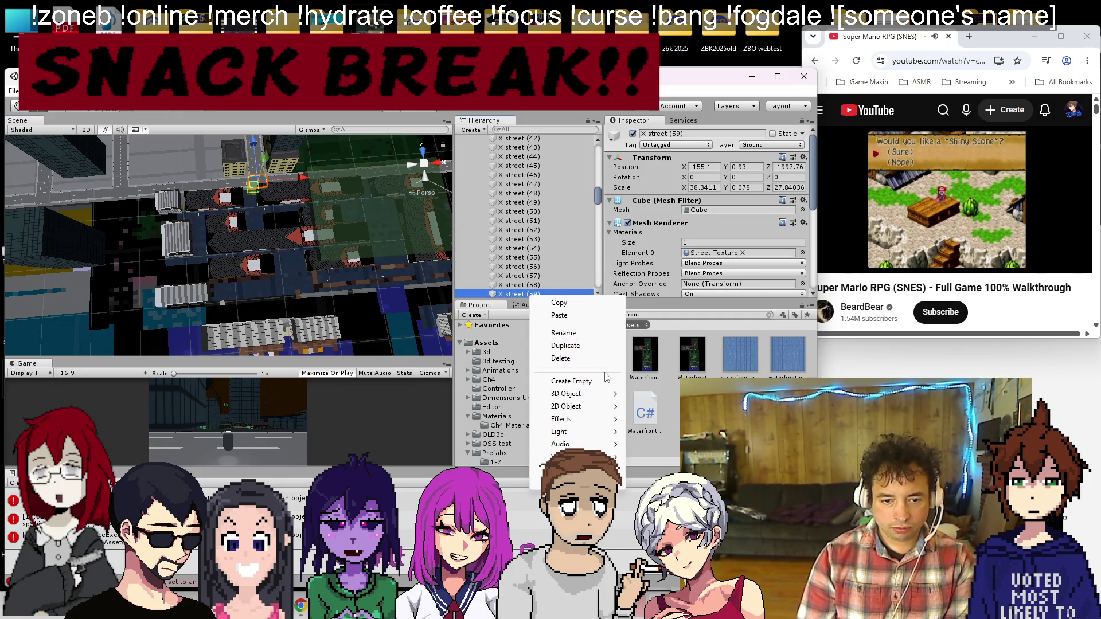
left_click(572, 330)
type("WF")
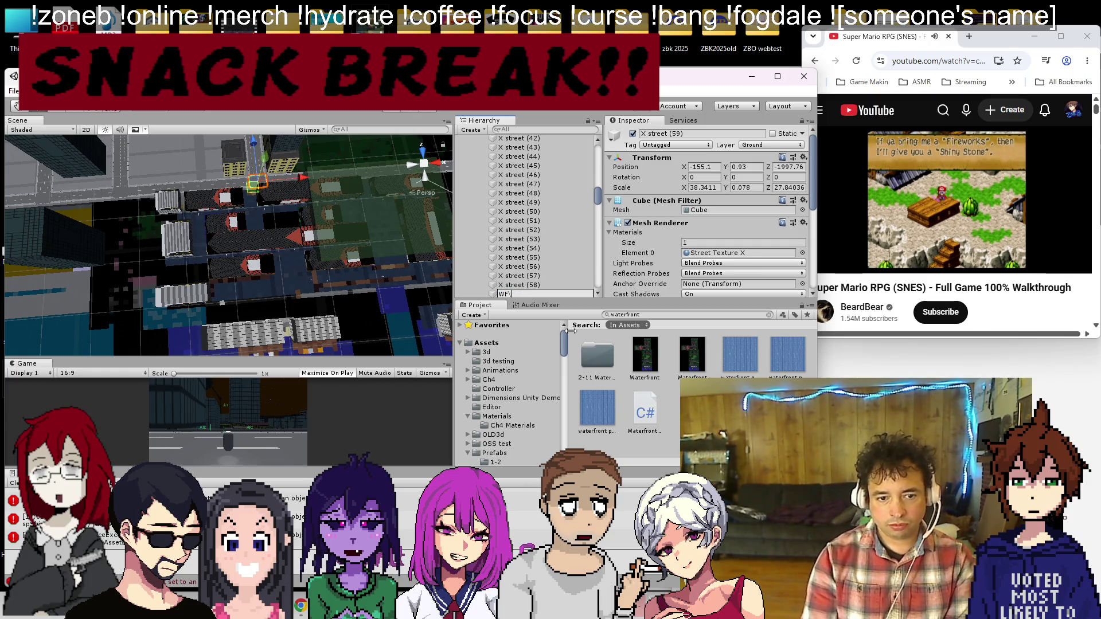
key("Return")
Step: Move WF to the Hierarchy's top level, shift it left, and apply the waterfront pier texture
scroll(529, 241, "down", 3)
left_click_drag(528, 228, 516, 239)
left_click_drag(303, 185, 235, 192)
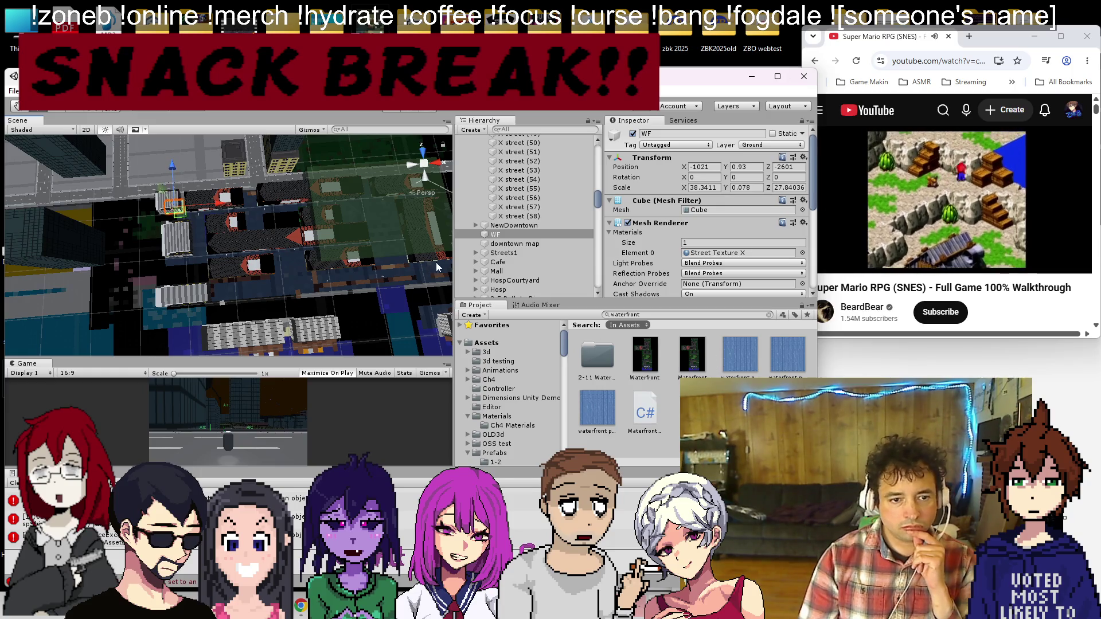
mouse_move(201, 247)
left_mouse_down()
mouse_move(180, 232)
mouse_move(166, 187)
mouse_move(113, 138)
left_mouse_up()
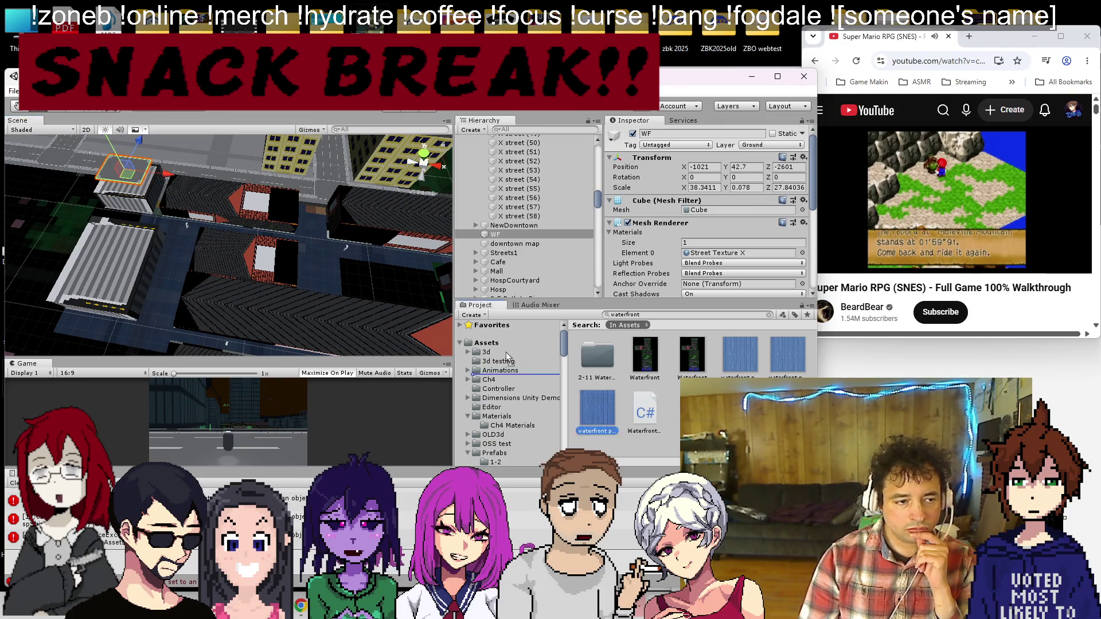
left_click_drag(113, 182, 171, 167)
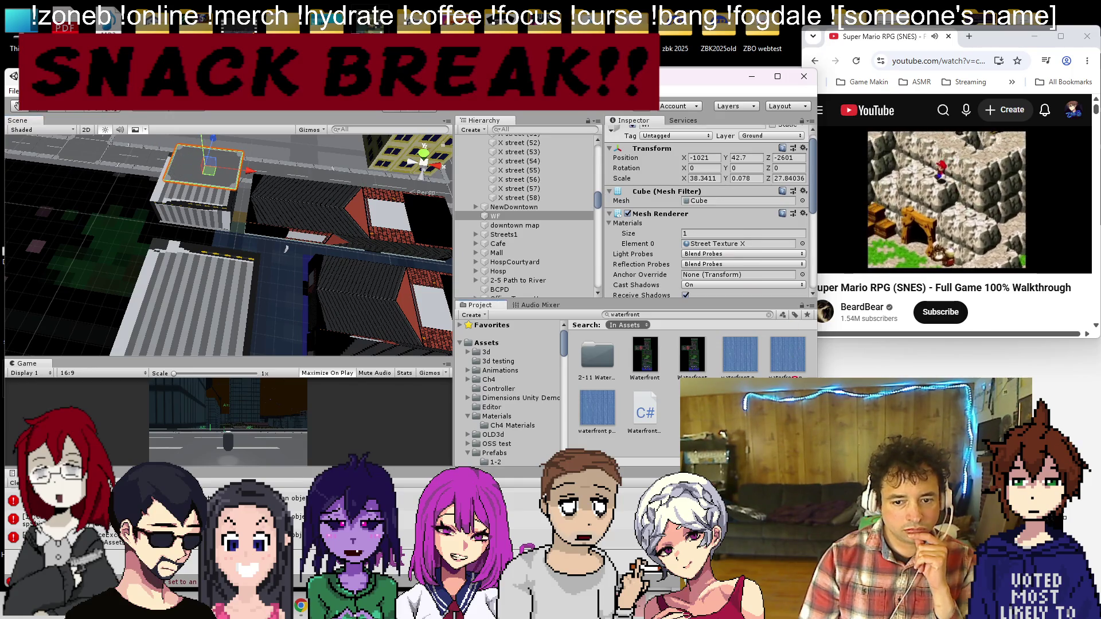
left_click_drag(184, 170, 184, 170)
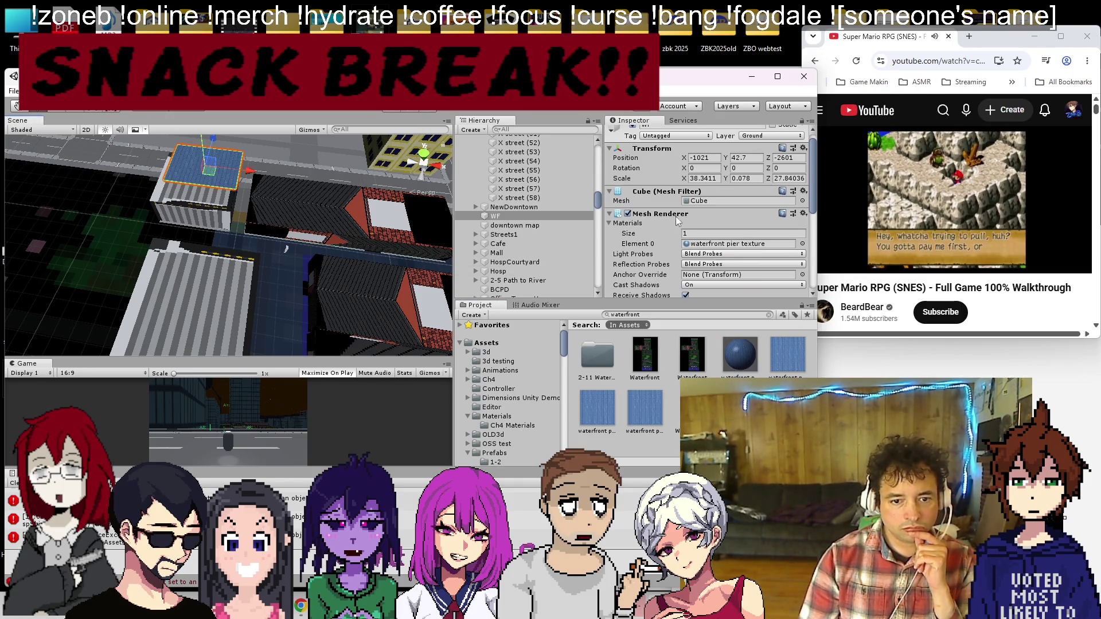
Step: Move the waterfront pier material into Ch4 Materials, lower WF to Y 0.3, and open the material
left_click_drag(736, 358, 532, 427)
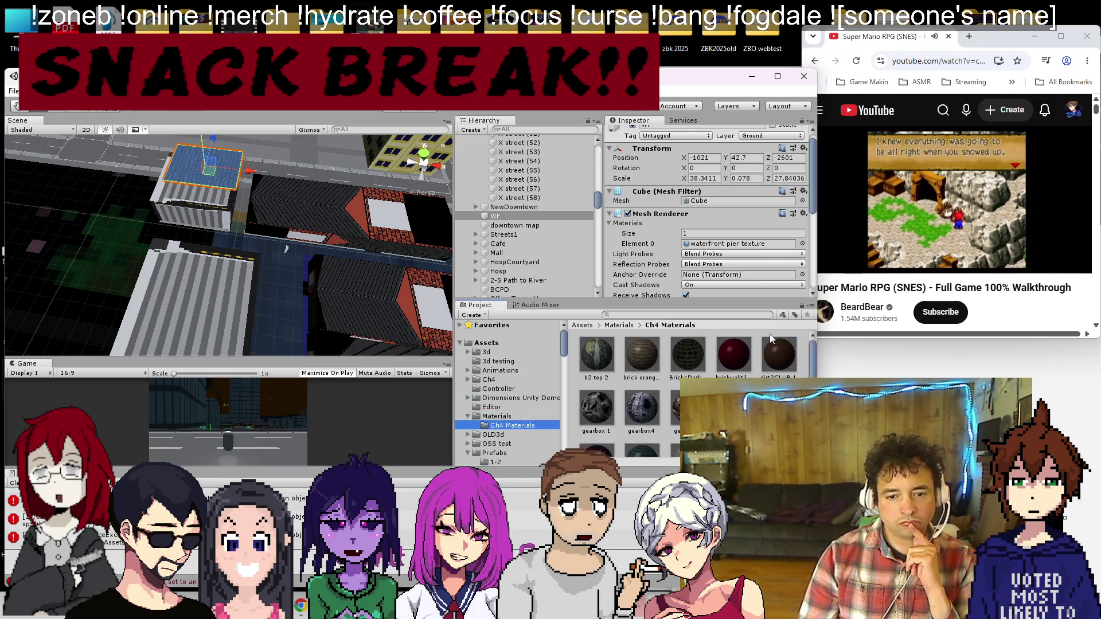
scroll(174, 209, "down", 2)
left_click(176, 182)
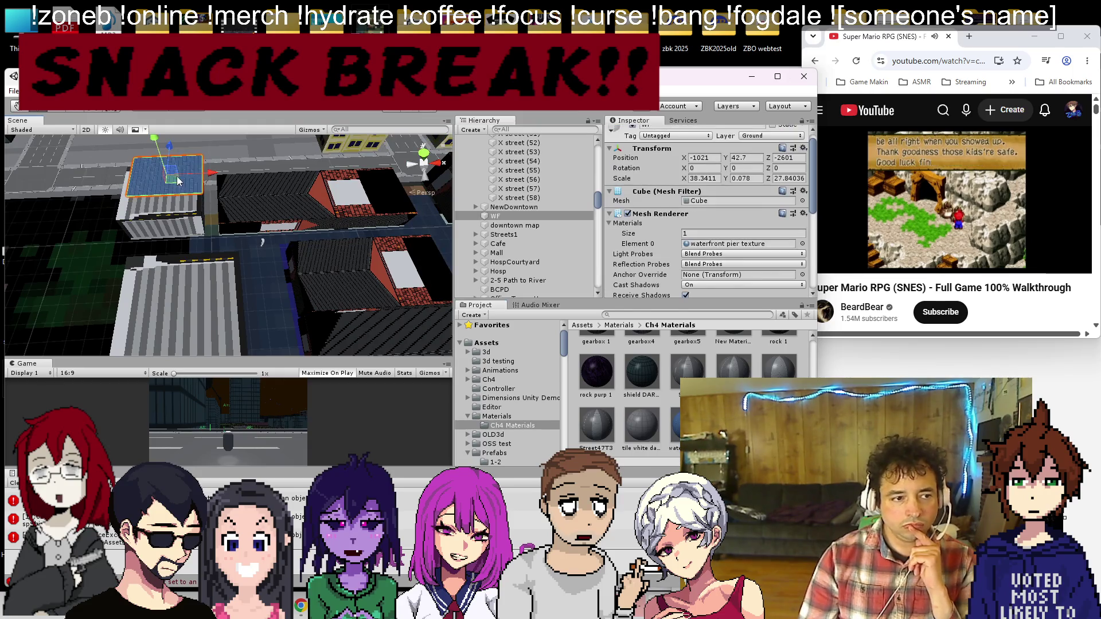
mouse_move(153, 140)
left_mouse_down()
mouse_move(202, 215)
mouse_move(206, 199)
left_mouse_up()
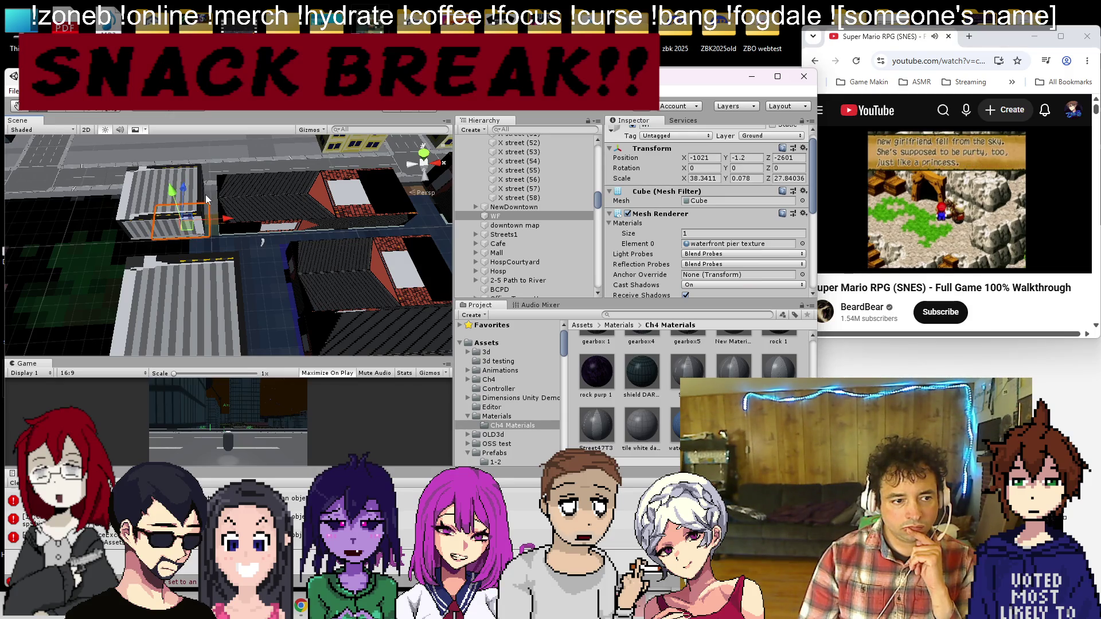
mouse_move(276, 219)
left_mouse_down()
mouse_move(163, 209)
mouse_move(214, 235)
mouse_move(222, 215)
mouse_move(192, 177)
left_mouse_up()
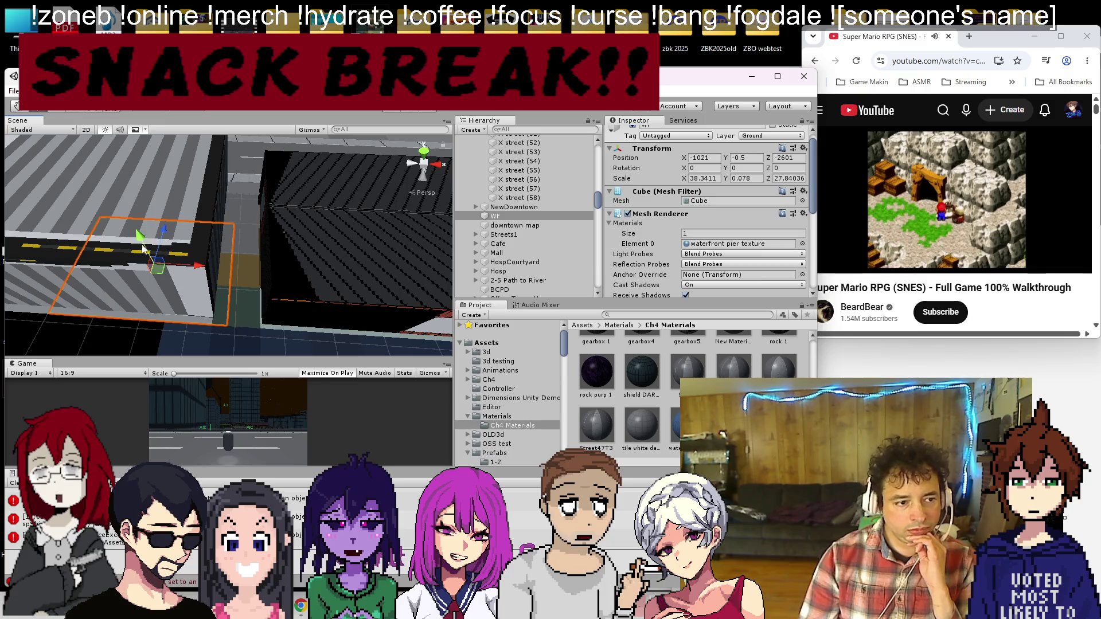
left_click_drag(138, 235, 141, 232)
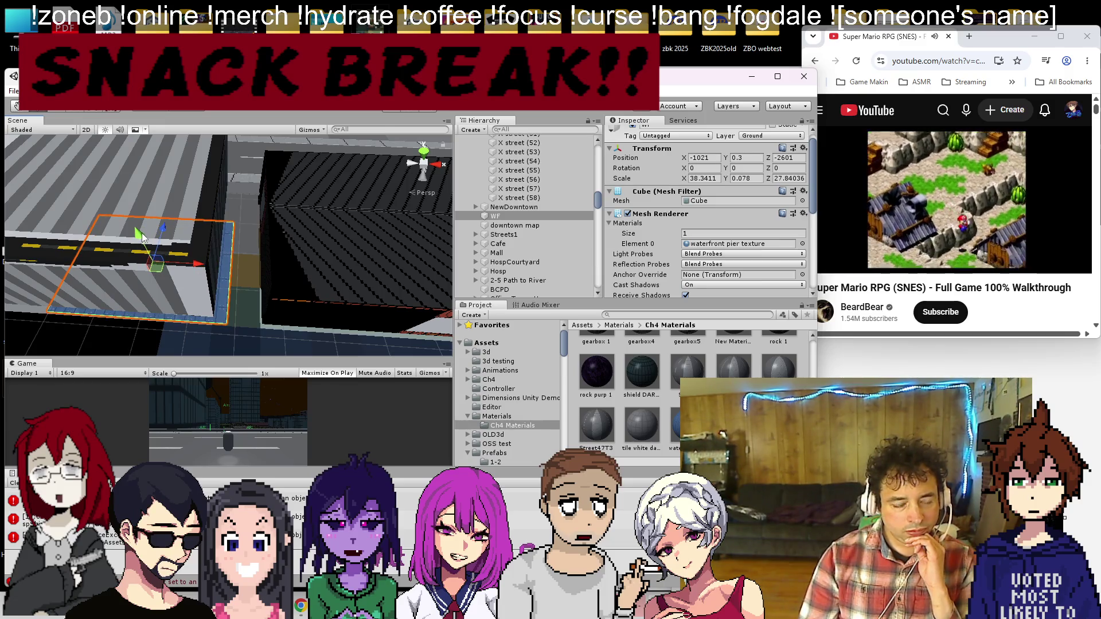
scroll(141, 232, "down", 8)
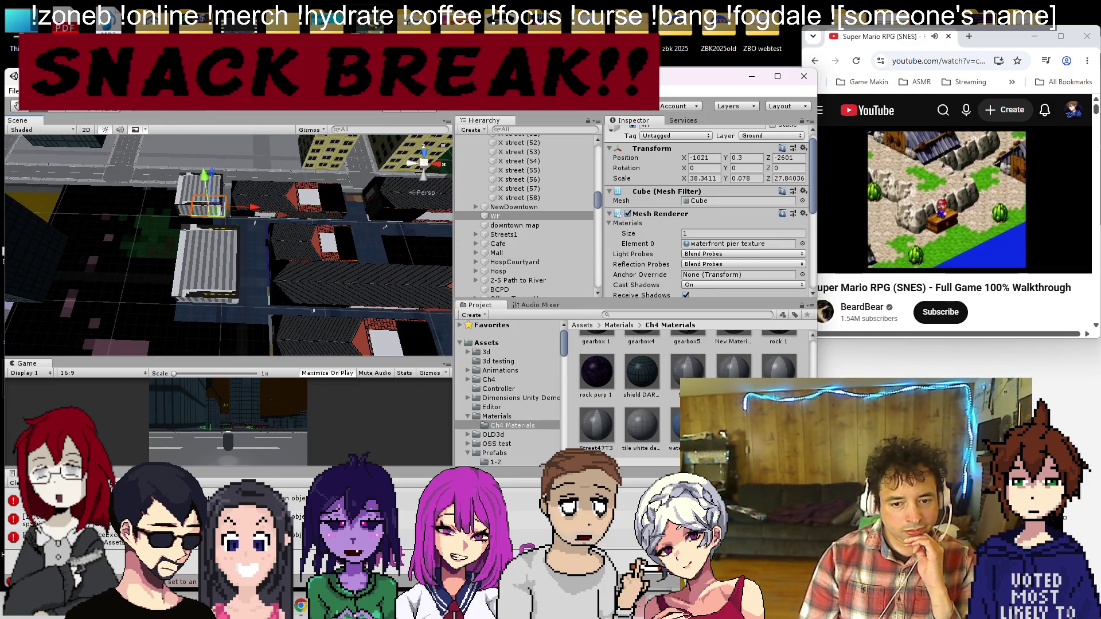
double_click(739, 243)
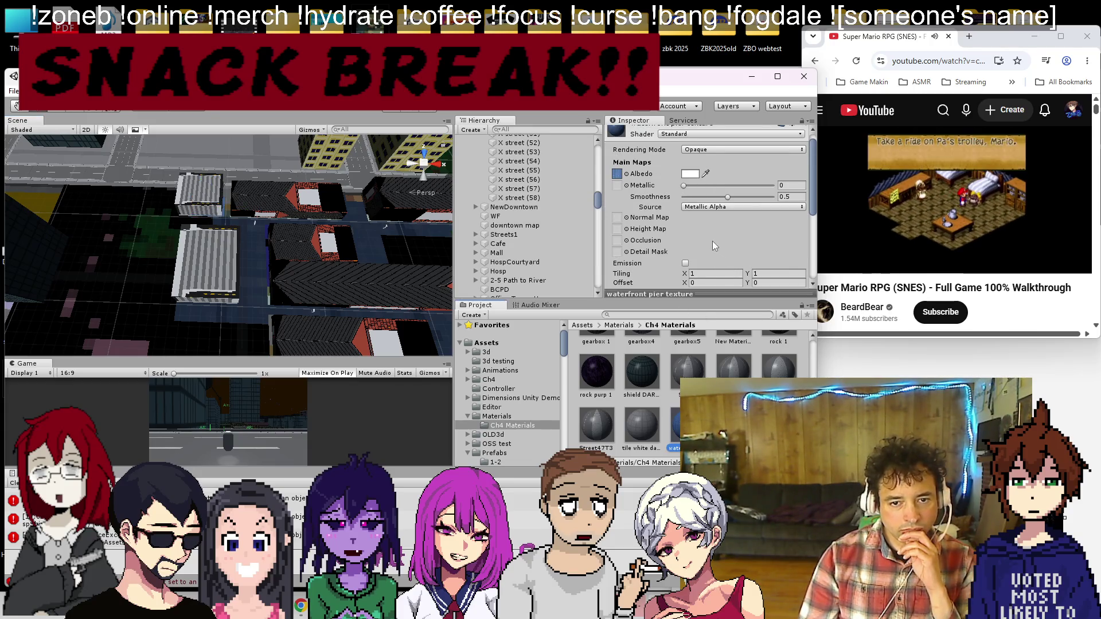
Step: Locate the material's Albedo texture in 2-11 Waterfront sprites, check its import settings, and reselect WF
left_click(616, 175)
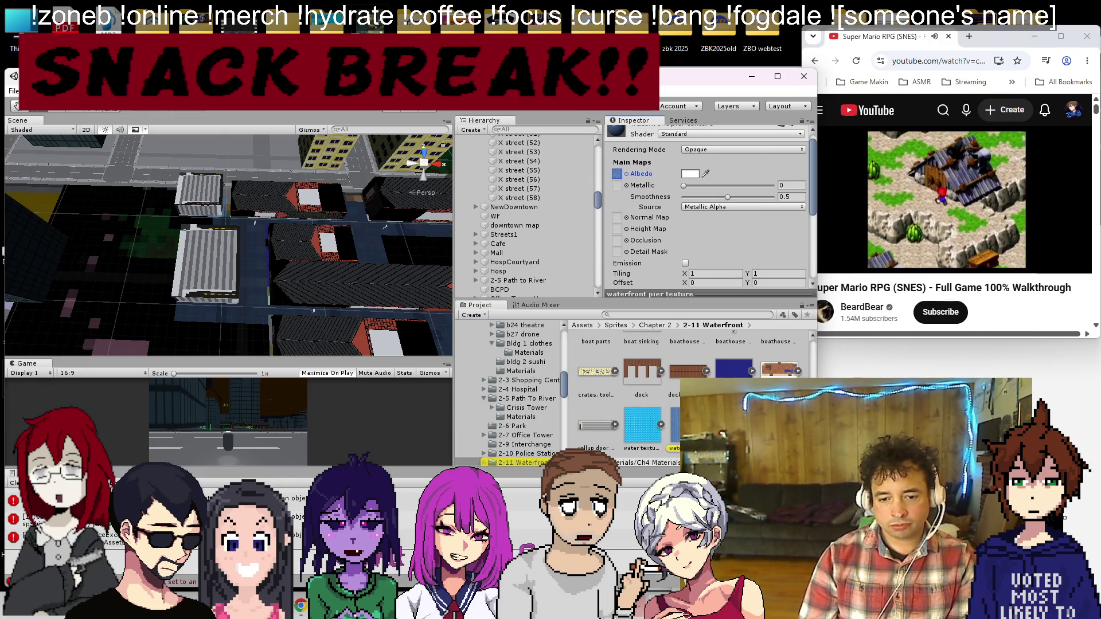
left_click(676, 436)
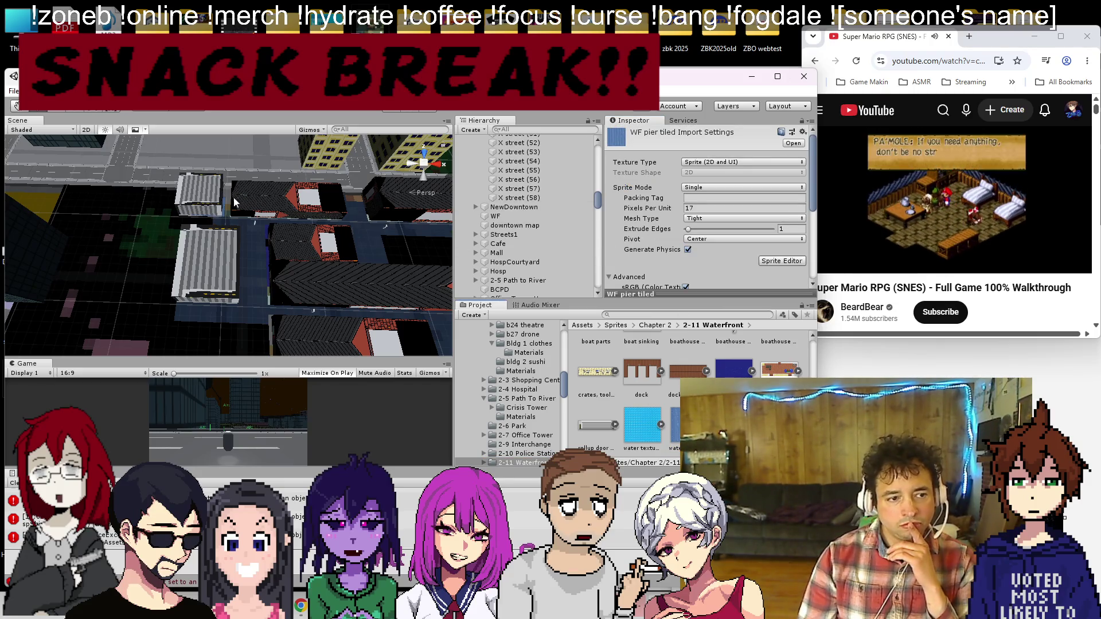
left_click(224, 216)
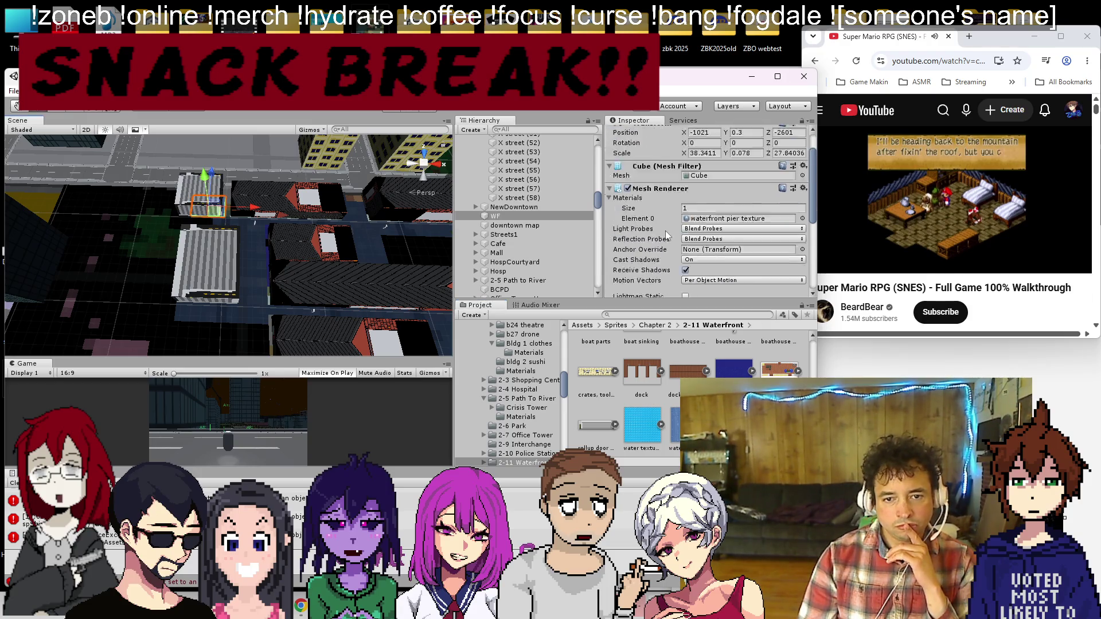
left_click(732, 254)
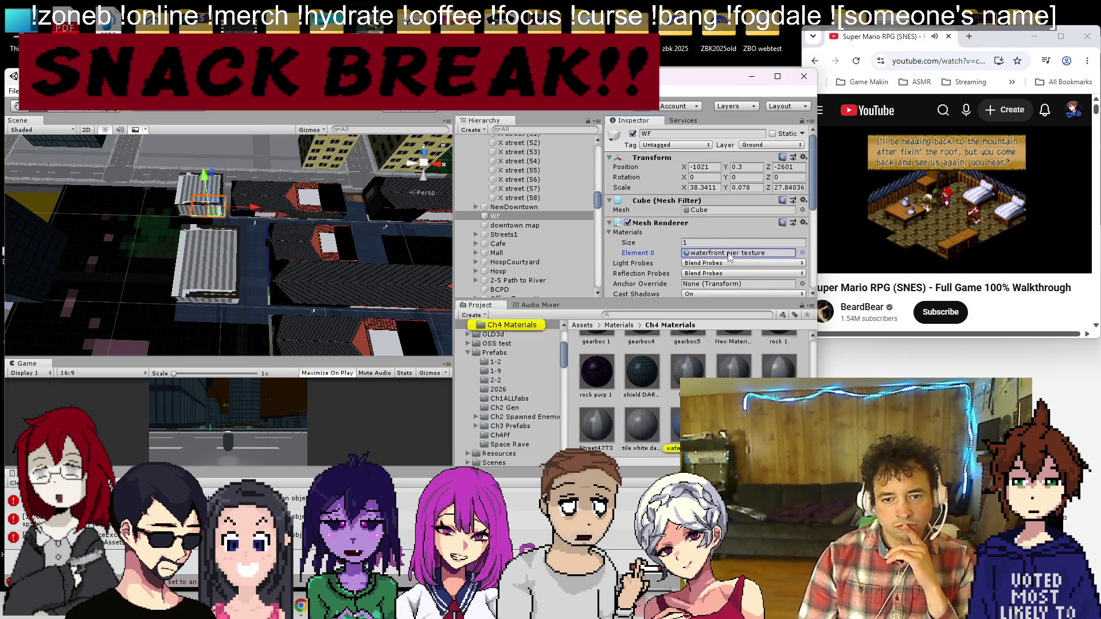
left_click(675, 429)
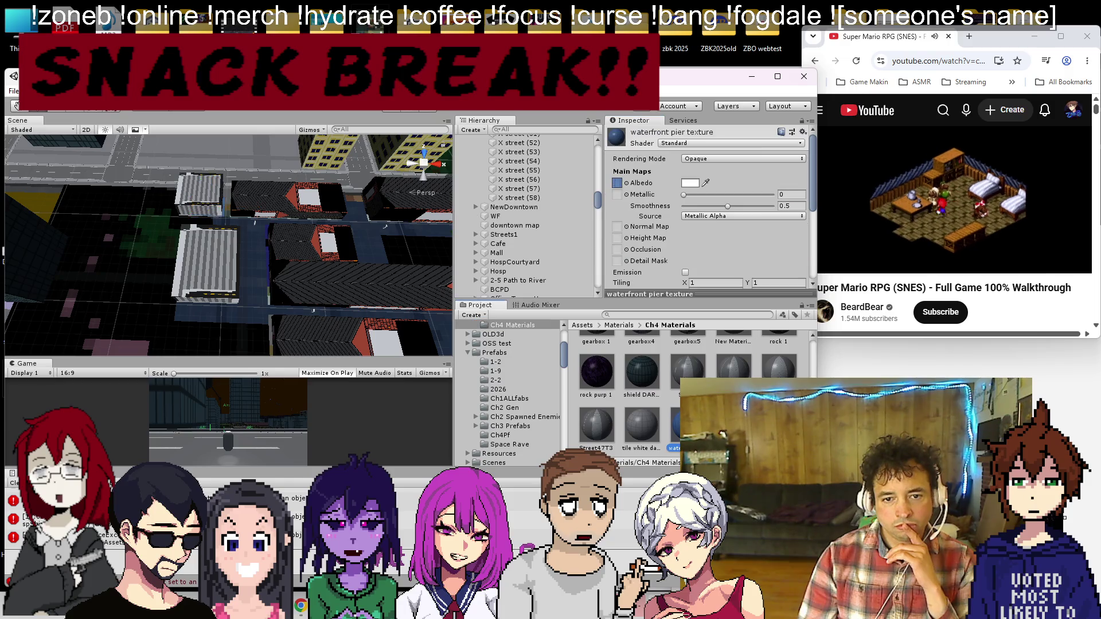
left_click(616, 184)
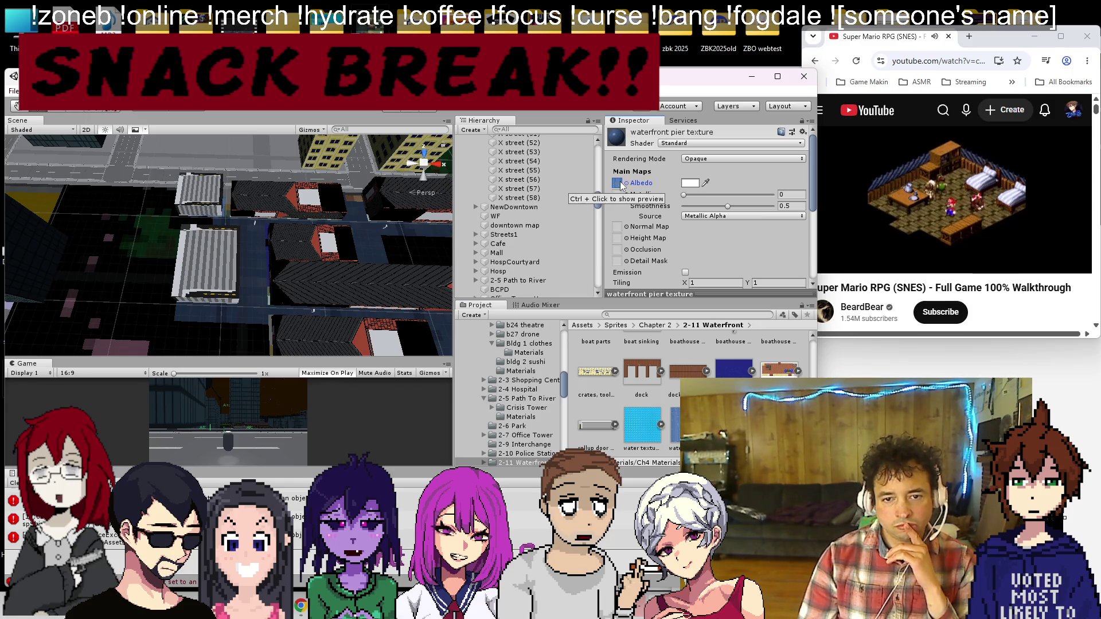
scroll(717, 240, "down", 2)
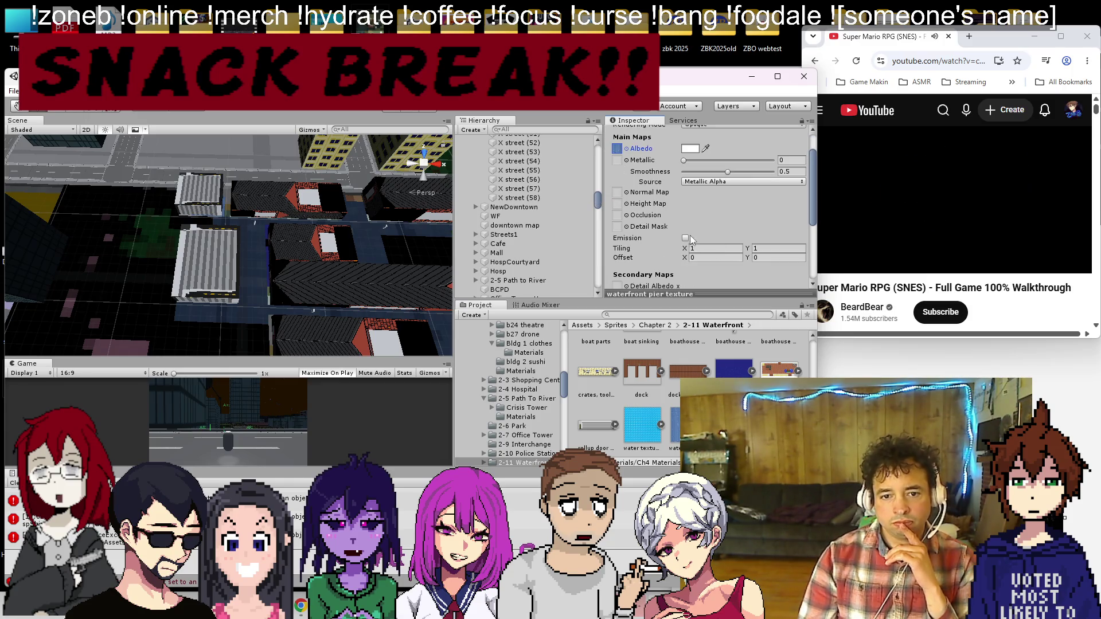
left_click(224, 215)
left_click(225, 215)
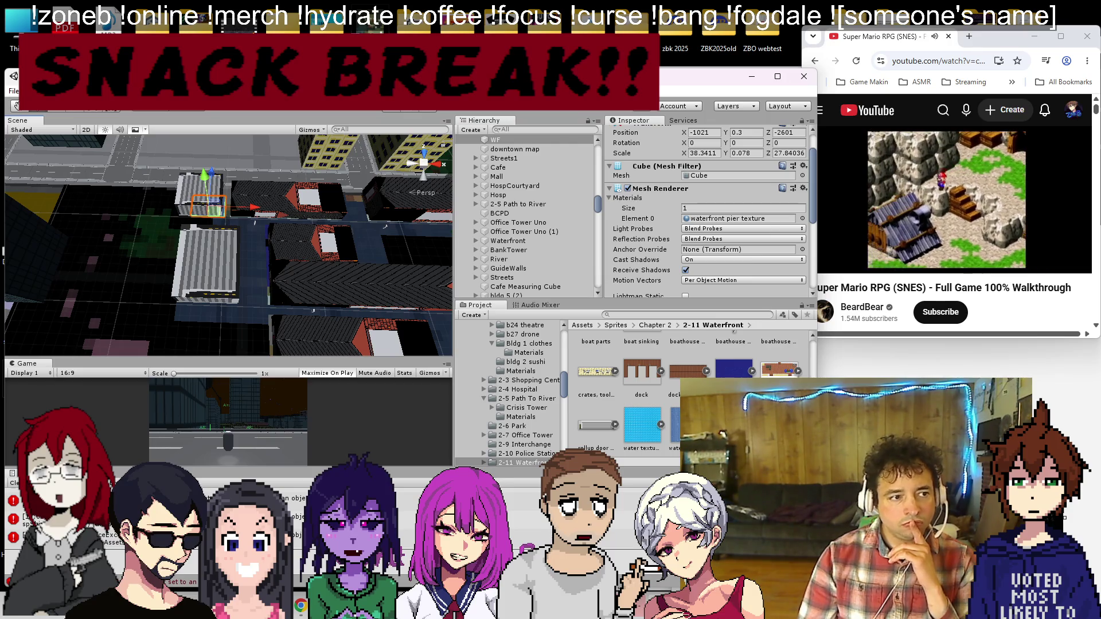
Step: Stretch the WF slab lengthwise along the waterfront and further across the river area
mouse_move(225, 215)
left_mouse_down()
mouse_move(77, 232)
mouse_move(249, 235)
left_mouse_up()
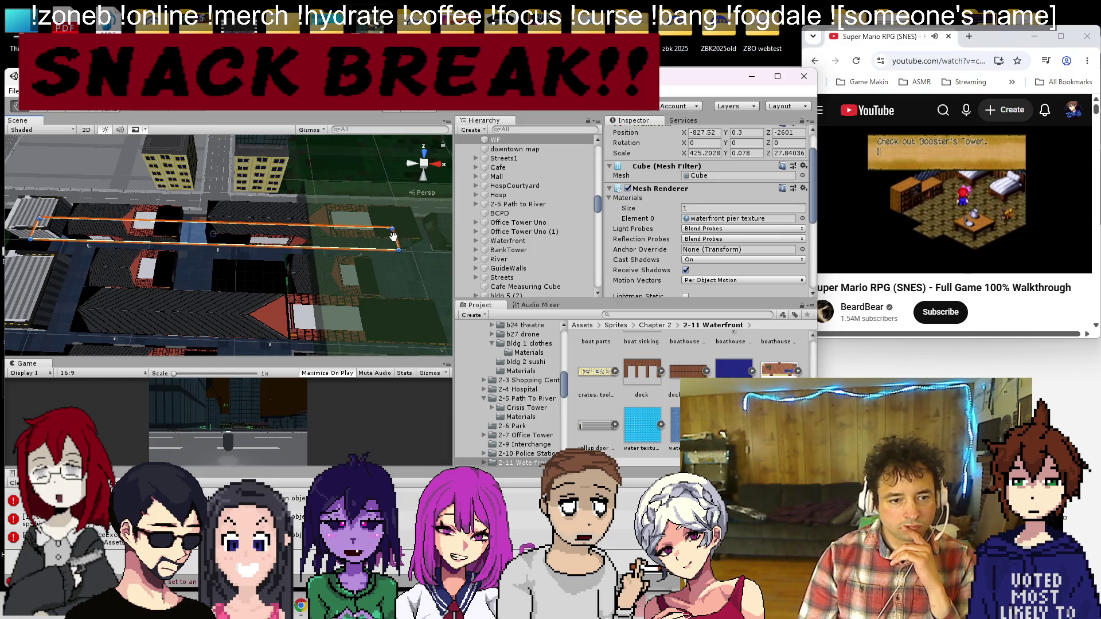
scroll(395, 235, "down", 5)
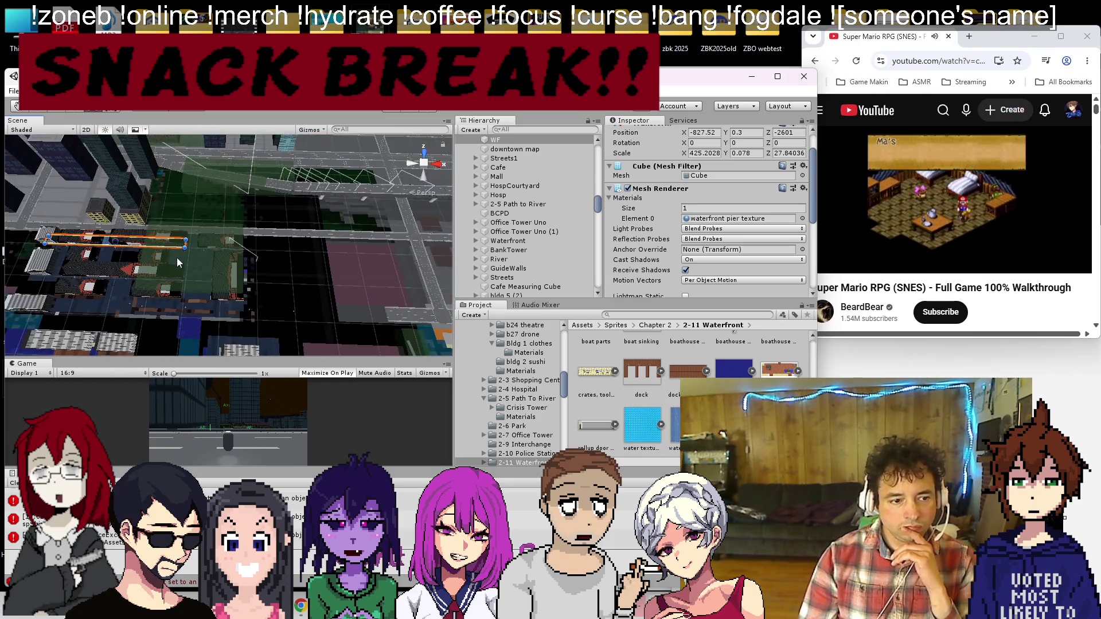
scroll(177, 263, "down", 5)
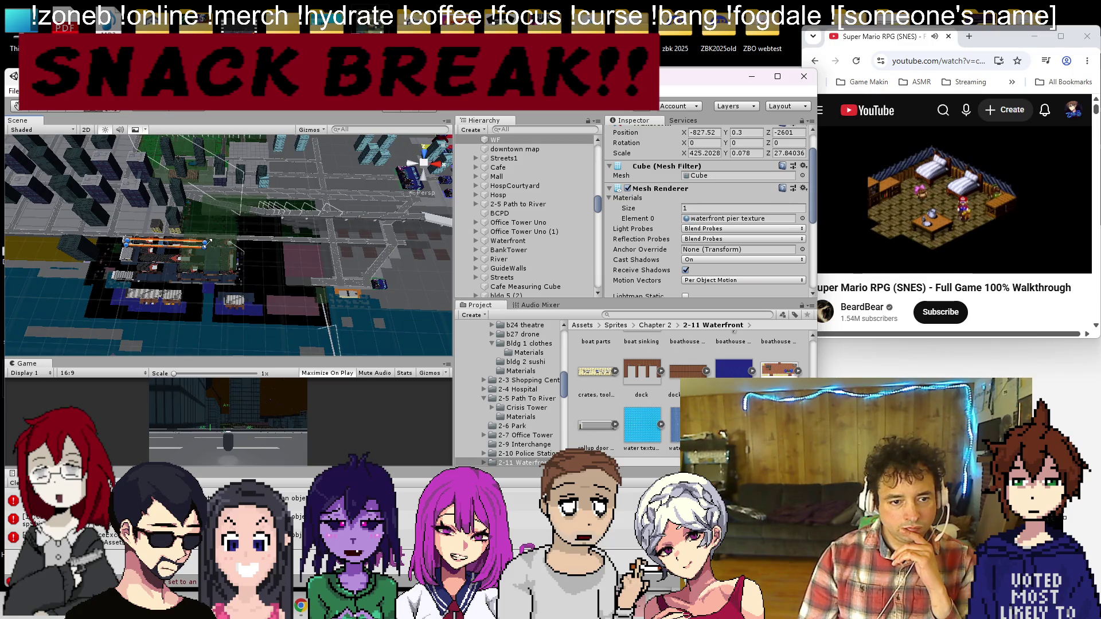
scroll(207, 241, "down", 3)
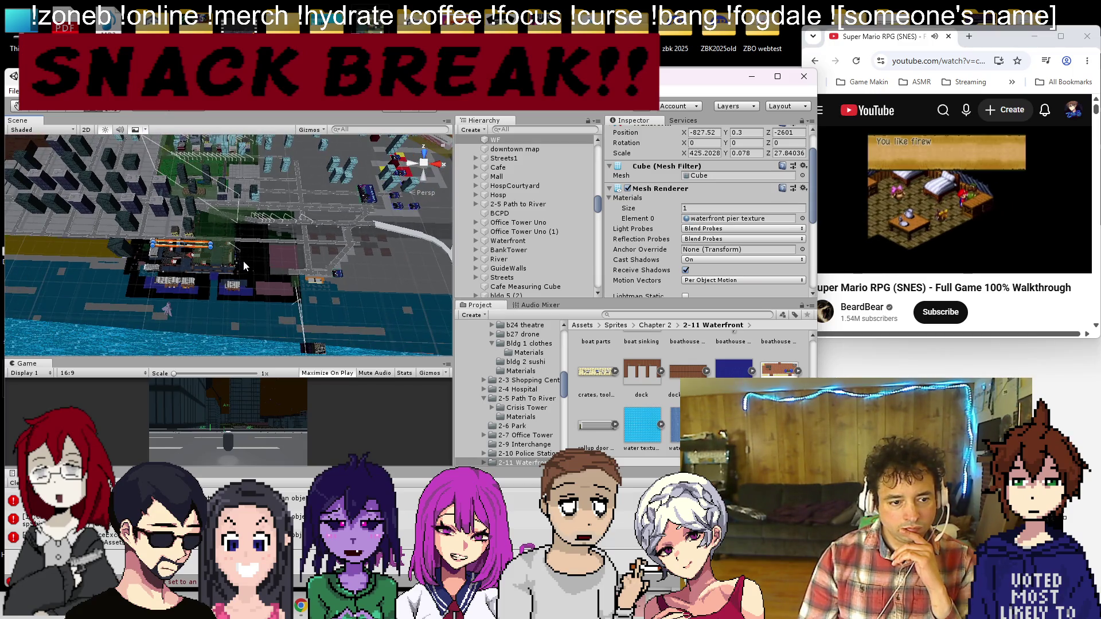
scroll(243, 263, "up", 5)
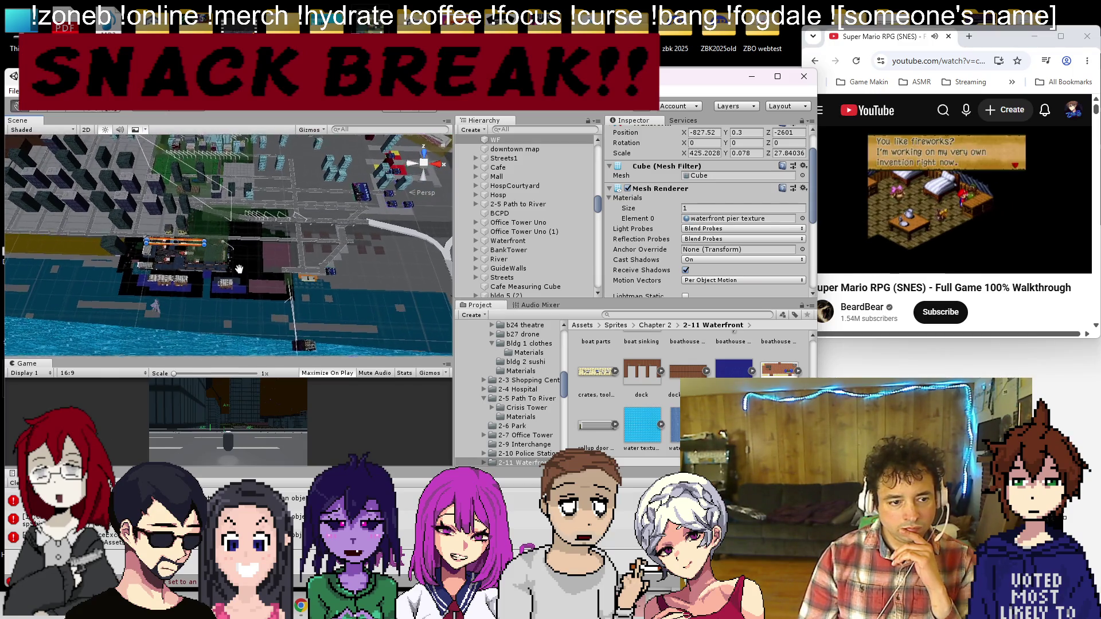
scroll(187, 267, "up", 1)
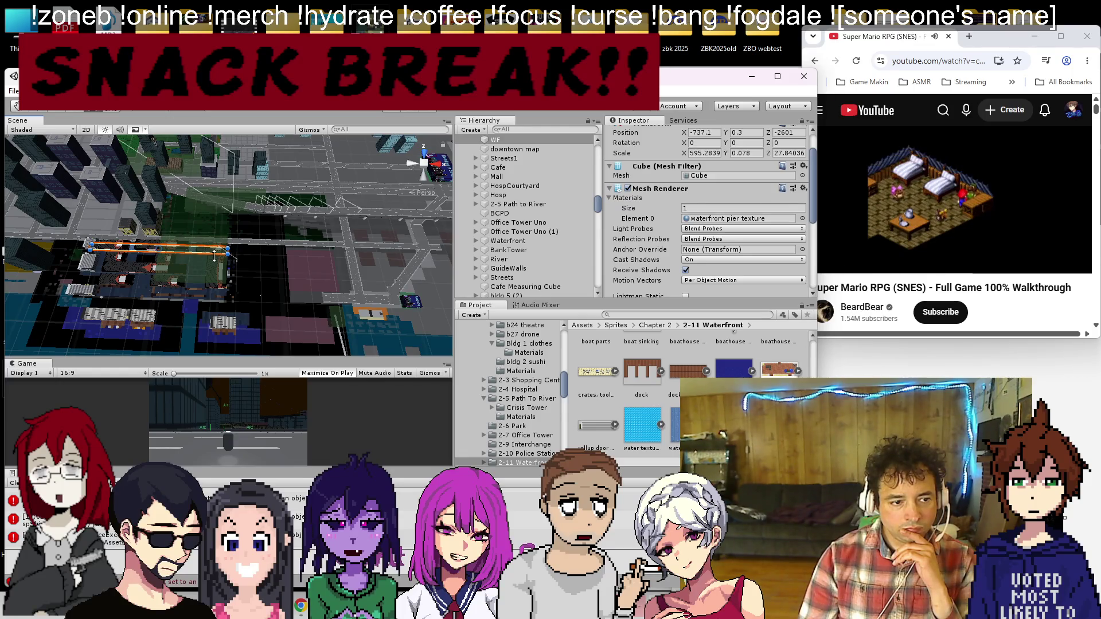
left_click_drag(212, 268, 208, 304)
scroll(200, 298, "up", 6)
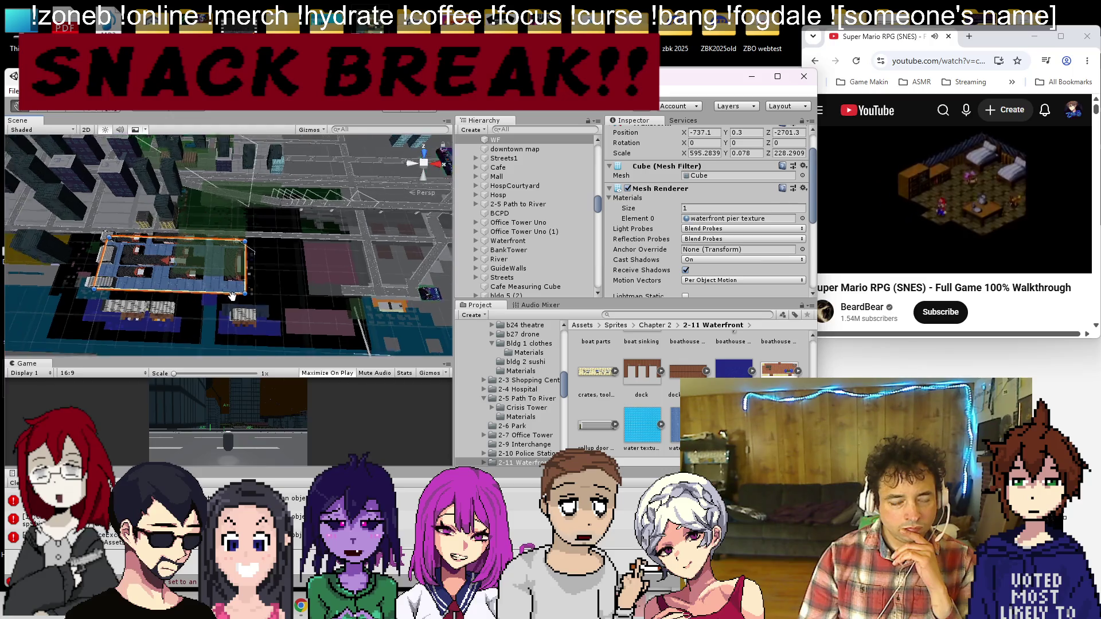
Step: Extend the slab's near and far edges to the road, making it roughly 601 by 244.5
left_click_drag(214, 252, 251, 276)
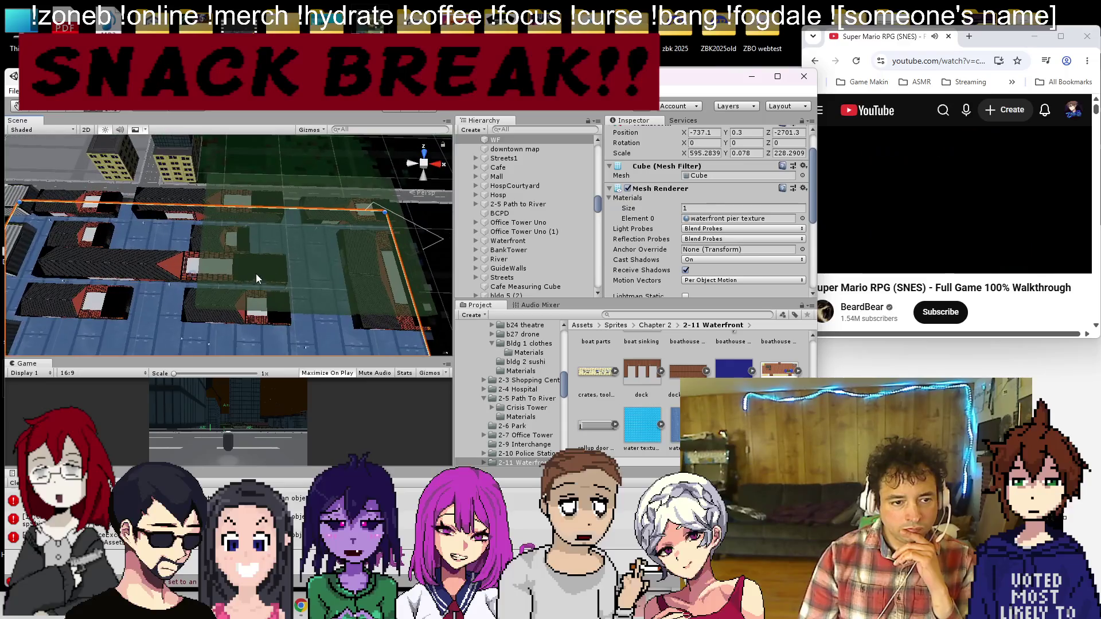
scroll(222, 240, "up", 5)
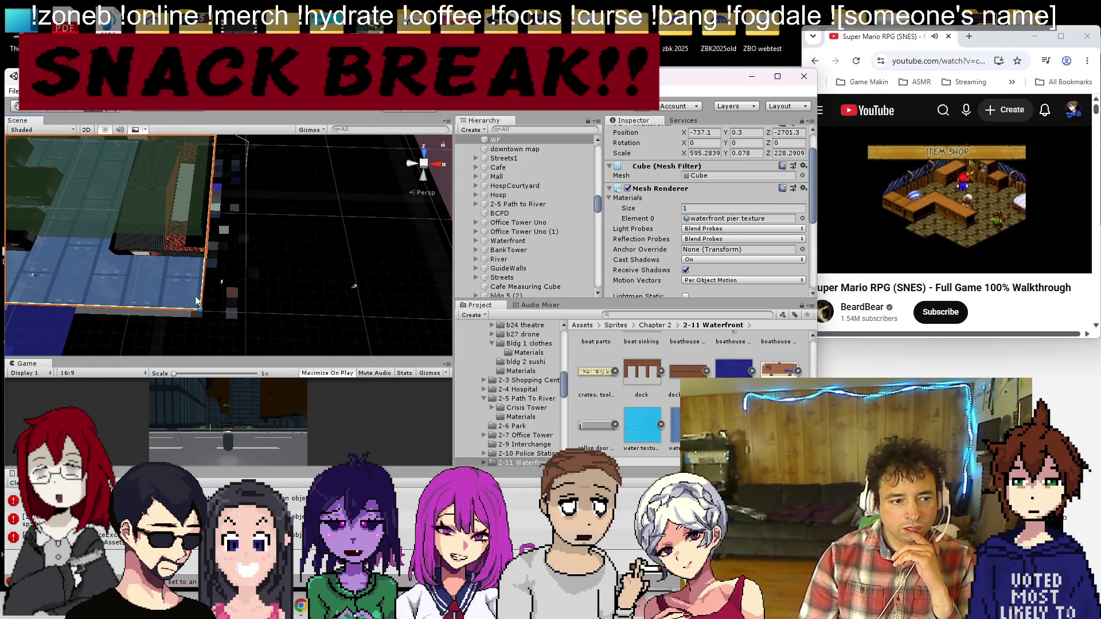
left_click_drag(167, 309, 206, 305)
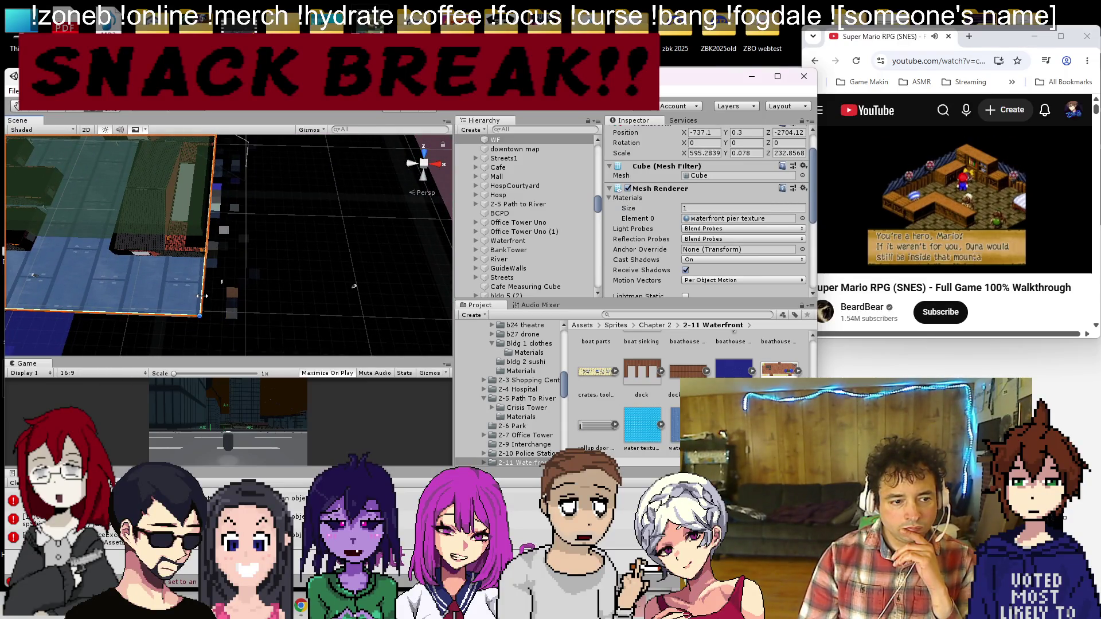
scroll(213, 326, "down", 6)
scroll(218, 345, "up", 5)
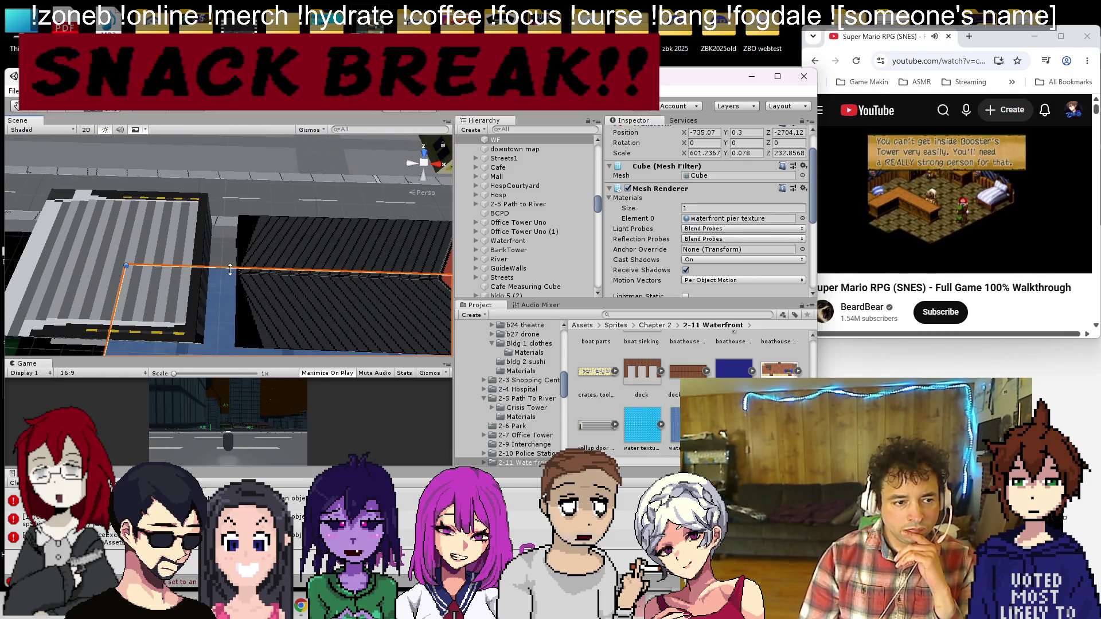
left_click_drag(230, 269, 236, 240)
scroll(238, 241, "up", 5)
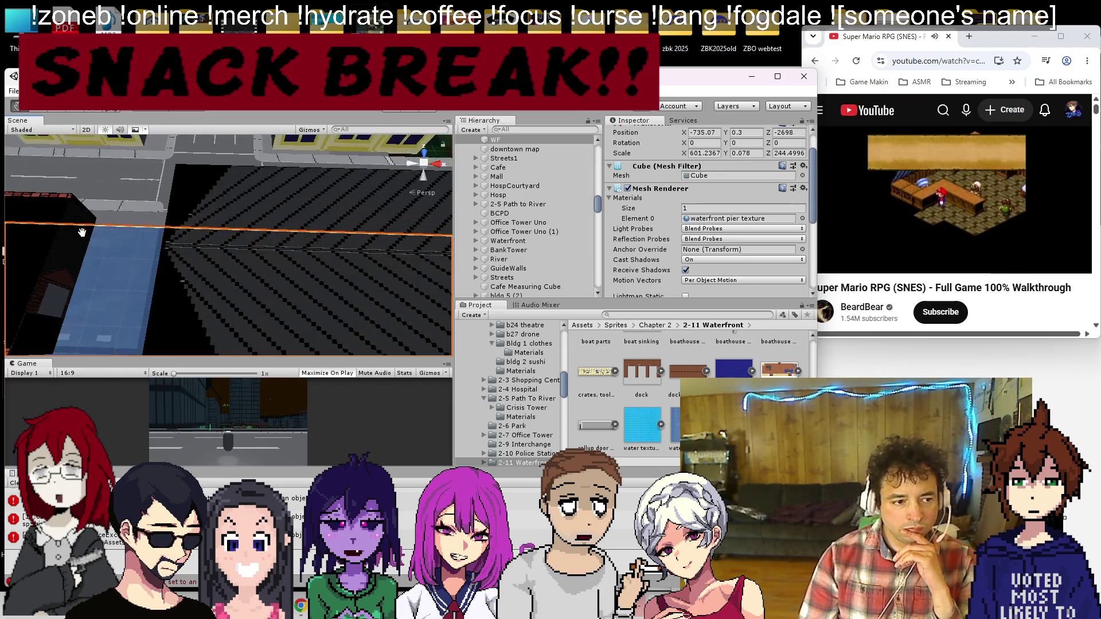
scroll(172, 258, "down", 5)
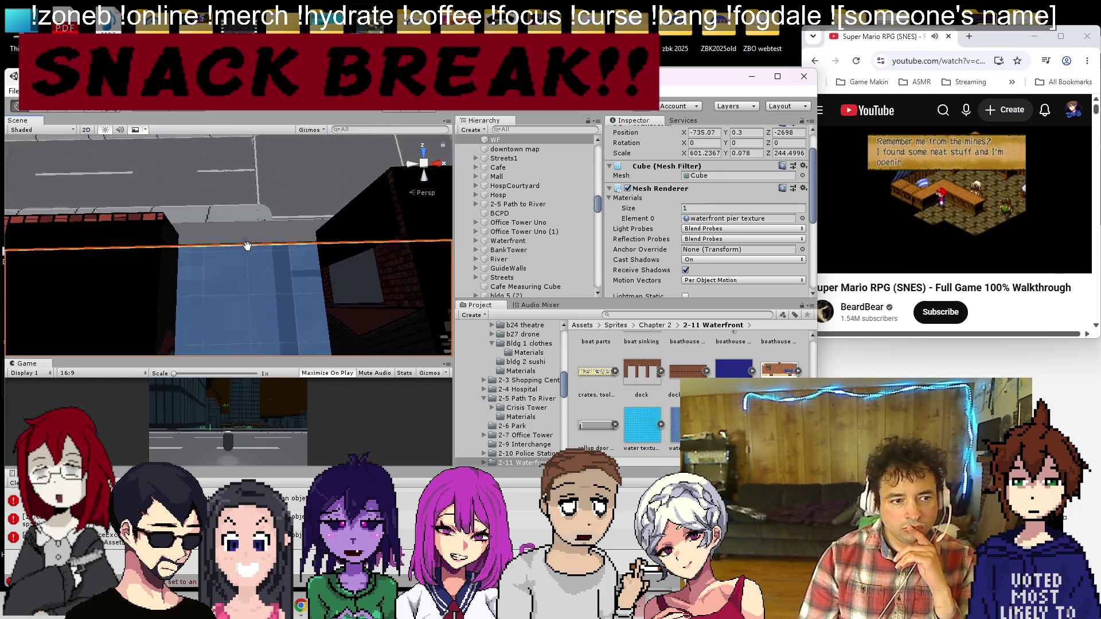
scroll(241, 292, "up", 1)
scroll(707, 220, "down", 5)
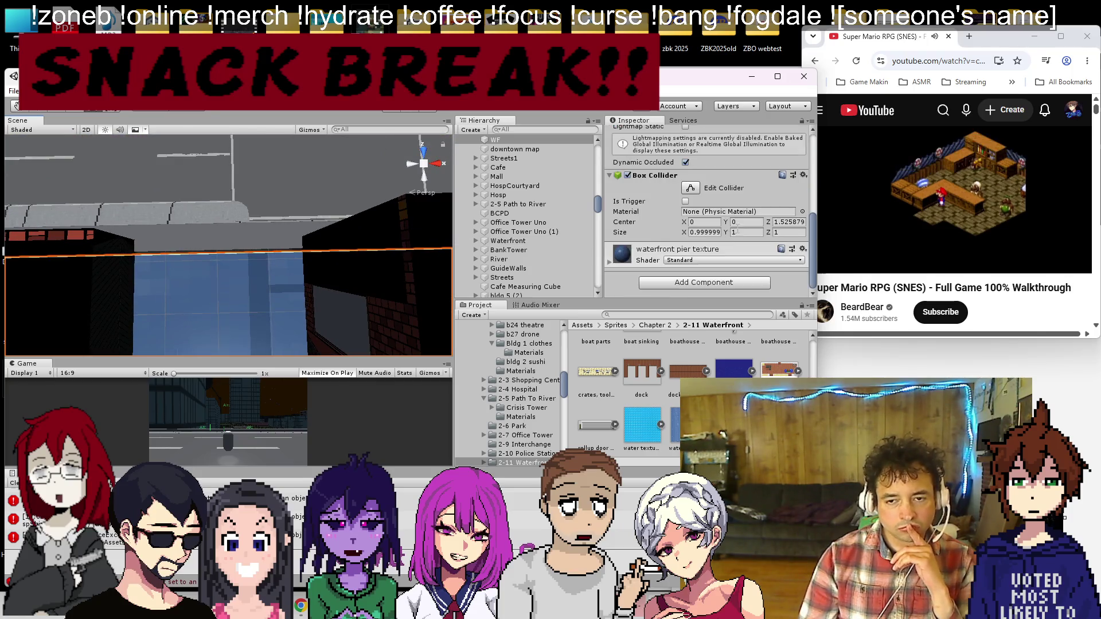
Step: Tint the pier material's albedo a muted warm grey and raise its Tiling X to about 9
left_click(617, 266)
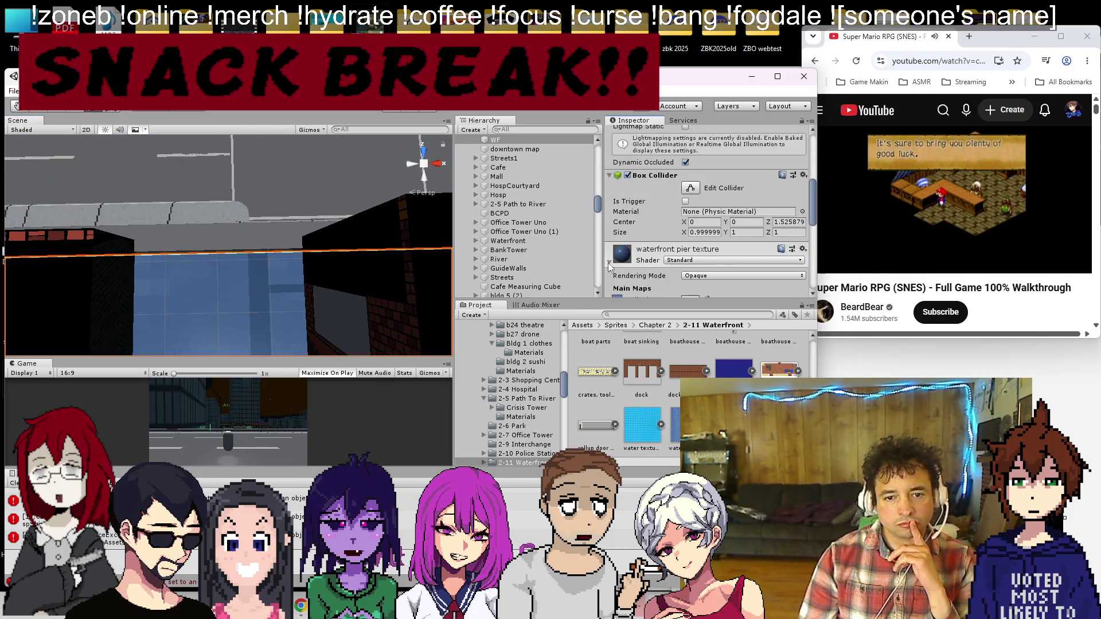
scroll(659, 229, "down", 3)
left_click(690, 197)
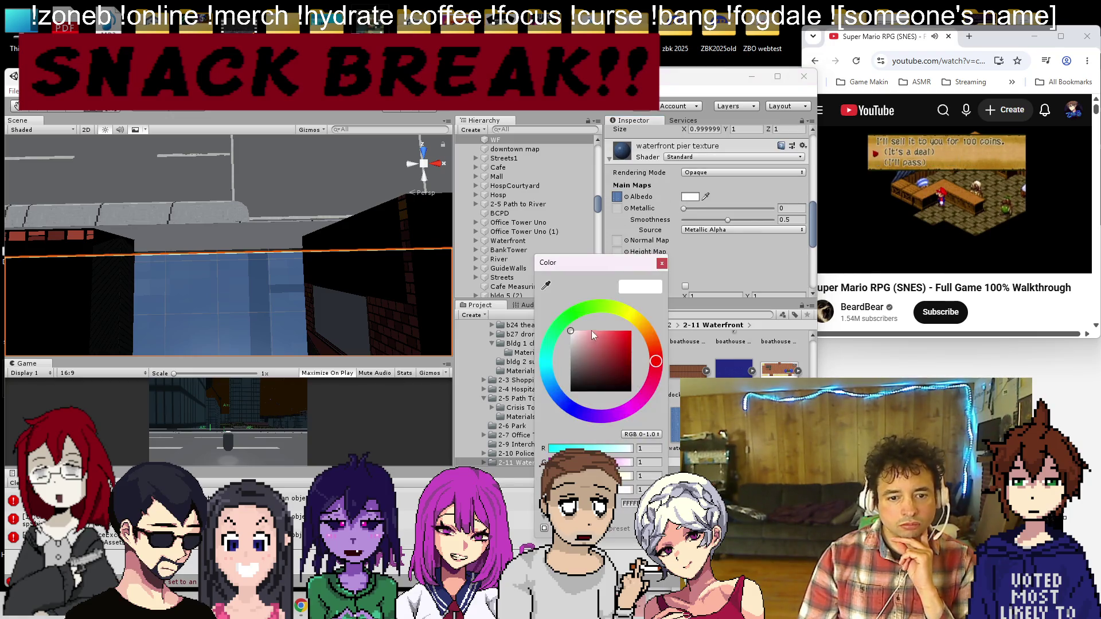
left_click(570, 343)
left_click_drag(551, 344, 552, 341)
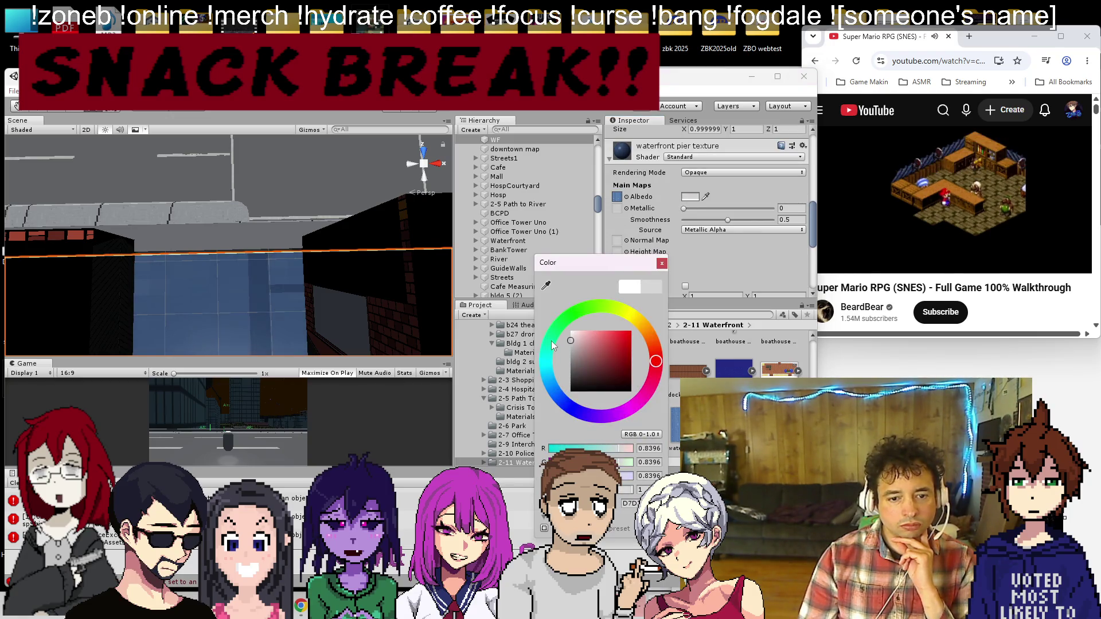
left_click(649, 336)
left_click_drag(602, 369, 578, 352)
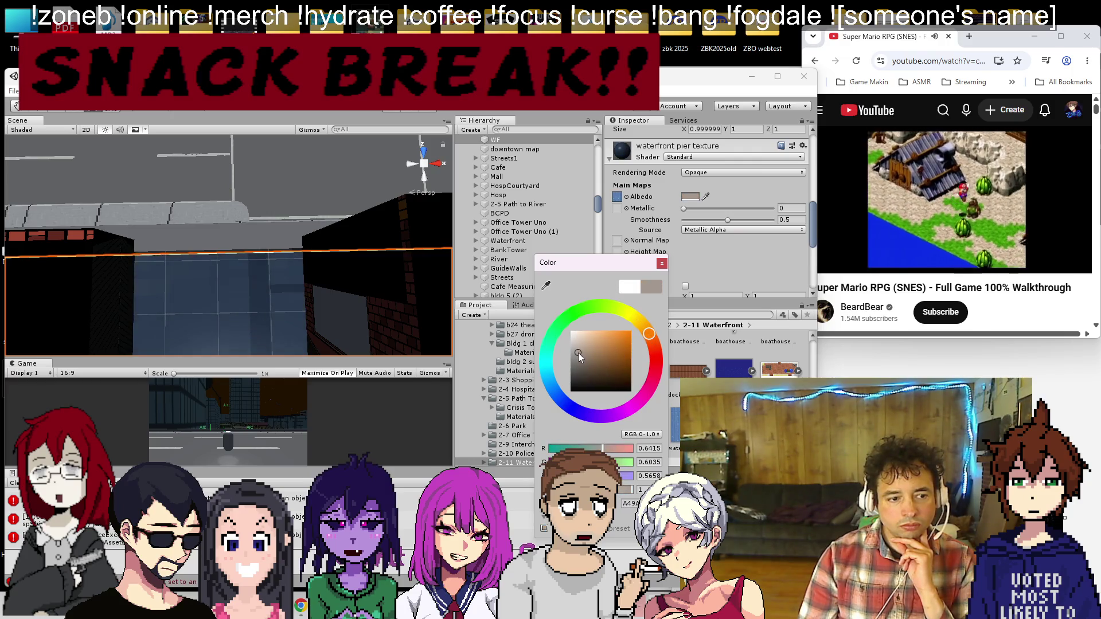
left_click(661, 263)
scroll(707, 212, "down", 3)
mouse_move(685, 228)
left_mouse_down()
mouse_move(763, 230)
mouse_move(812, 216)
left_mouse_up()
Step: Enter provisional tiling values of 9 for both X and Y on the pier material
type("8")
key("BackSpace")
type("9")
key("Tab")
type("9")
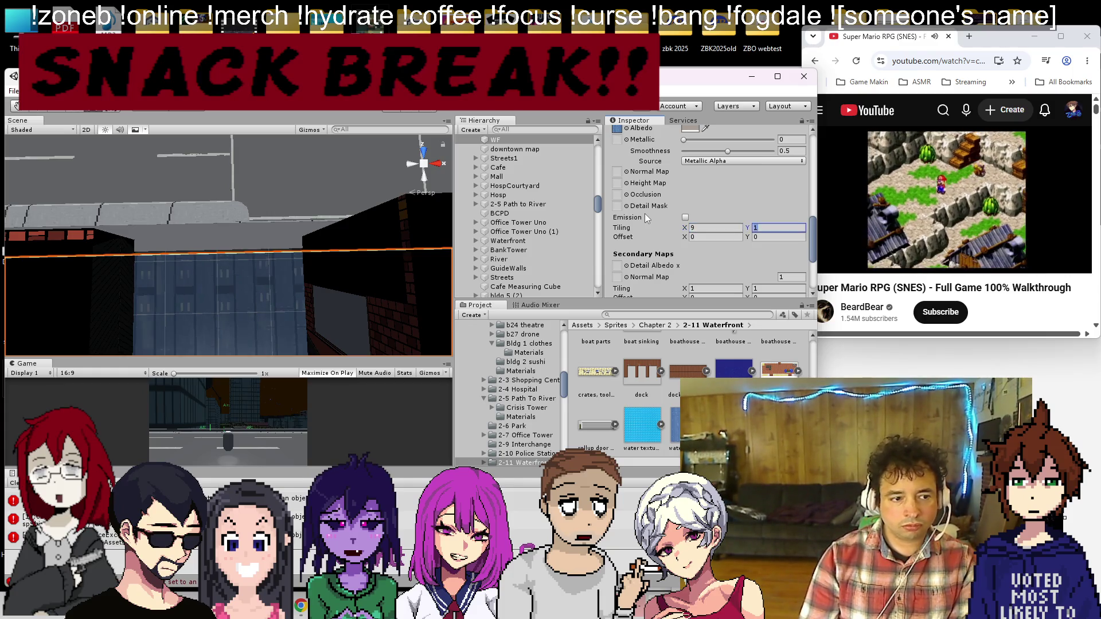
scroll(179, 230, "down", 5)
scroll(200, 252, "up", 5)
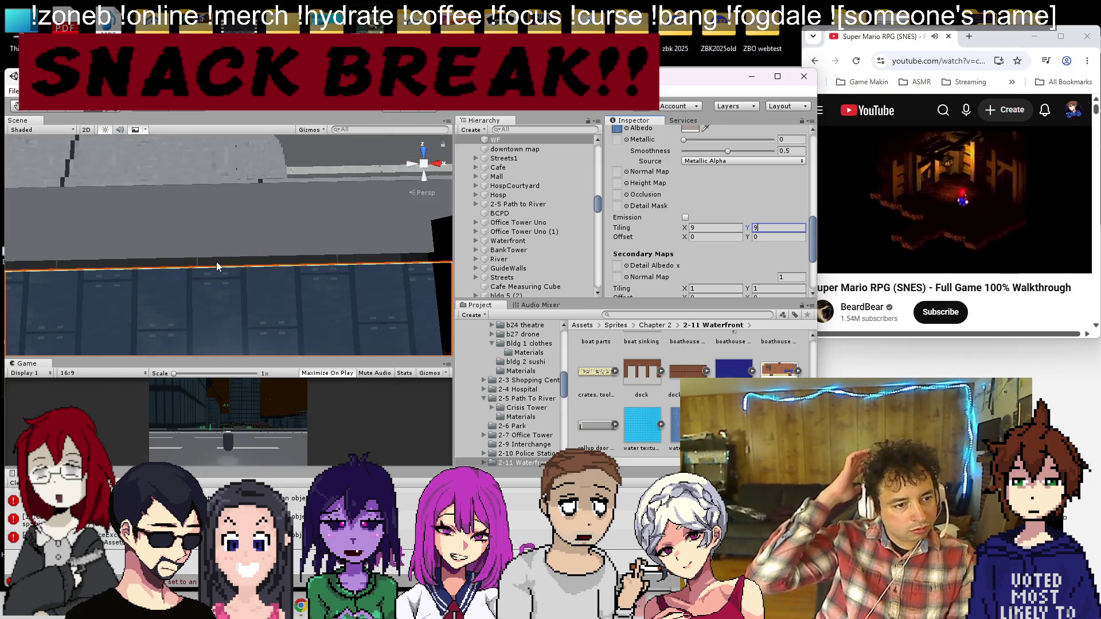
type("18")
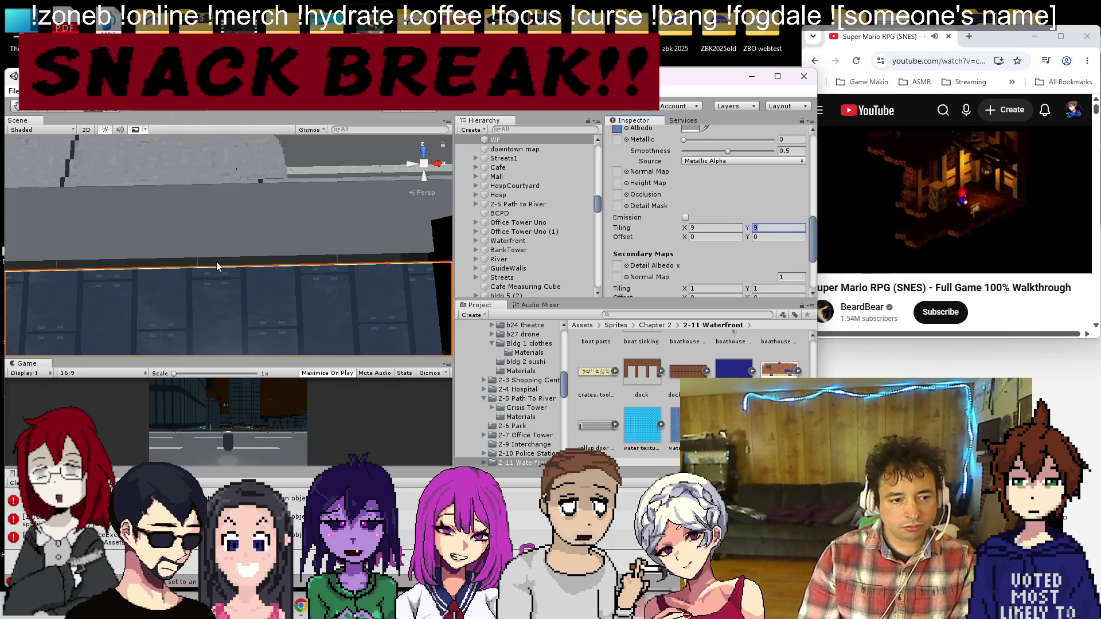
key("BackSpace")
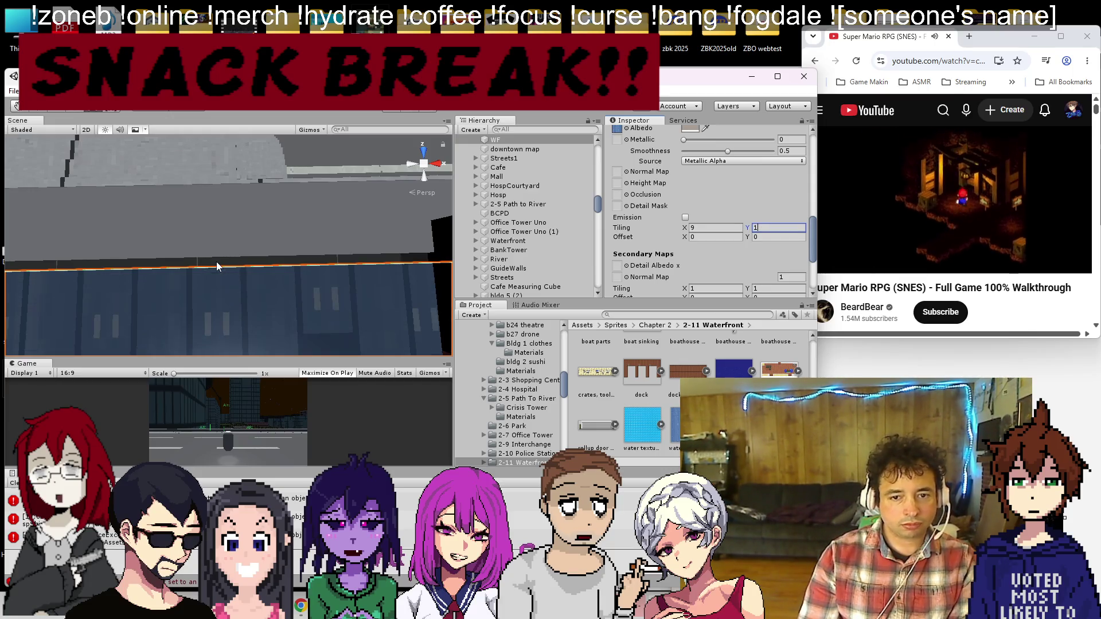
key("BackSpace")
type("9")
Step: Correct the pier material's tiling to X 11 and Y 4
key("shift+Tab")
type("19")
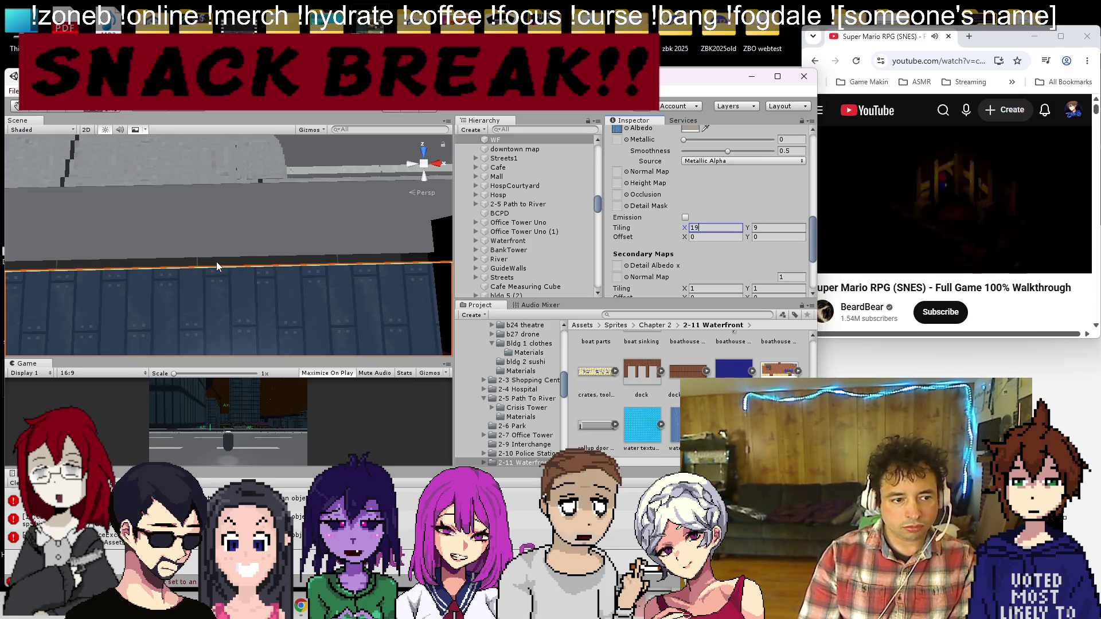
key("BackSpace")
key("BackSpace")
type("9")
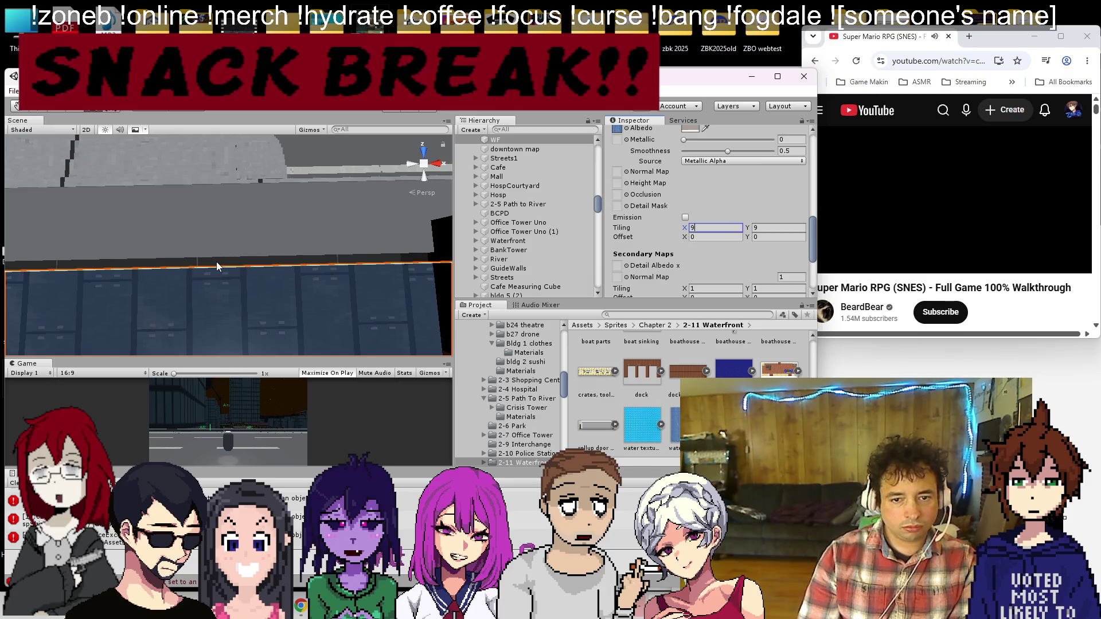
type("10")
key("Return")
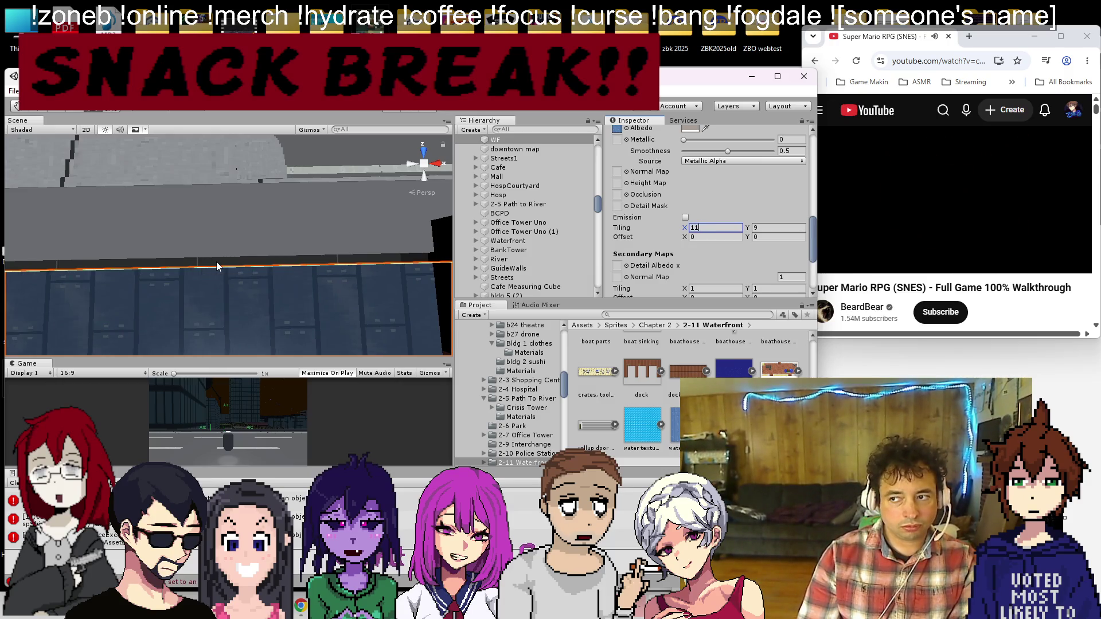
left_click(790, 228)
type("3.98")
key("Return")
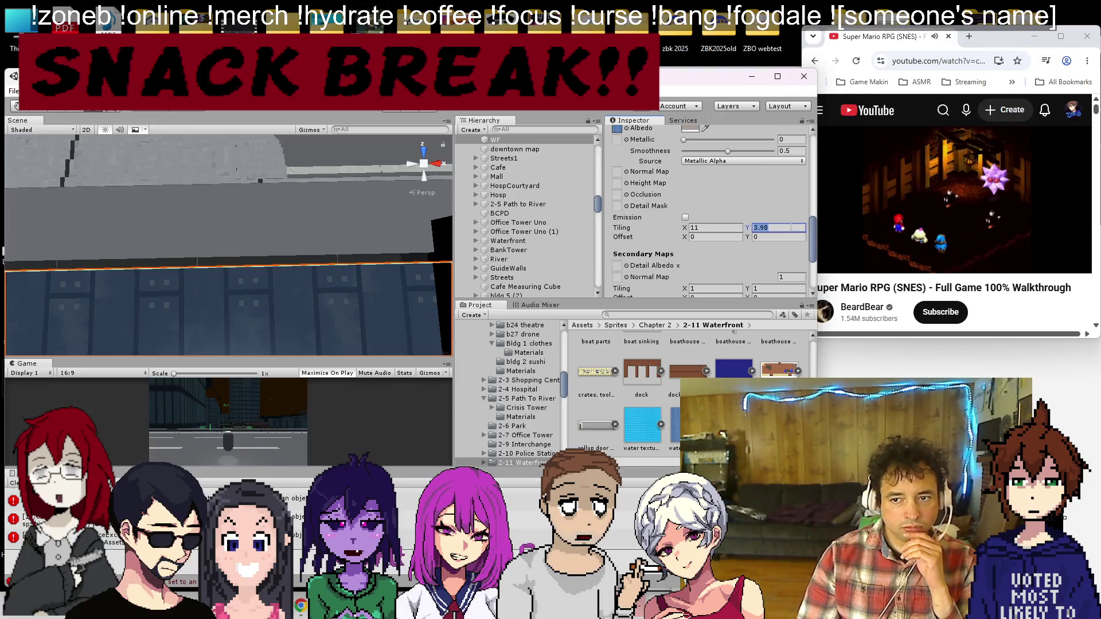
scroll(204, 149, "down", 10)
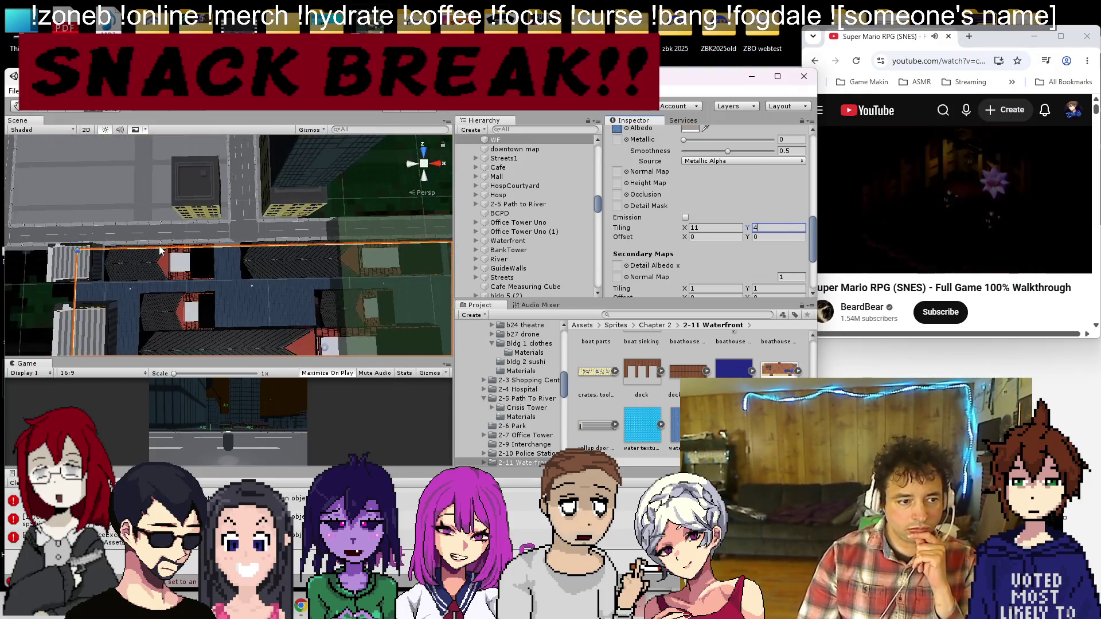
scroll(235, 229, "up", 3)
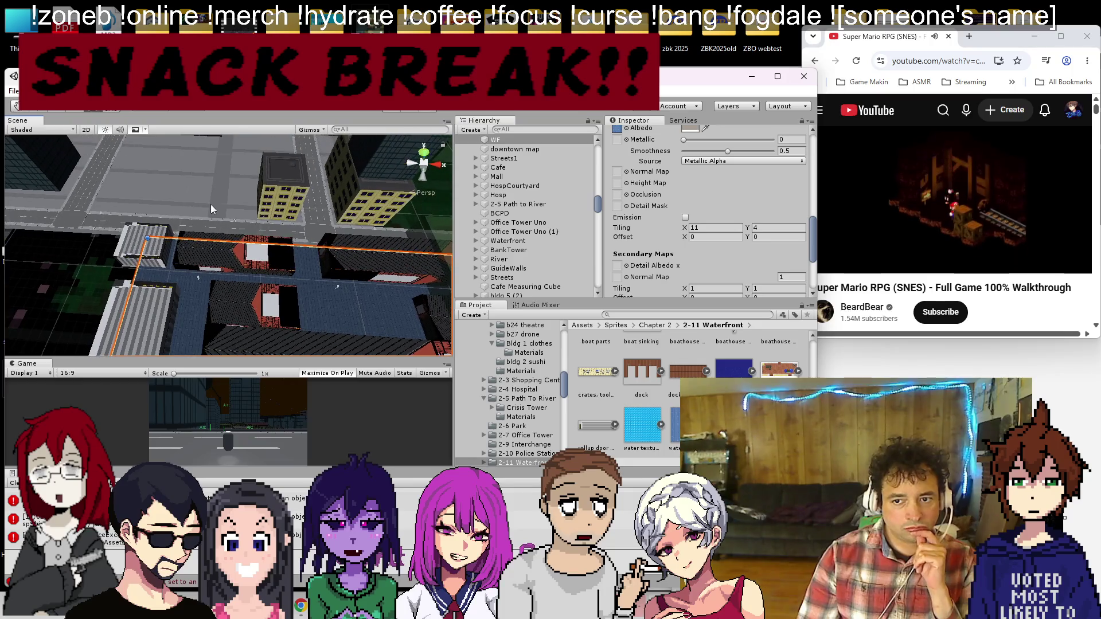
scroll(219, 262, "up", 10)
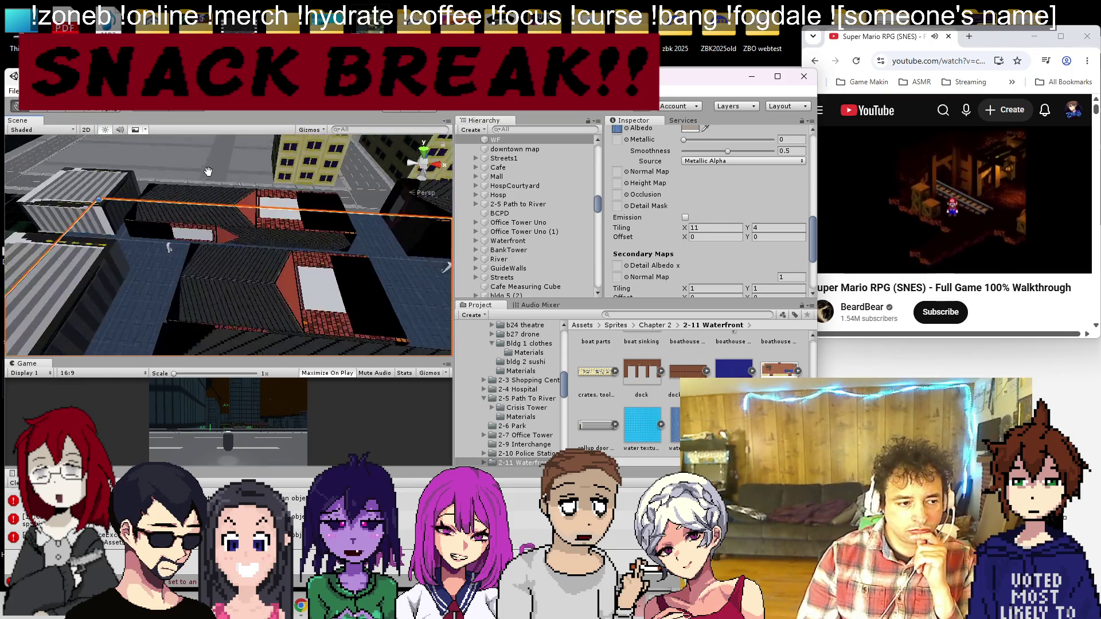
scroll(154, 160, "down", 8)
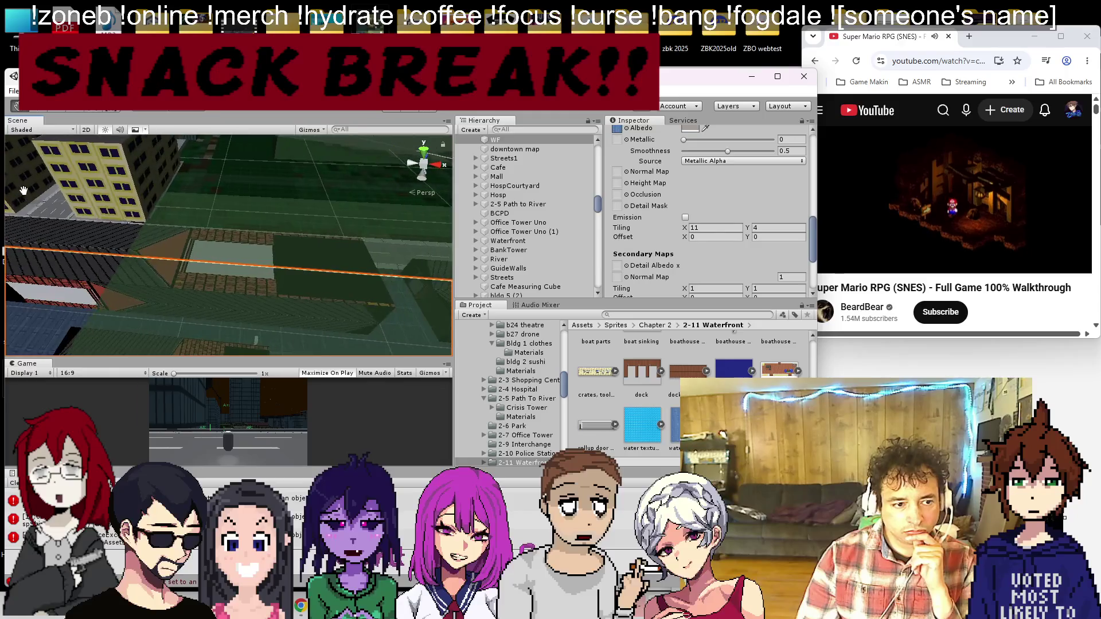
left_click(178, 227)
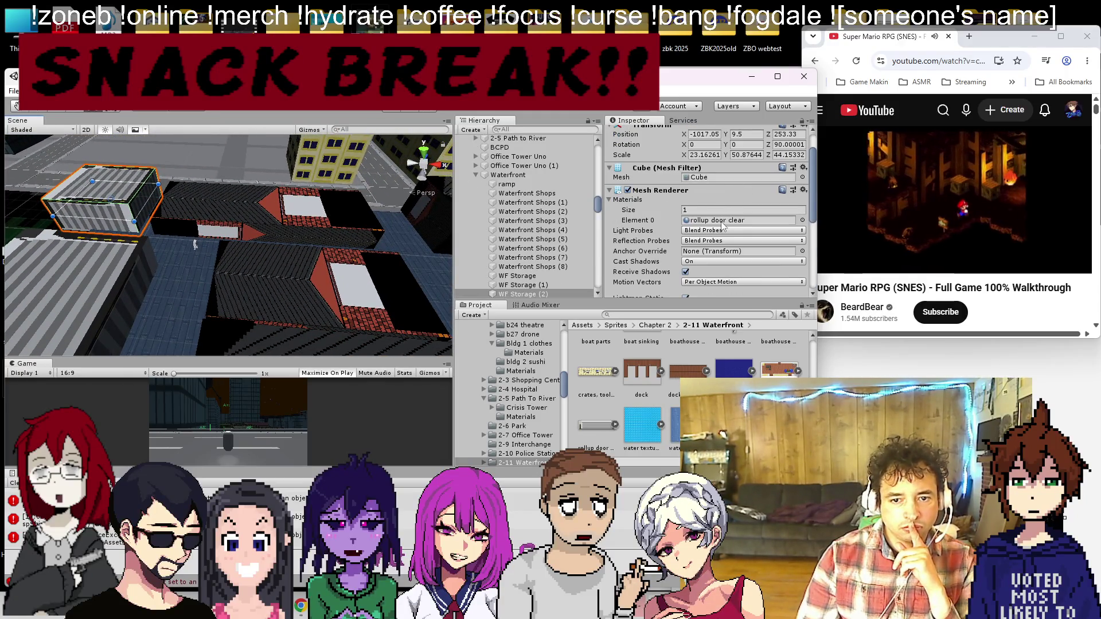
Step: Select Waterfront Shops through Waterfront Shops (8) and drop the rollup door clear material onto them
left_click(722, 220)
left_click(183, 229)
scroll(241, 220, "down", 4)
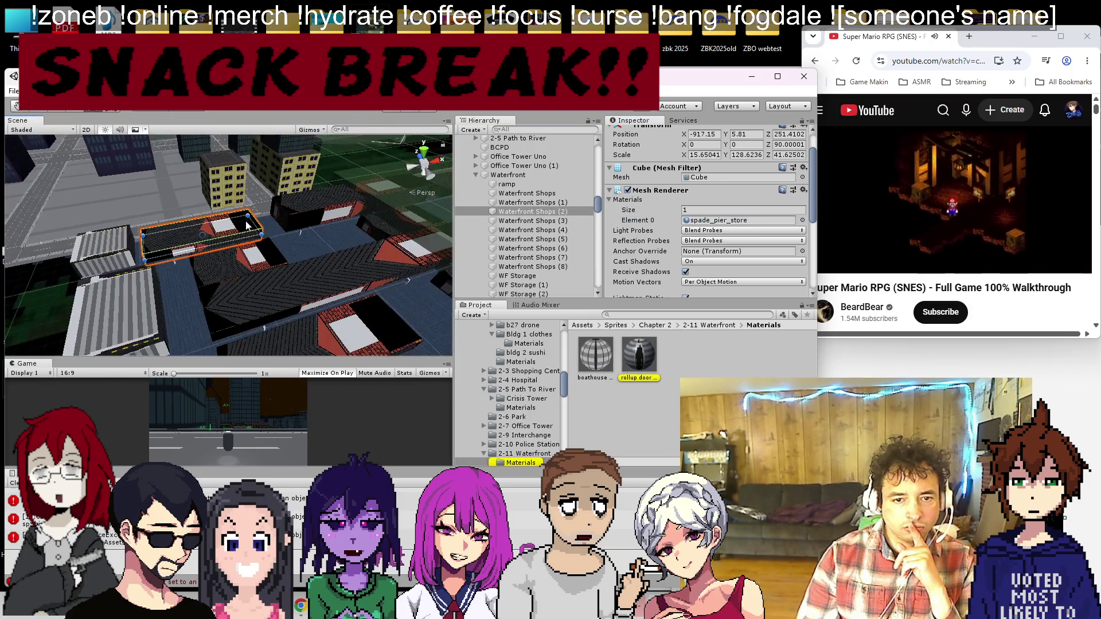
left_click(325, 217)
scroll(325, 224, "down", 3)
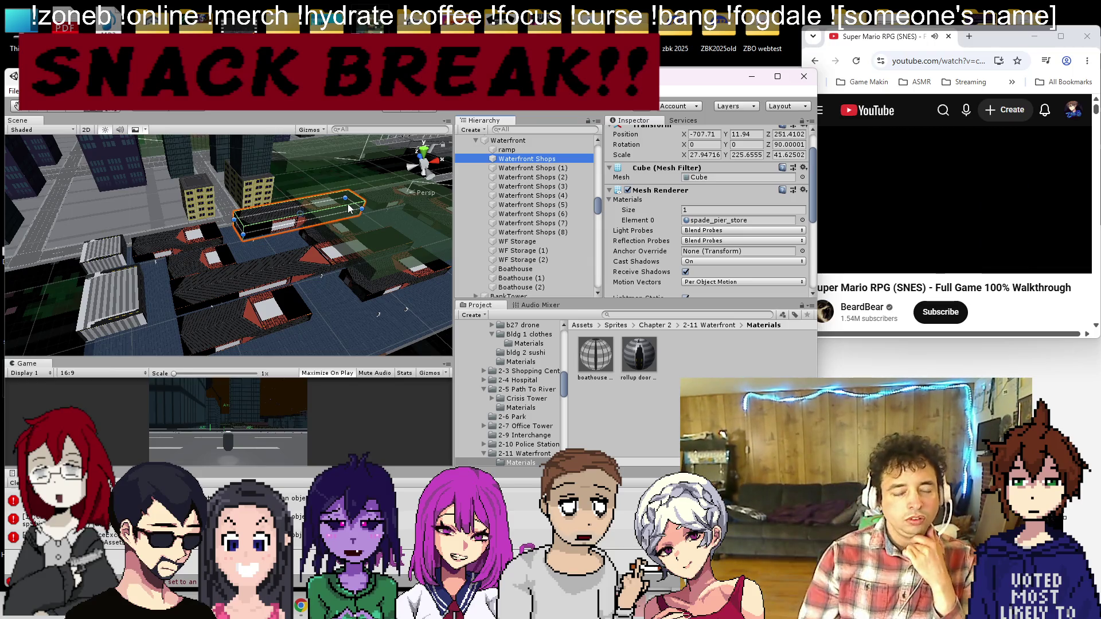
left_click(532, 232, "shift")
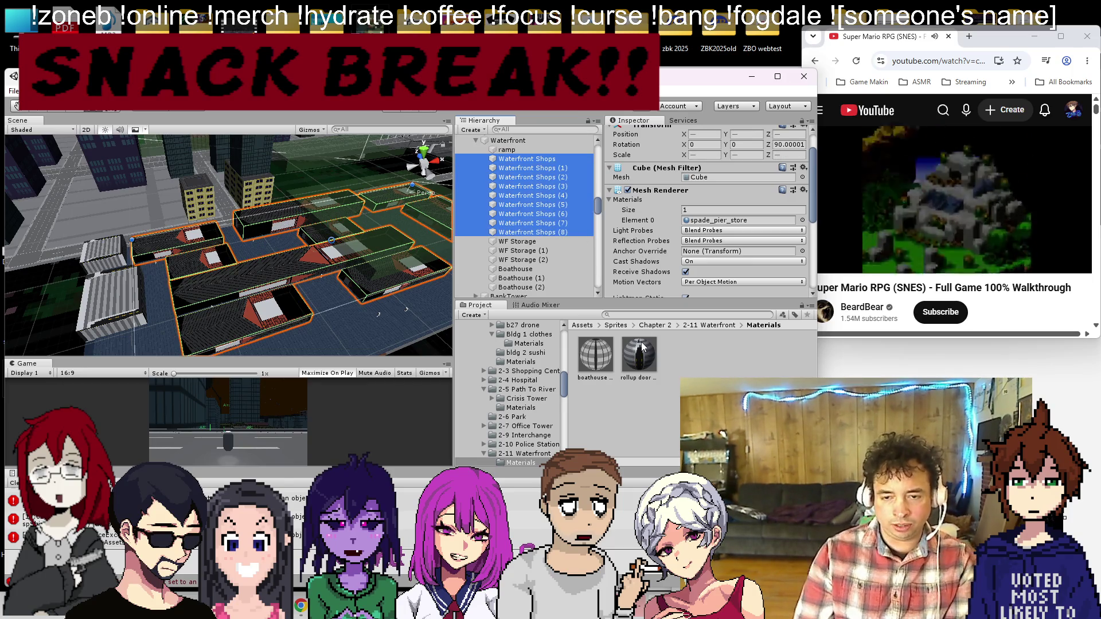
left_click_drag(642, 352, 719, 208)
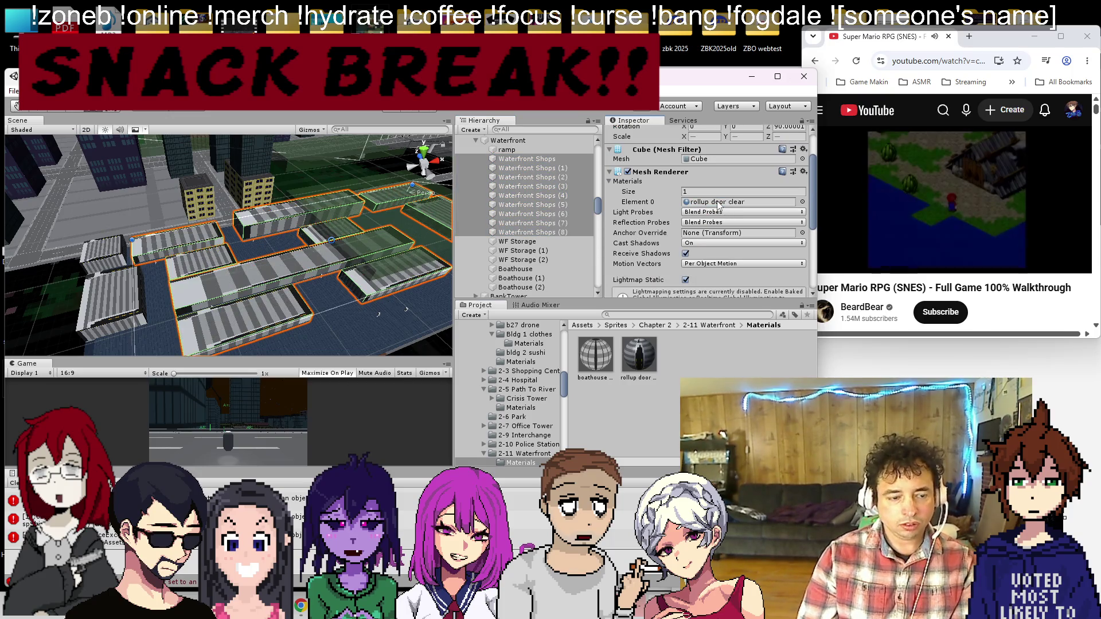
left_click_drag(186, 252, 342, 234)
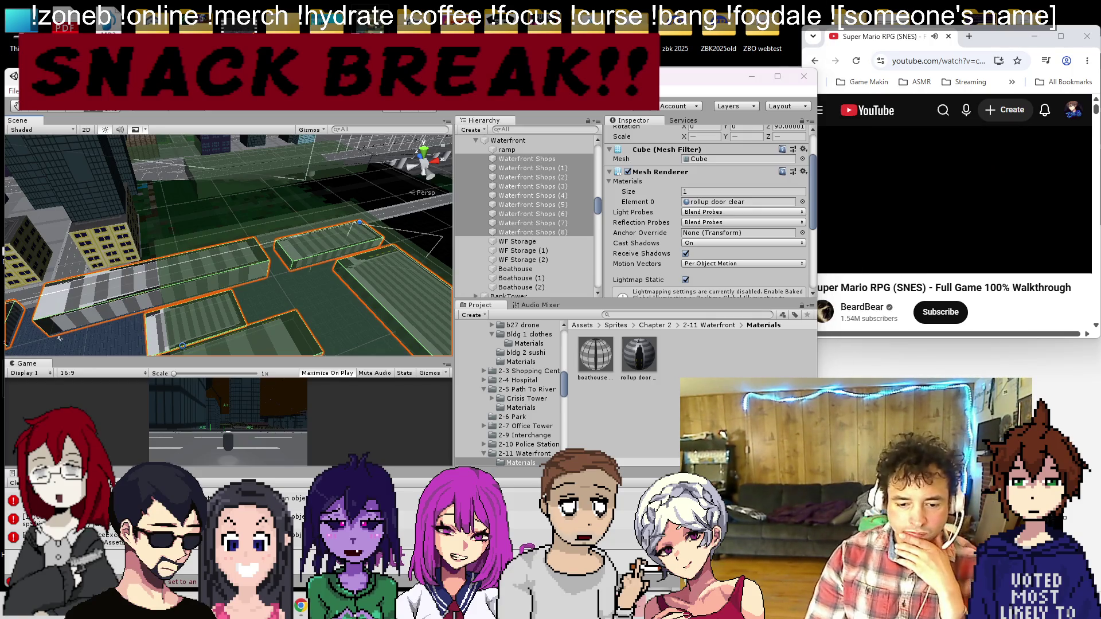
Step: Clear the snack-break overlay and close the Winamp music library window
key("alt+Tab")
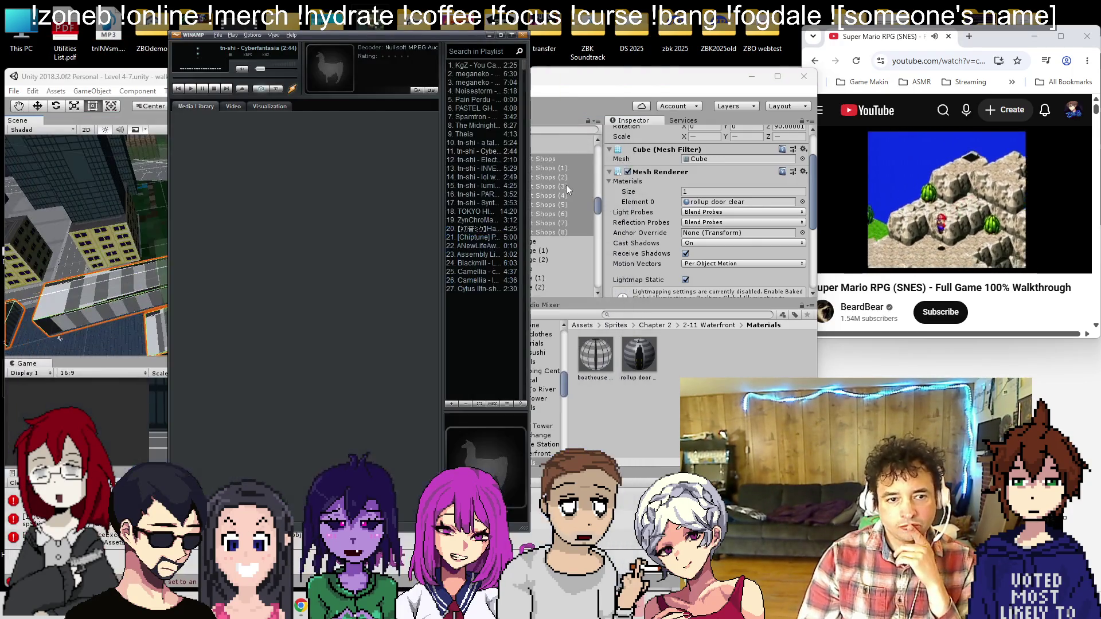
key("alt+Tab")
left_click(522, 36)
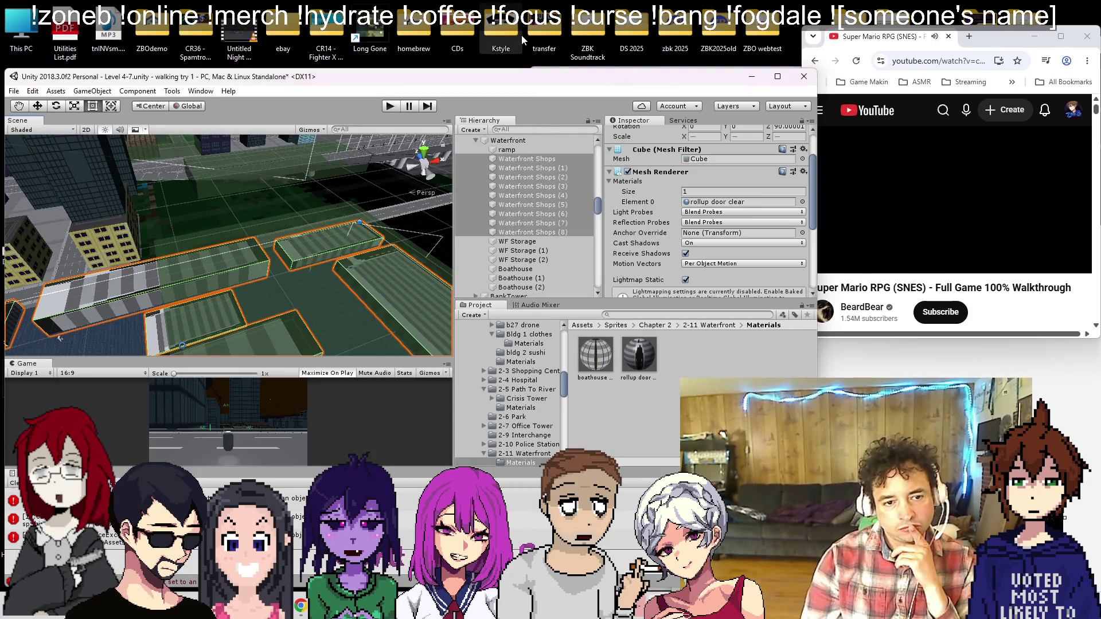
Step: Orbit to a flatter city view and search the Project assets for 'glass'
left_click_drag(332, 305, 251, 215)
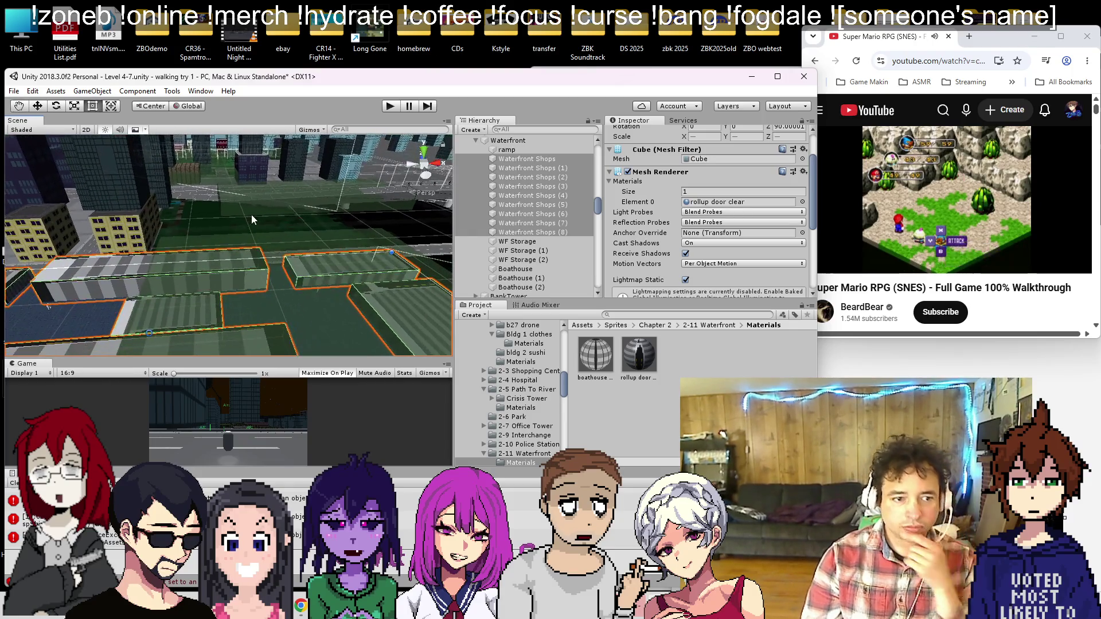
left_click(650, 315)
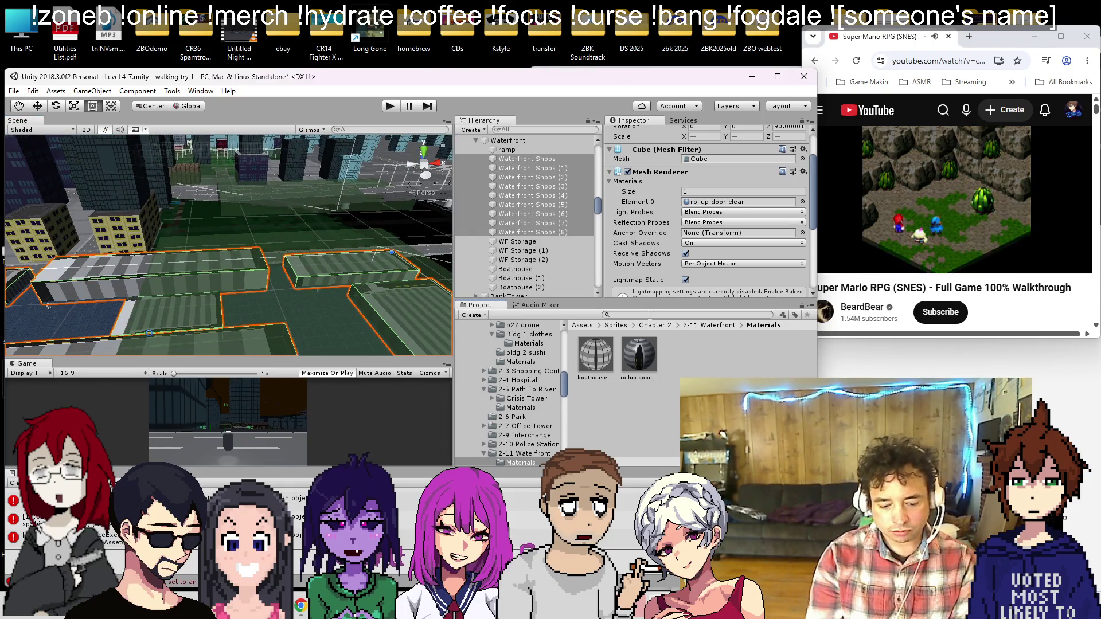
type("glass")
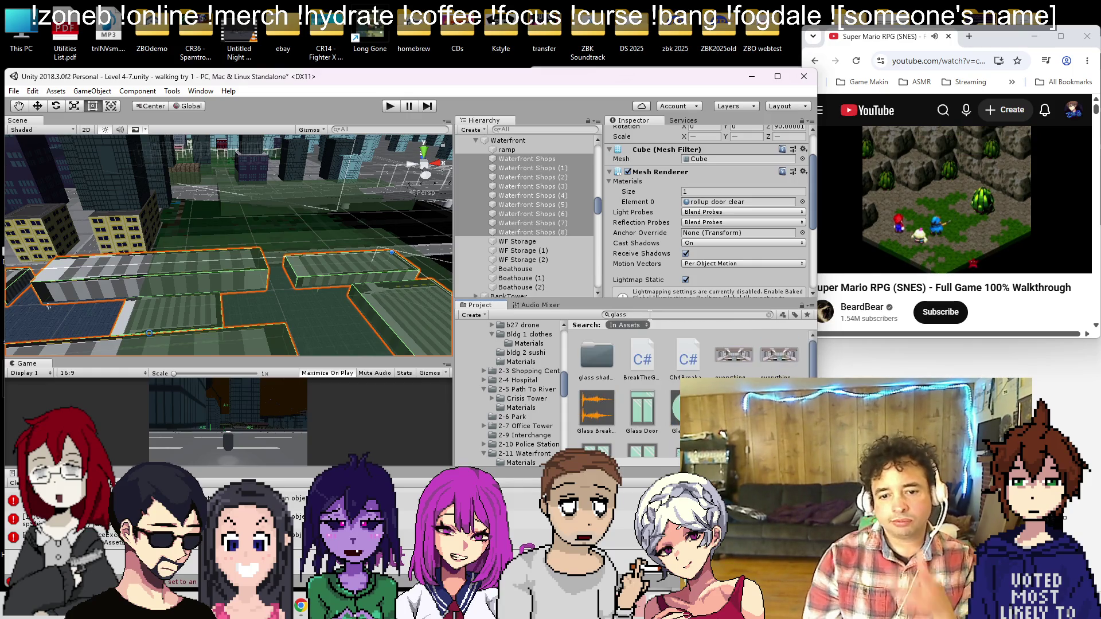
scroll(688, 390, "down", 3)
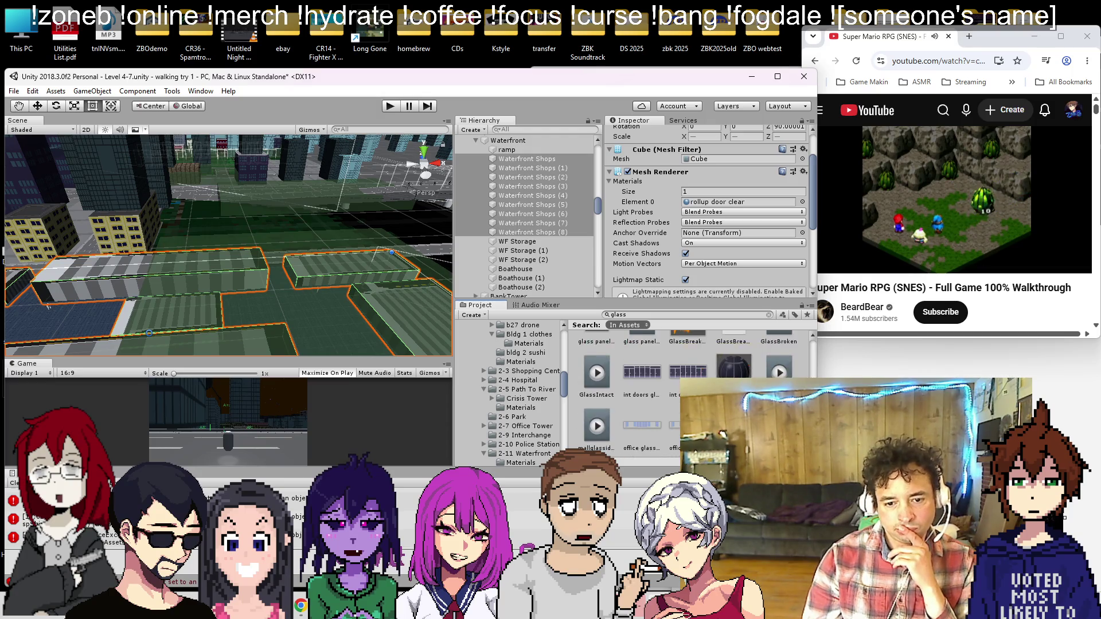
scroll(642, 390, "up", 3)
Step: Search the Project for 'mall' and 'front' assets, then pick out Waterfront Shops (3)
left_click(654, 314)
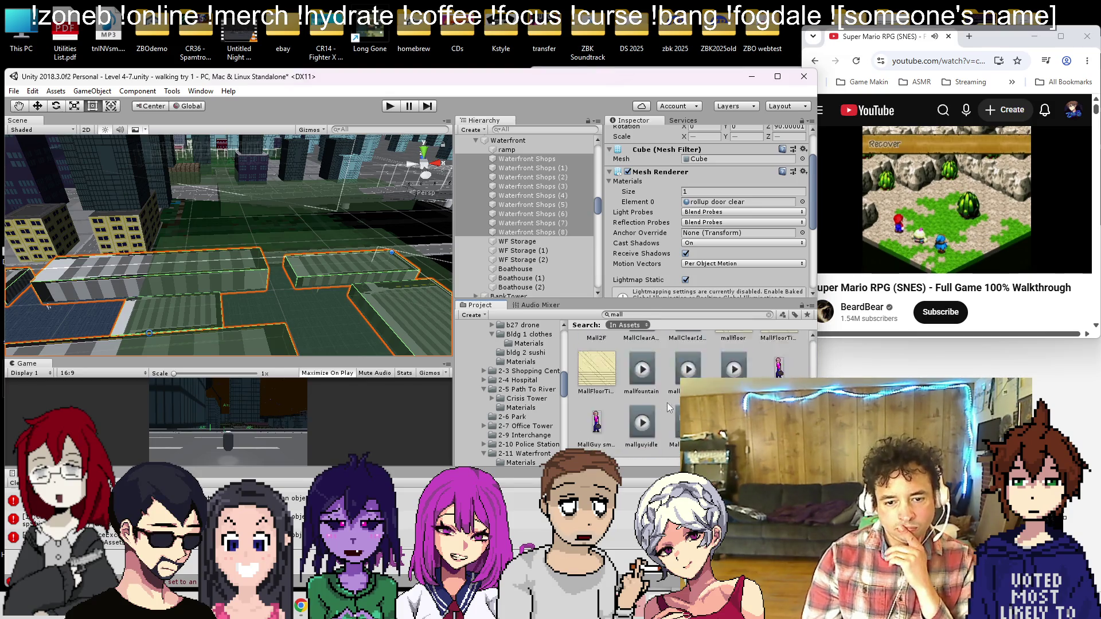
scroll(667, 403, "down", 1)
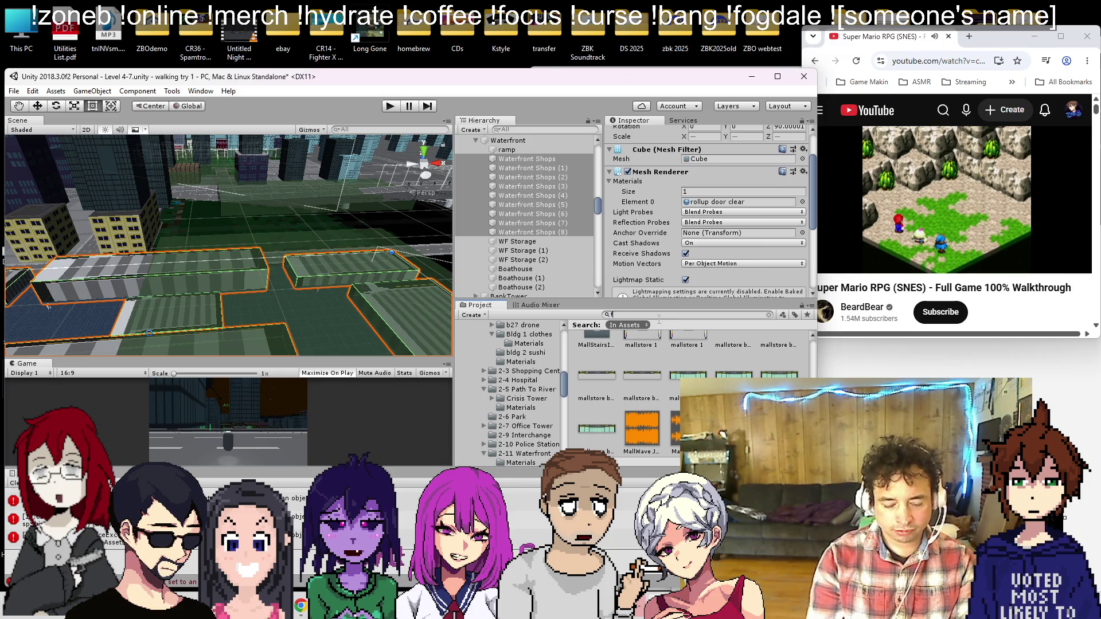
scroll(630, 367, "up", 10)
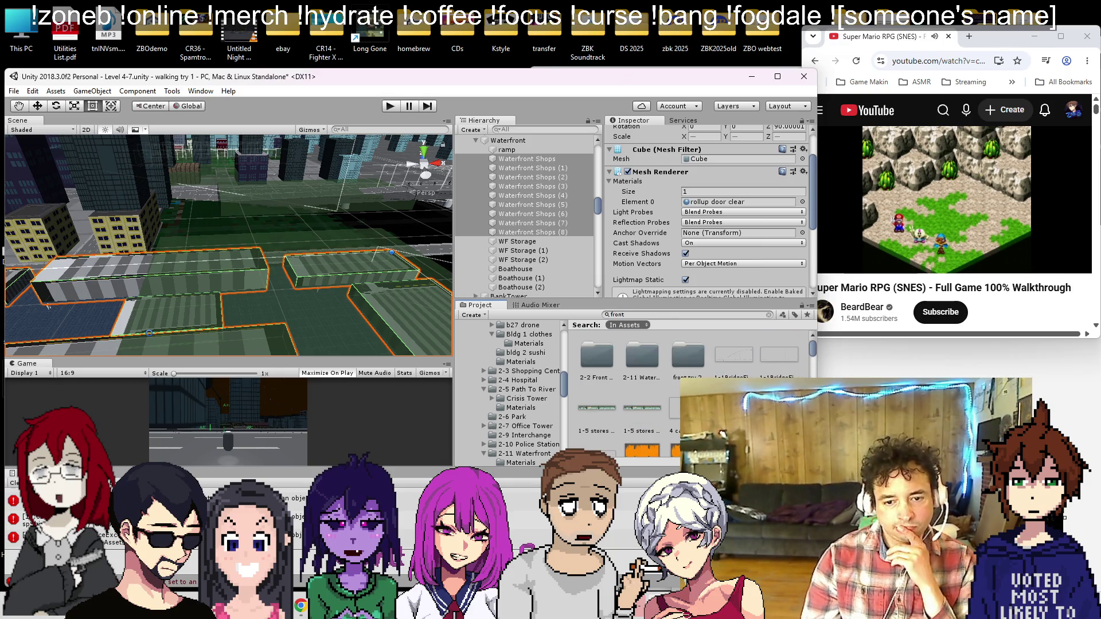
scroll(688, 390, "down", 15)
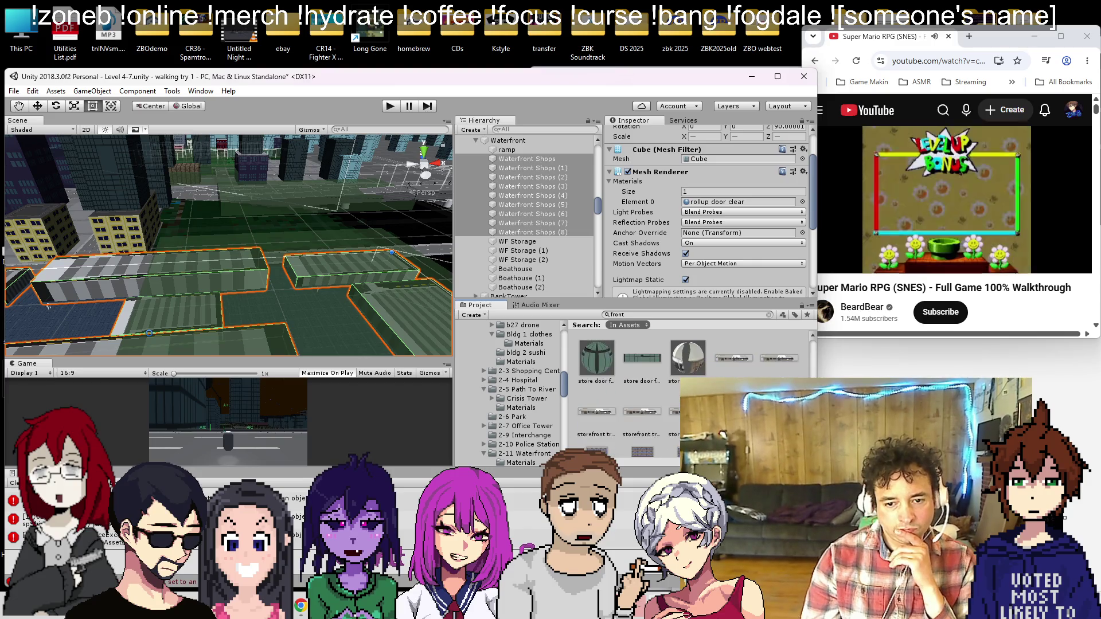
scroll(631, 389, "down", 3)
mouse_move(312, 257)
left_mouse_down()
mouse_move(344, 279)
mouse_move(274, 274)
left_mouse_up()
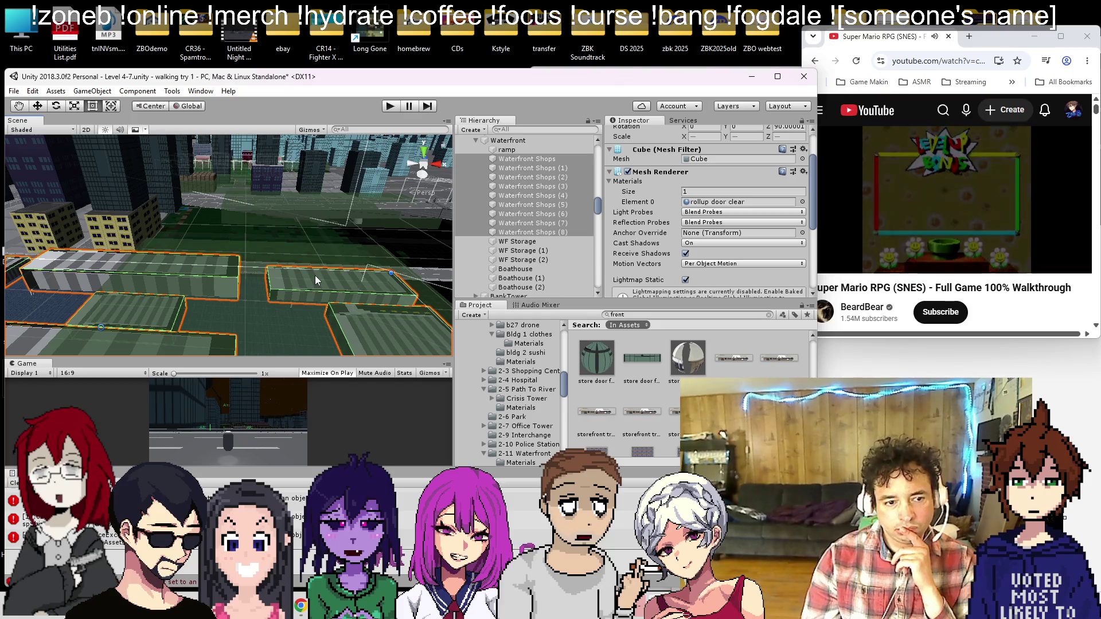
scroll(272, 269, "down", 5)
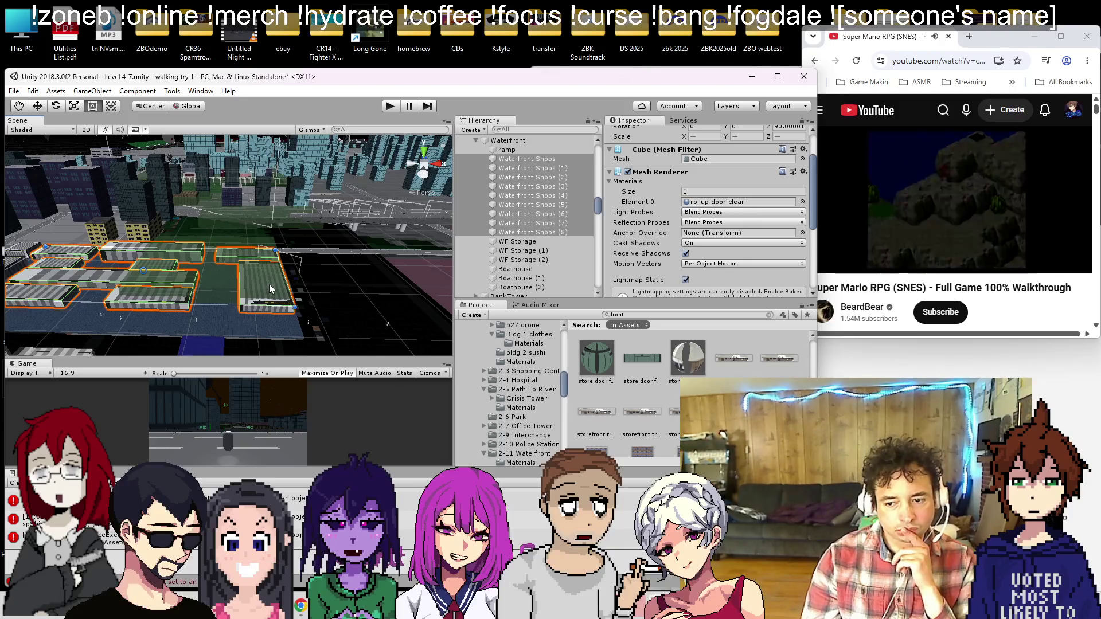
scroll(269, 284, "up", 4)
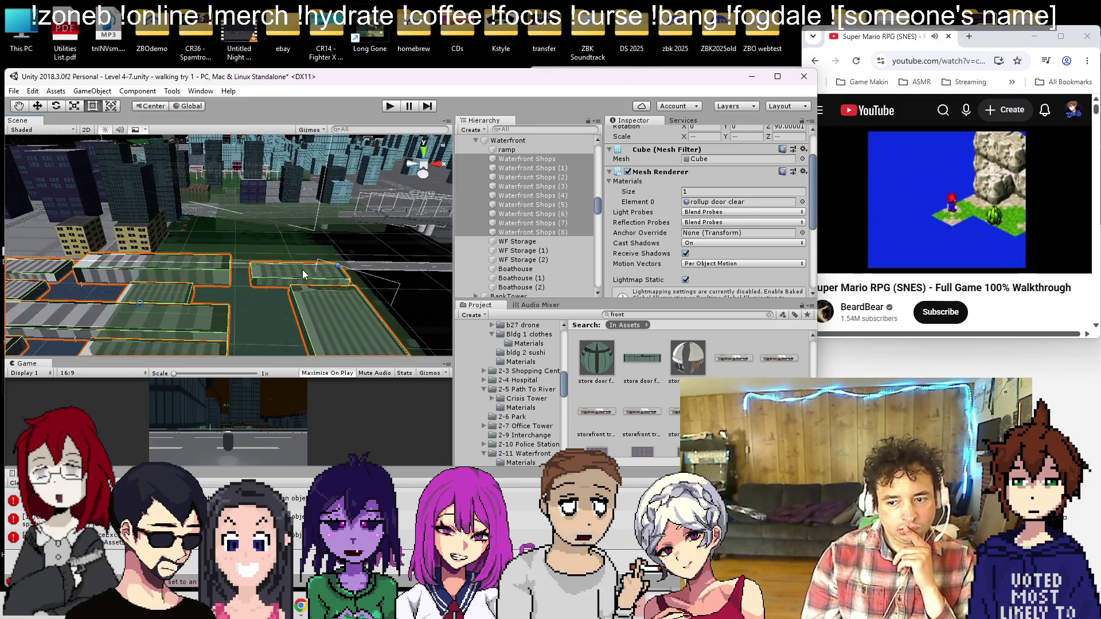
scroll(303, 275, "up", 5)
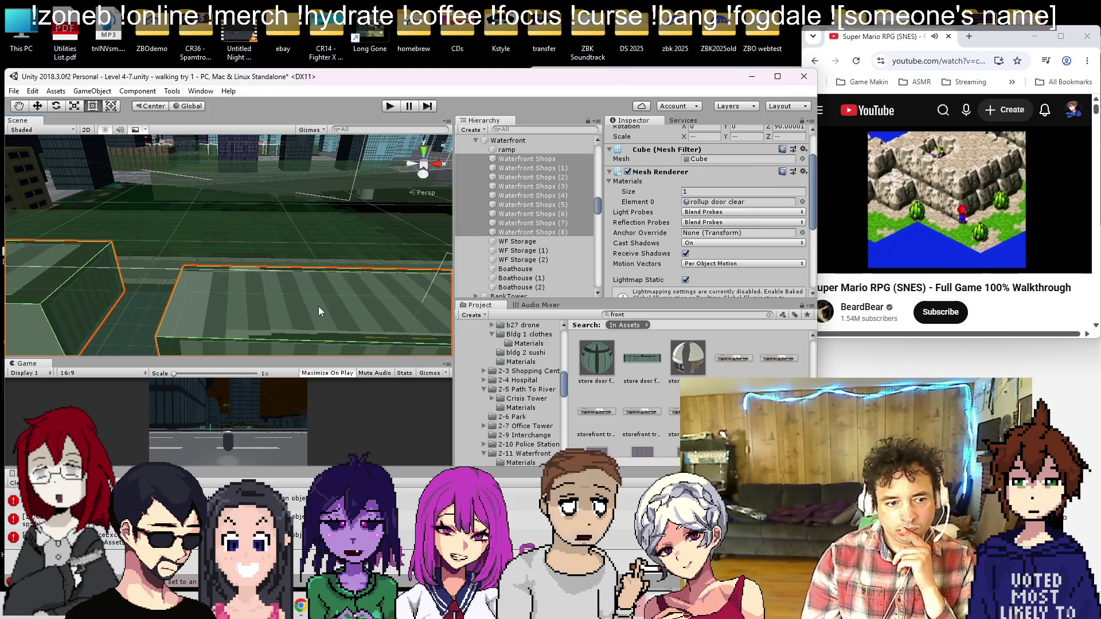
scroll(318, 306, "down", 3)
left_click(329, 260)
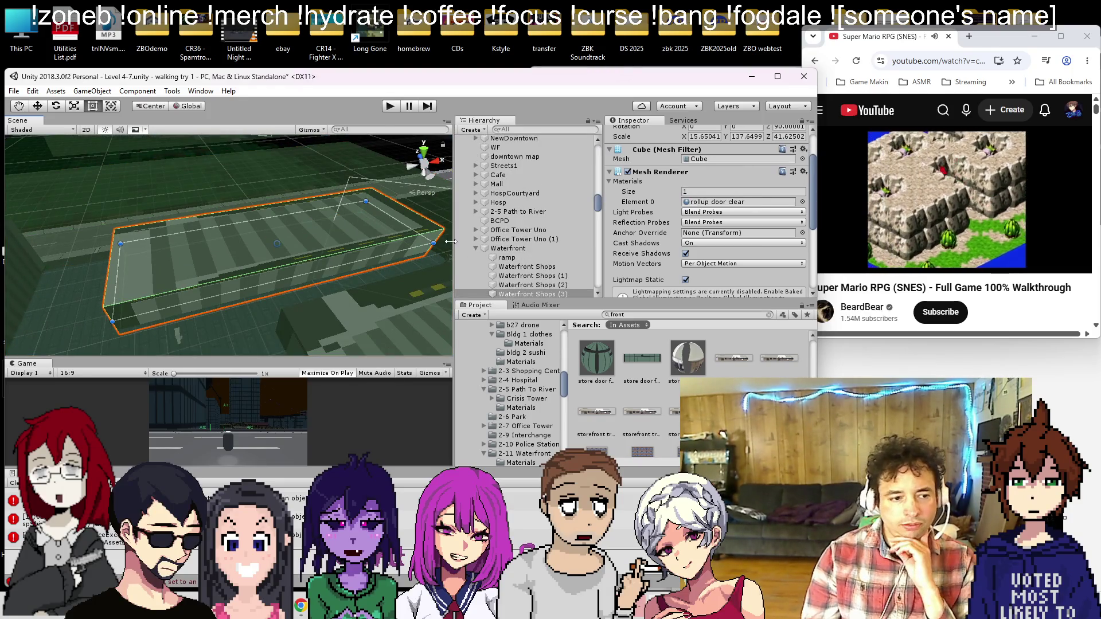
Step: Orbit the view to the river piers, search the Project for 'dock', and select the pier
scroll(300, 228, "down", 2)
left_click_drag(300, 228, 211, 238)
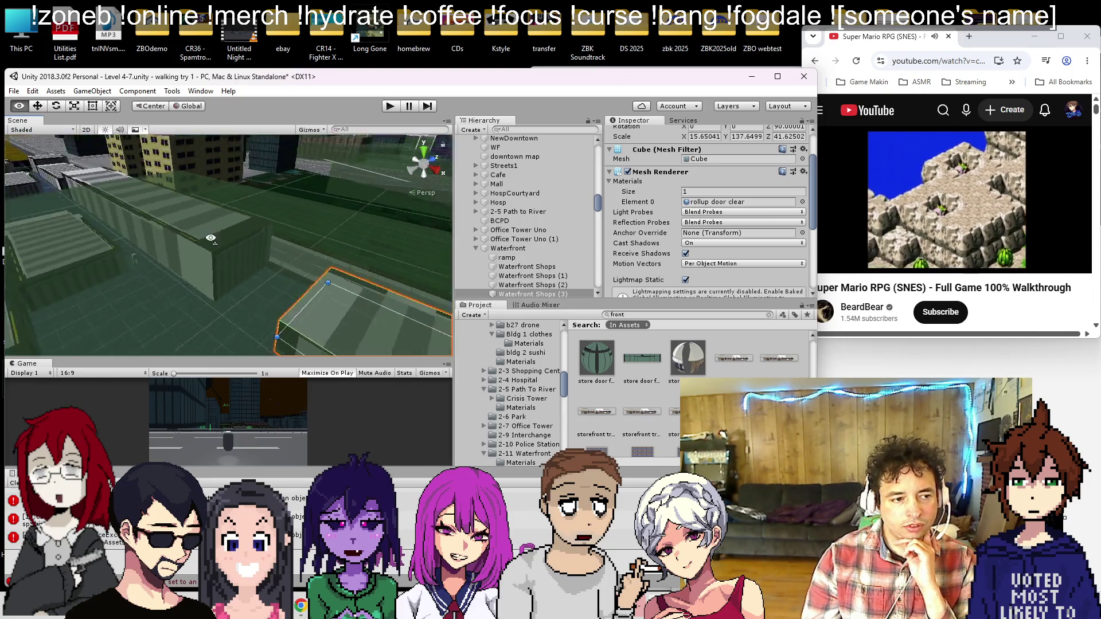
scroll(210, 238, "down", 3)
mouse_move(138, 226)
left_mouse_down()
mouse_move(150, 260)
mouse_move(260, 234)
mouse_move(292, 291)
mouse_move(131, 245)
left_mouse_up()
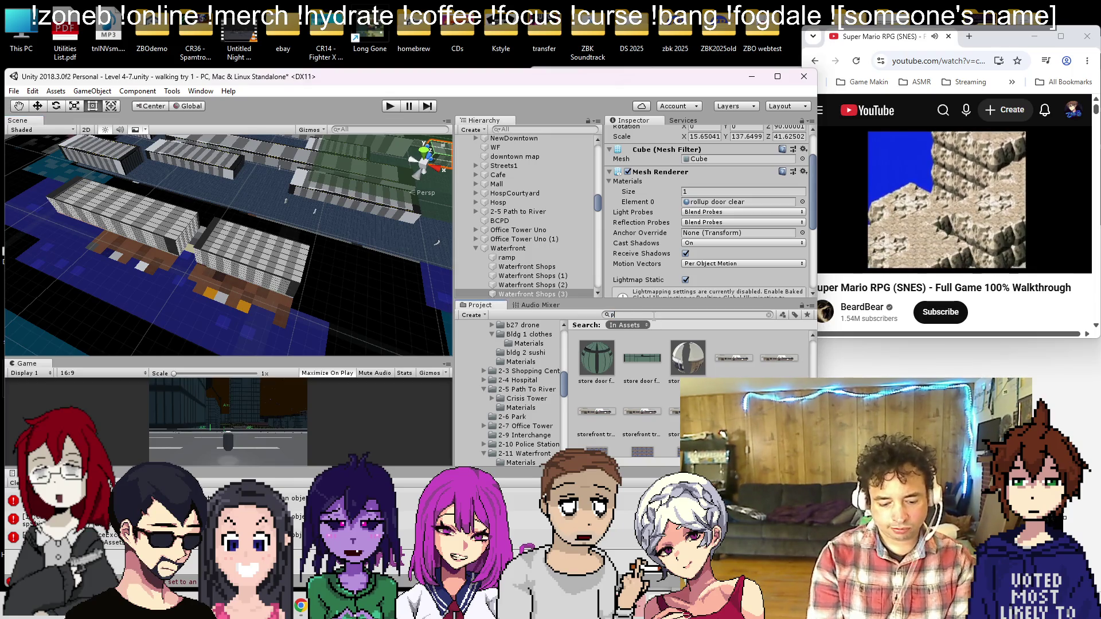
scroll(740, 372, "up", 2)
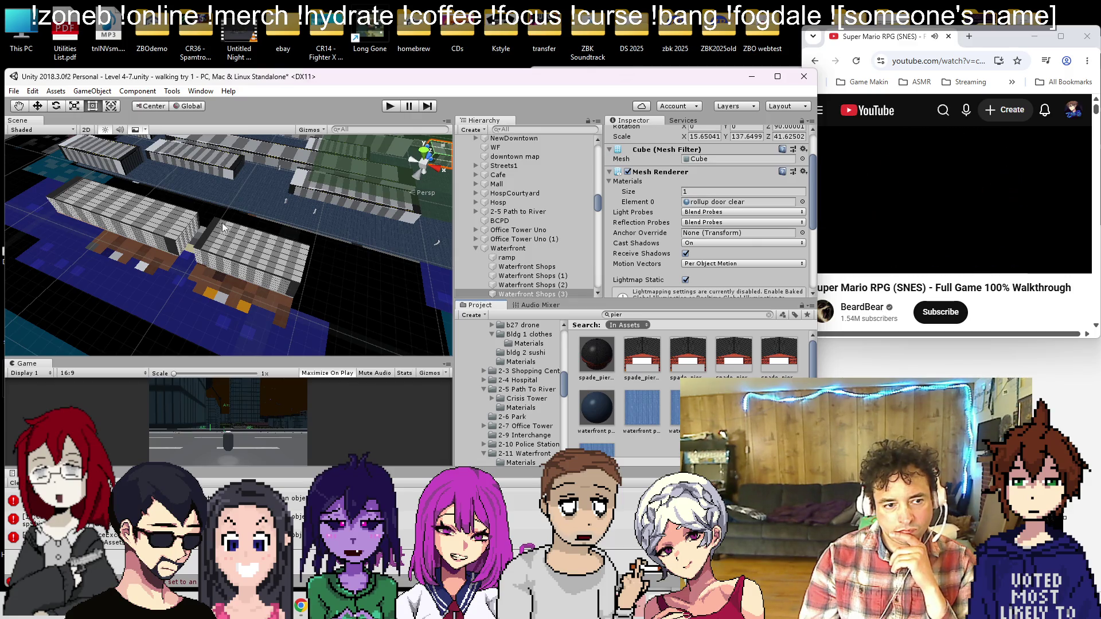
left_click_drag(220, 228, 268, 165)
left_click_drag(425, 265, 277, 255)
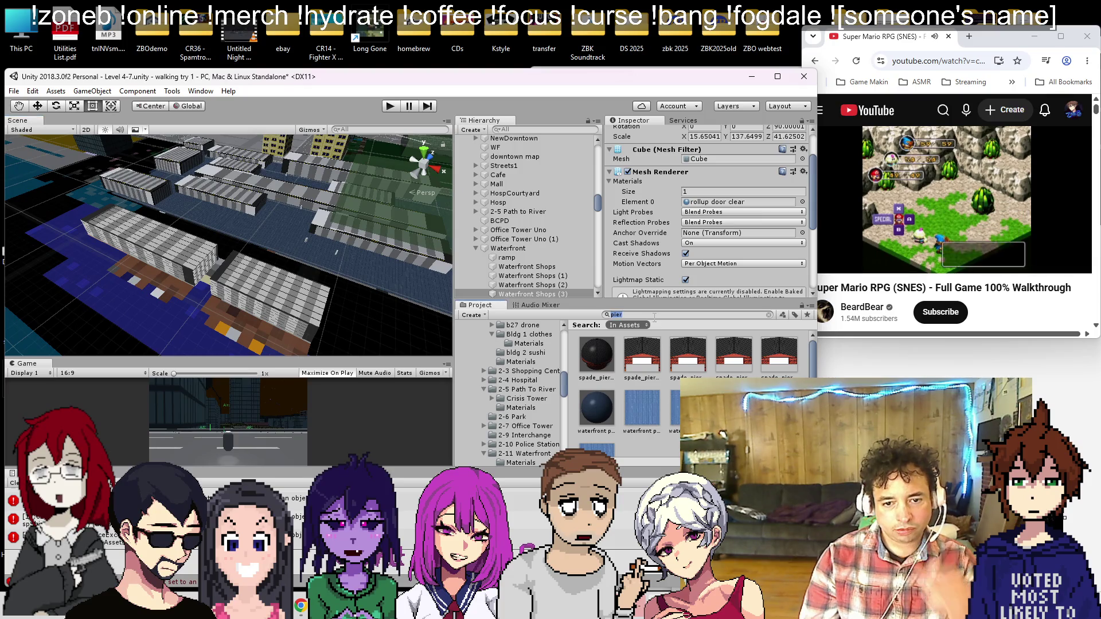
type("dock")
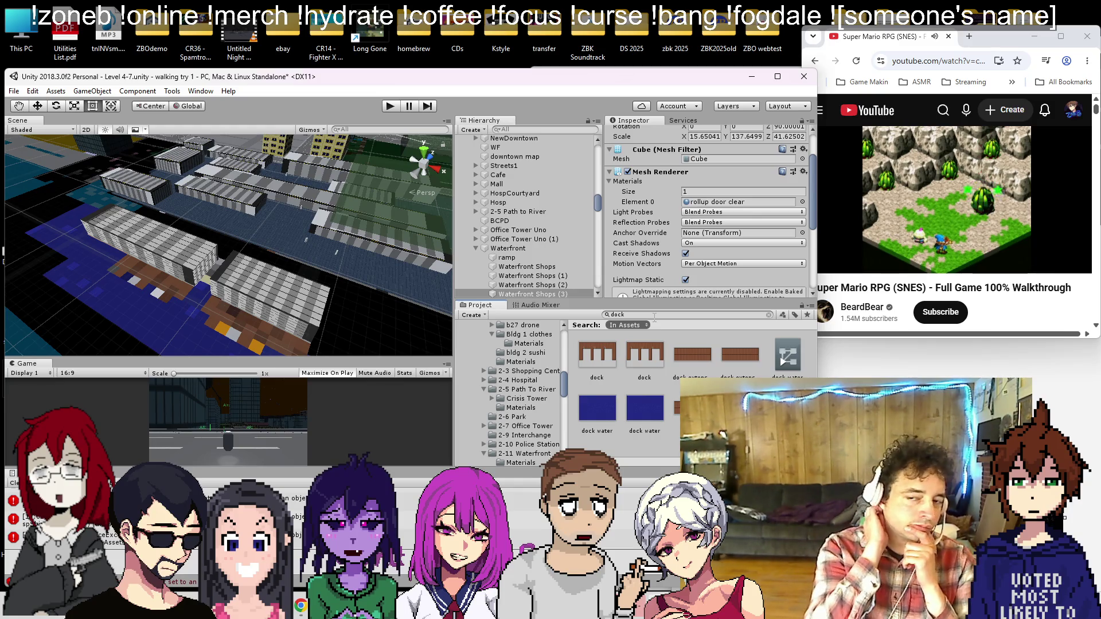
left_click_drag(336, 336, 240, 238)
left_click(194, 215)
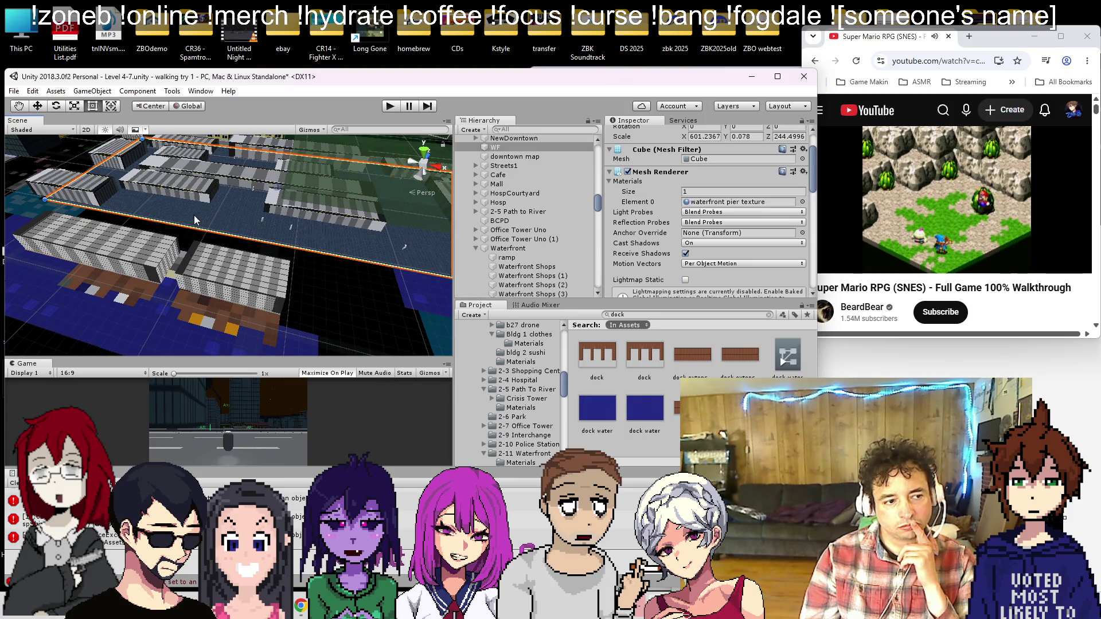
Step: Duplicate a street tile and move the copy onto the pier along the river
key("f")
scroll(250, 230, "up", 5)
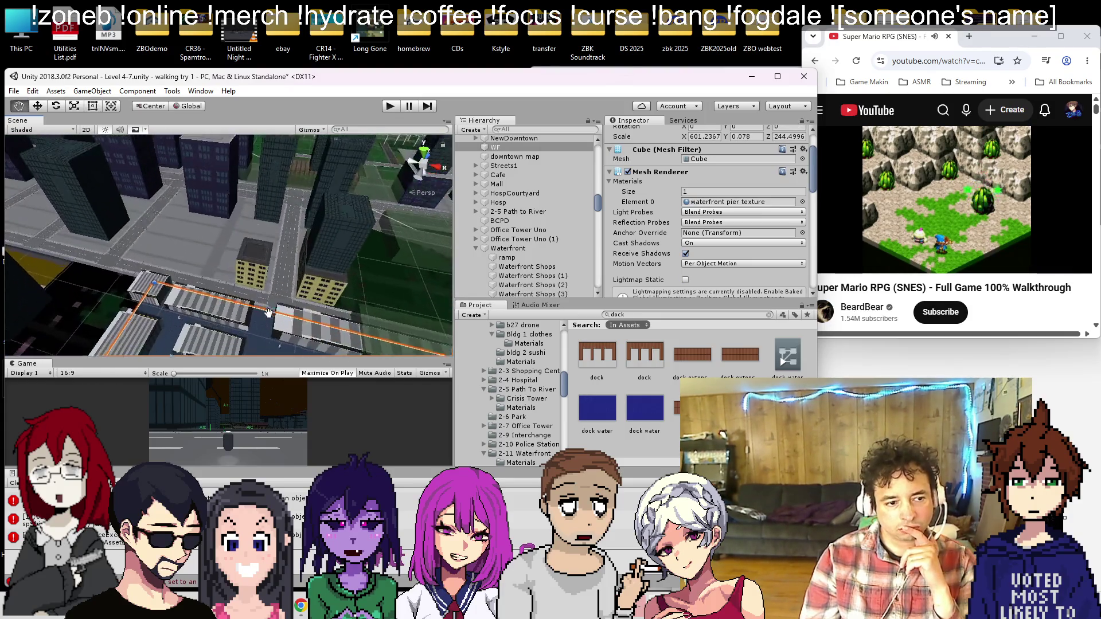
left_click(279, 294)
key("ctrl+d")
scroll(267, 293, "down", 10)
left_click_drag(249, 254, 81, 174)
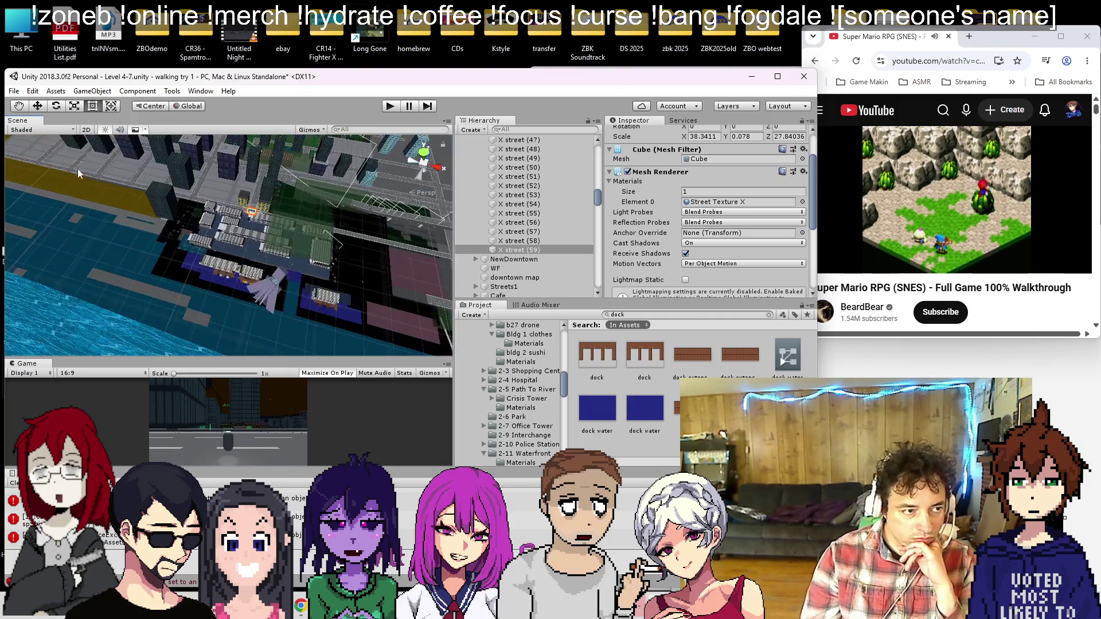
left_click(38, 107)
left_click_drag(264, 186, 226, 236)
scroll(224, 258, "up", 5)
scroll(221, 284, "up", 10)
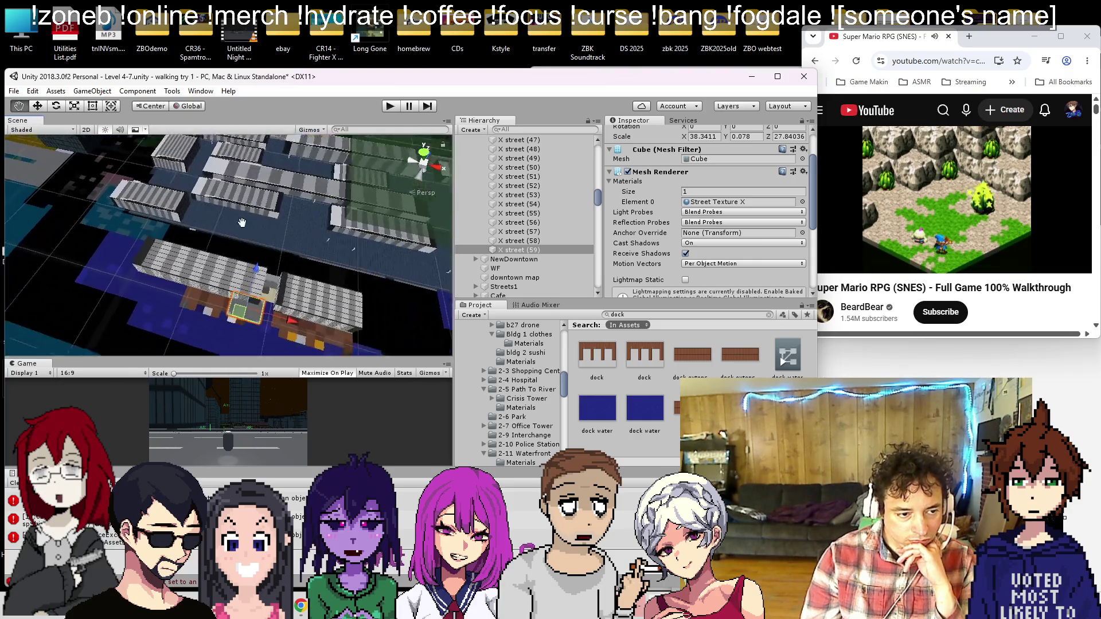
scroll(298, 238, "up", 3)
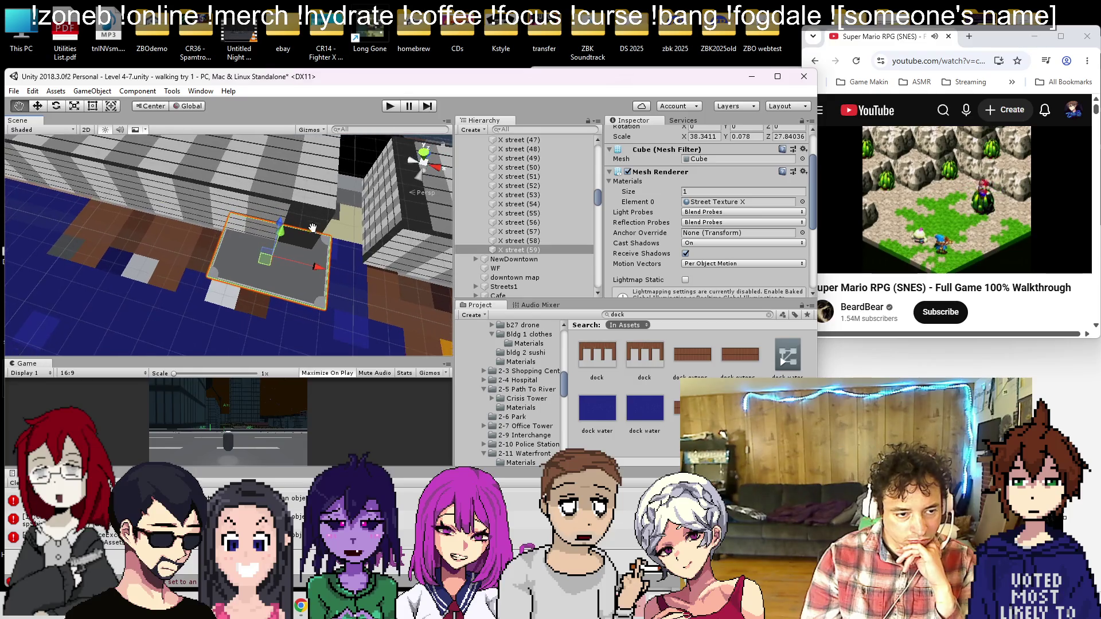
mouse_move(286, 214)
left_mouse_down()
mouse_move(249, 277)
mouse_move(142, 261)
mouse_move(167, 256)
left_mouse_up()
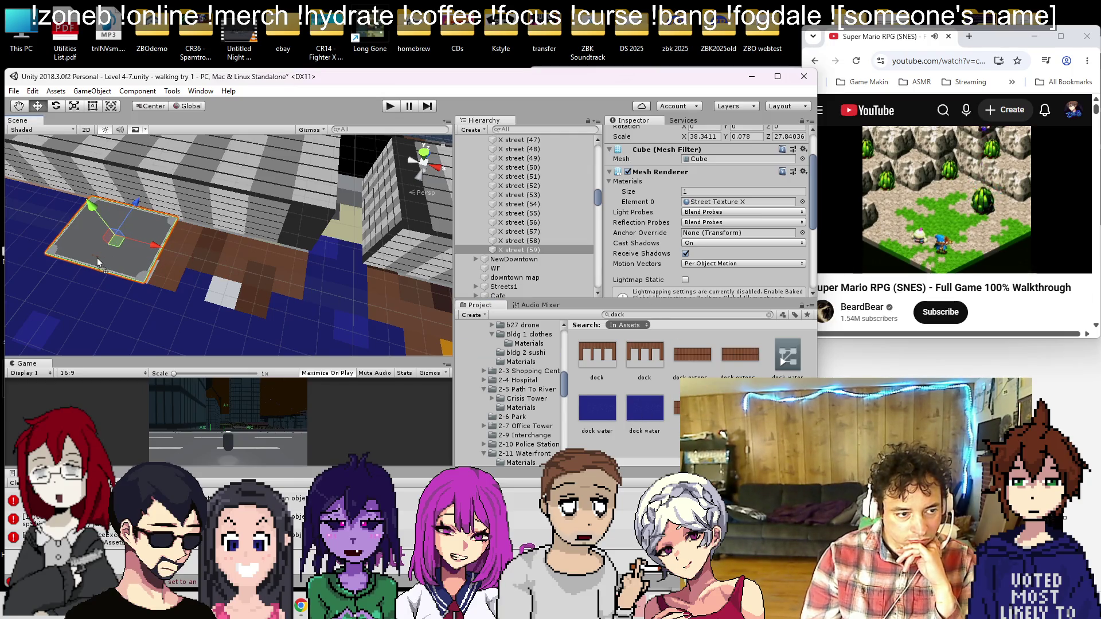
Step: Apply the dock extension plank material to the copied street tile
left_click(229, 284)
key("ctrl+z")
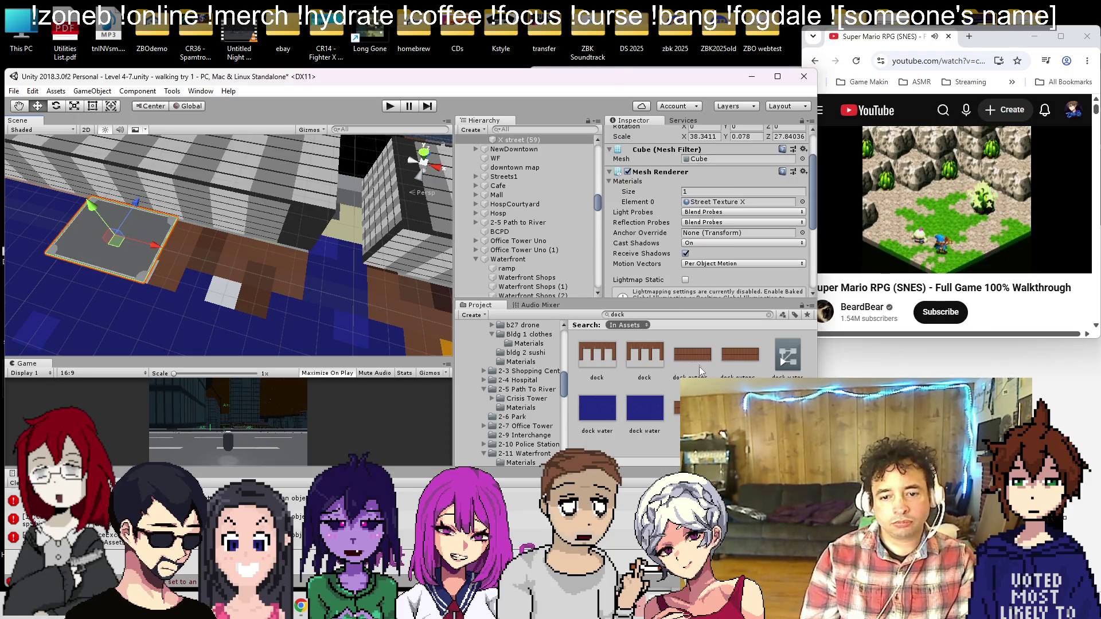
left_click_drag(130, 254, 130, 254)
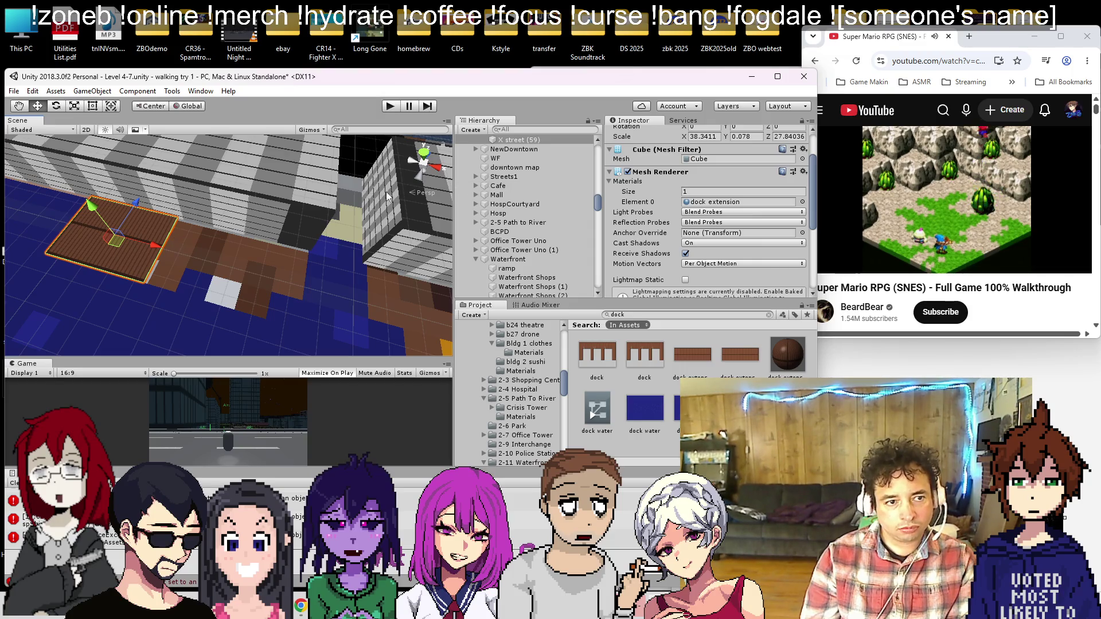
Step: Save the walking try 1 scene containing the dock-extension street slab
key("ctrl+s")
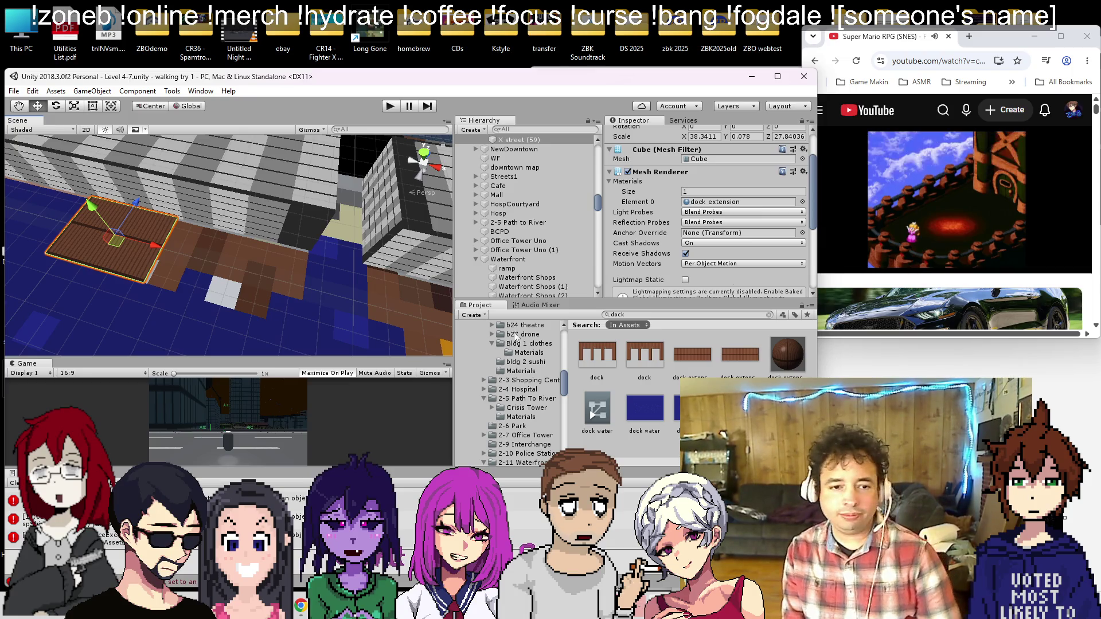
Step: Rename the copied street tile to 'Dock'
mouse_move(270, 338)
left_mouse_down()
mouse_move(304, 350)
mouse_move(218, 287)
mouse_move(241, 253)
left_mouse_up()
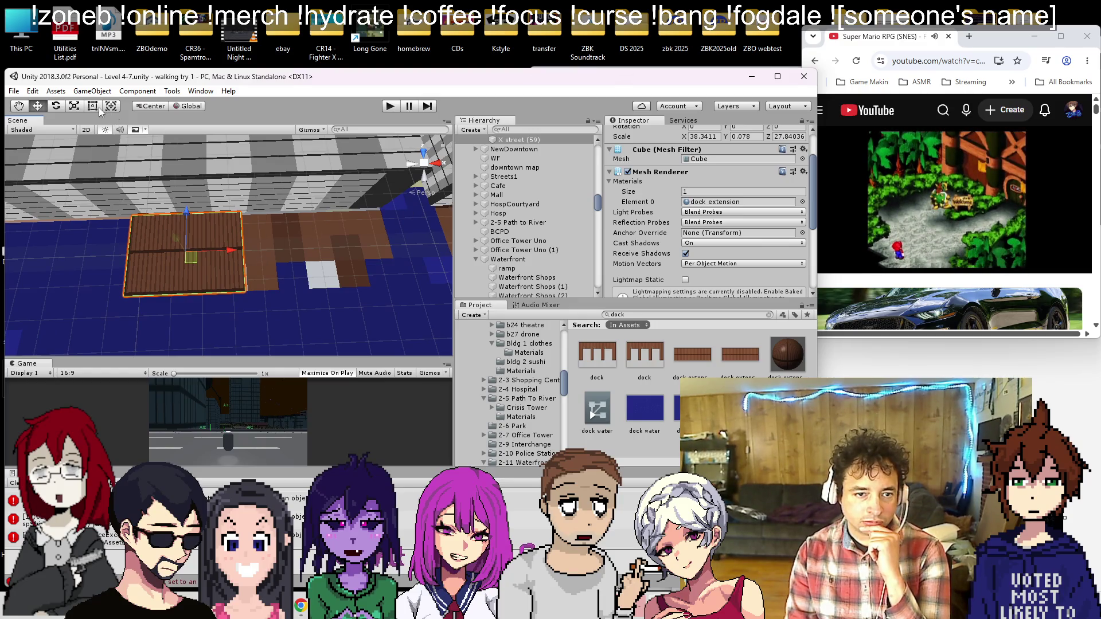
right_click(514, 139)
left_click(563, 175)
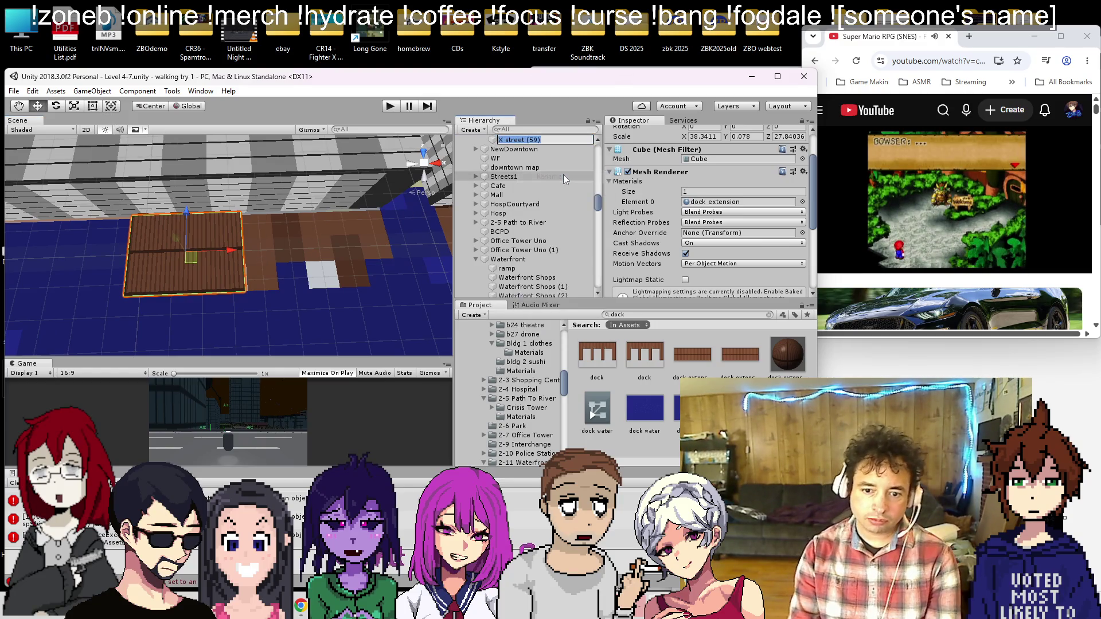
type("Dock")
key("Return")
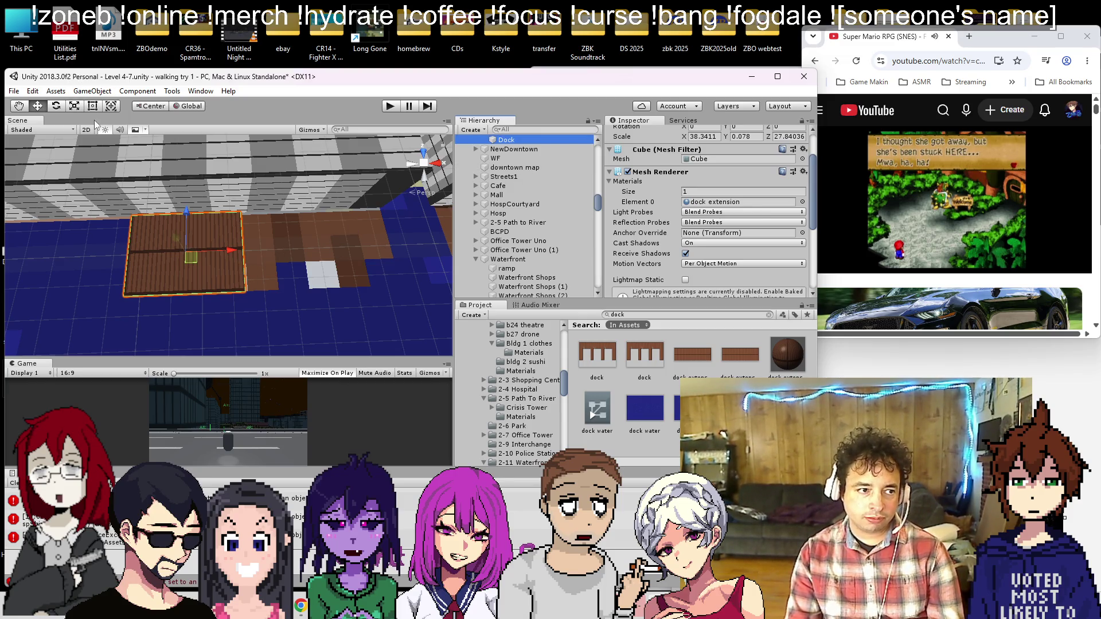
Step: Stretch the Dock wider along X with the Rect handles
left_click(92, 106)
left_click_drag(244, 252, 401, 253)
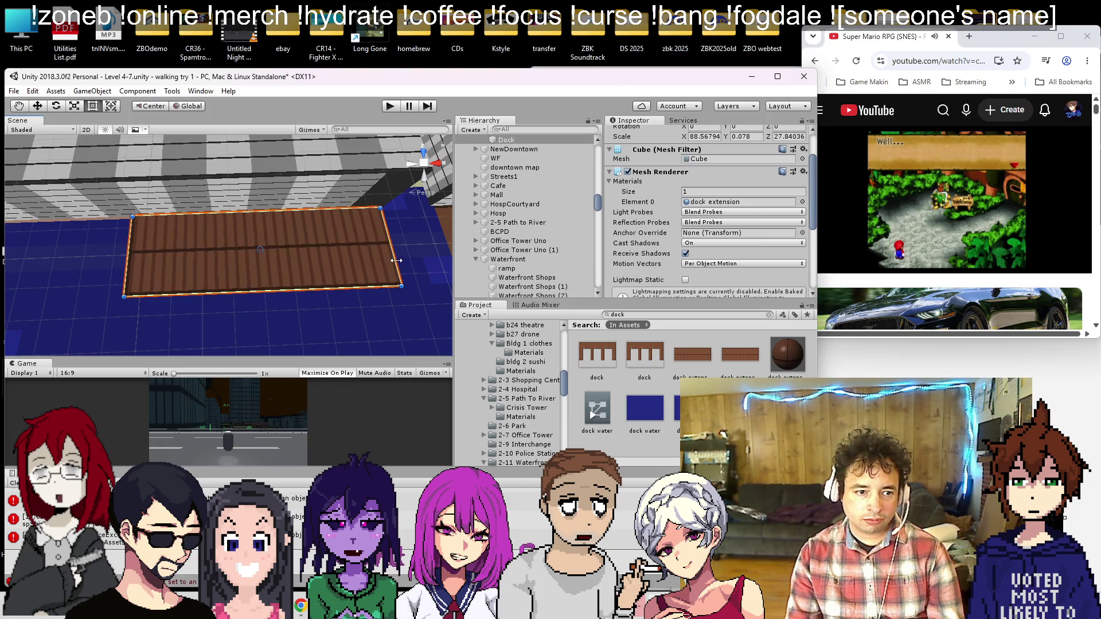
scroll(212, 246, "down", 3)
scroll(212, 246, "down", 2)
Step: Make two copies of the Dock and place them beside the waterfront buildings
key("ctrl+d")
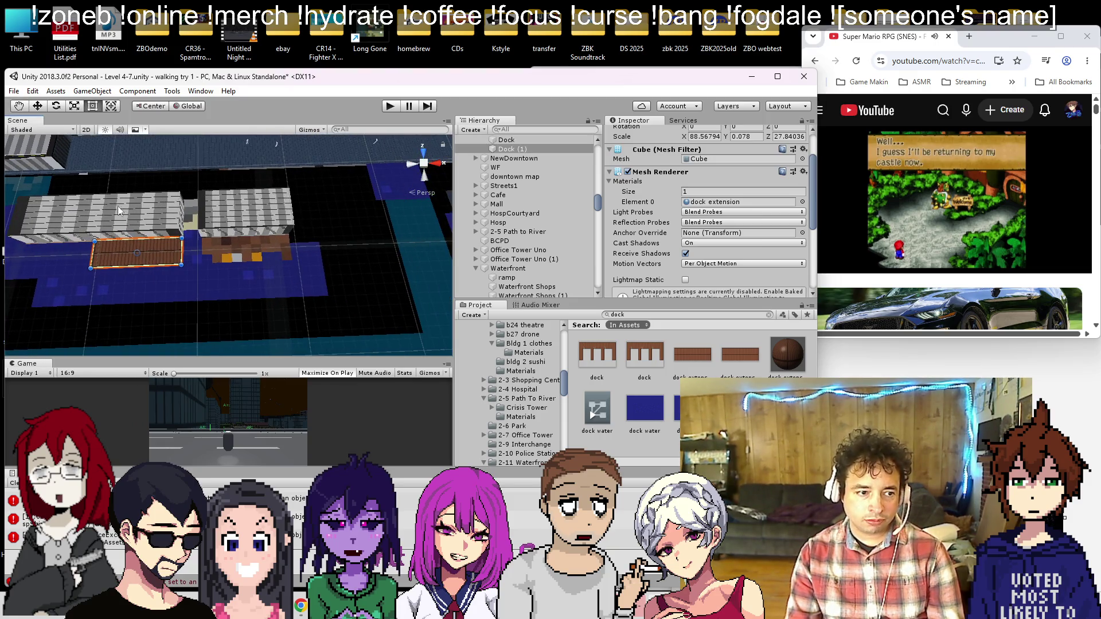
left_click(38, 105)
left_click_drag(189, 251, 365, 260)
scroll(312, 234, "down", 4)
key("ctrl+d")
scroll(367, 263, "up", 3)
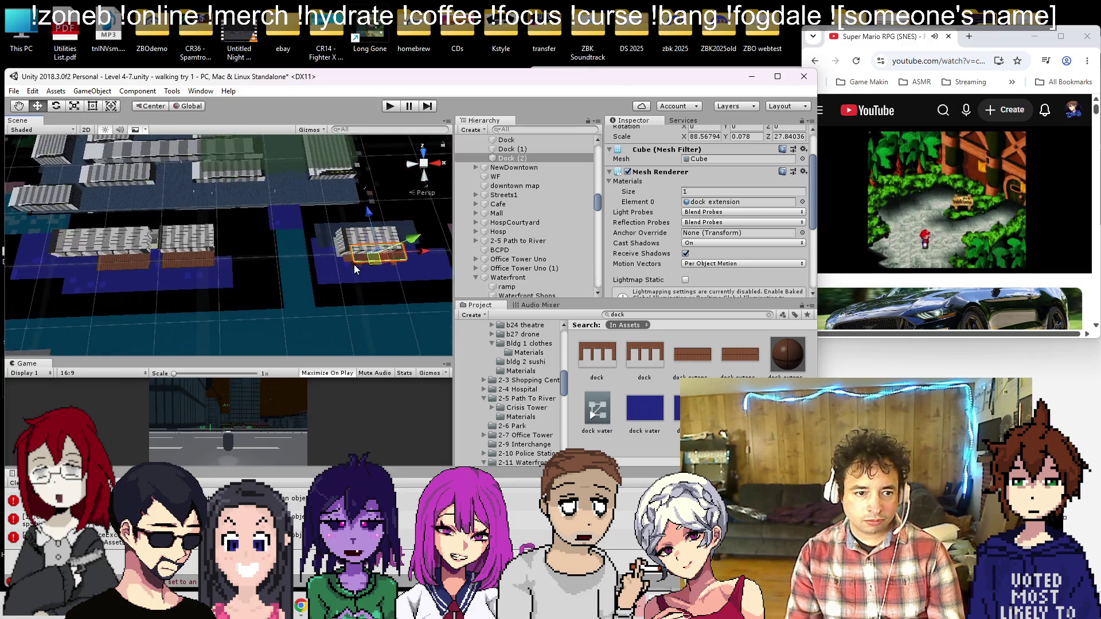
scroll(277, 253, "up", 5)
mouse_move(339, 181)
left_mouse_down()
mouse_move(334, 215)
mouse_move(363, 243)
mouse_move(344, 246)
left_mouse_up()
scroll(309, 250, "down", 5)
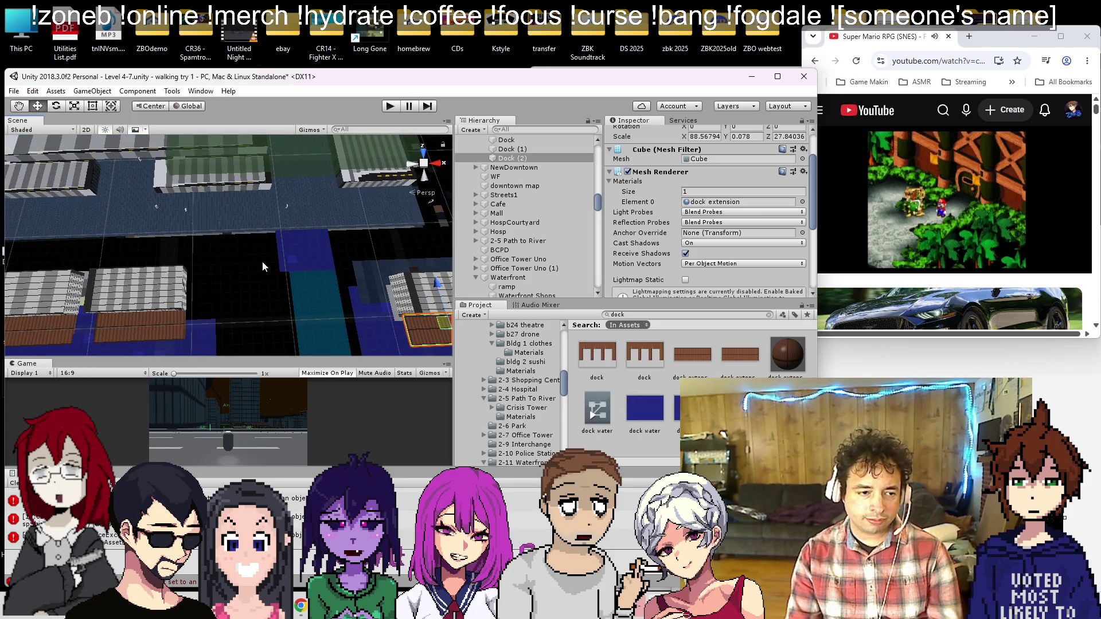
Step: Save the scene with the widened Dock and its two copies
key("ctrl+s")
scroll(201, 250, "up", 3)
scroll(260, 223, "down", 2)
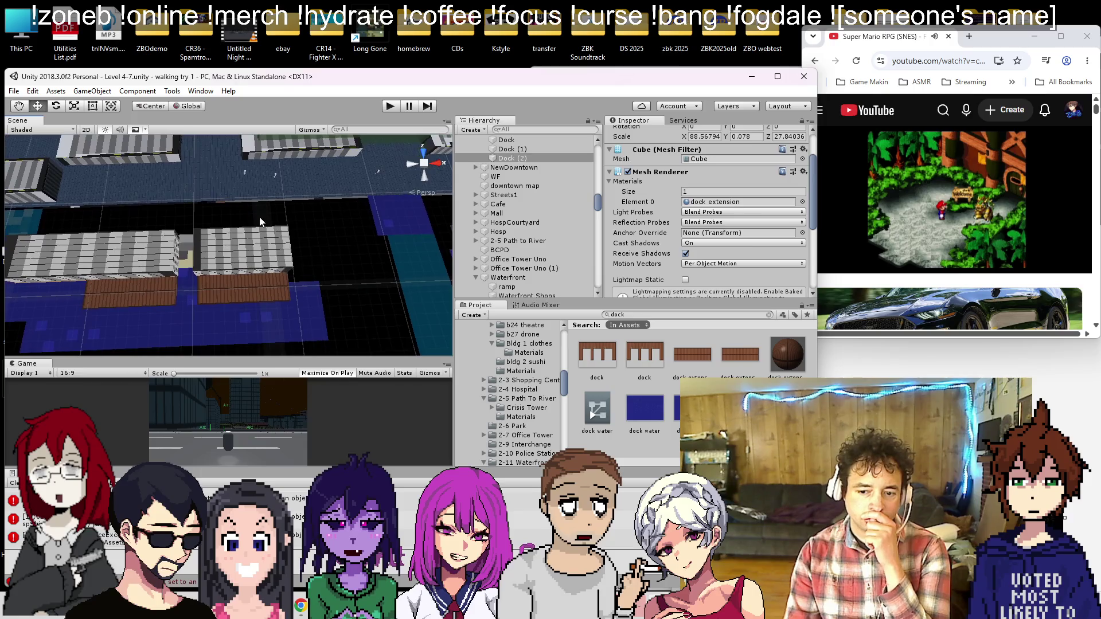
scroll(217, 246, "down", 2)
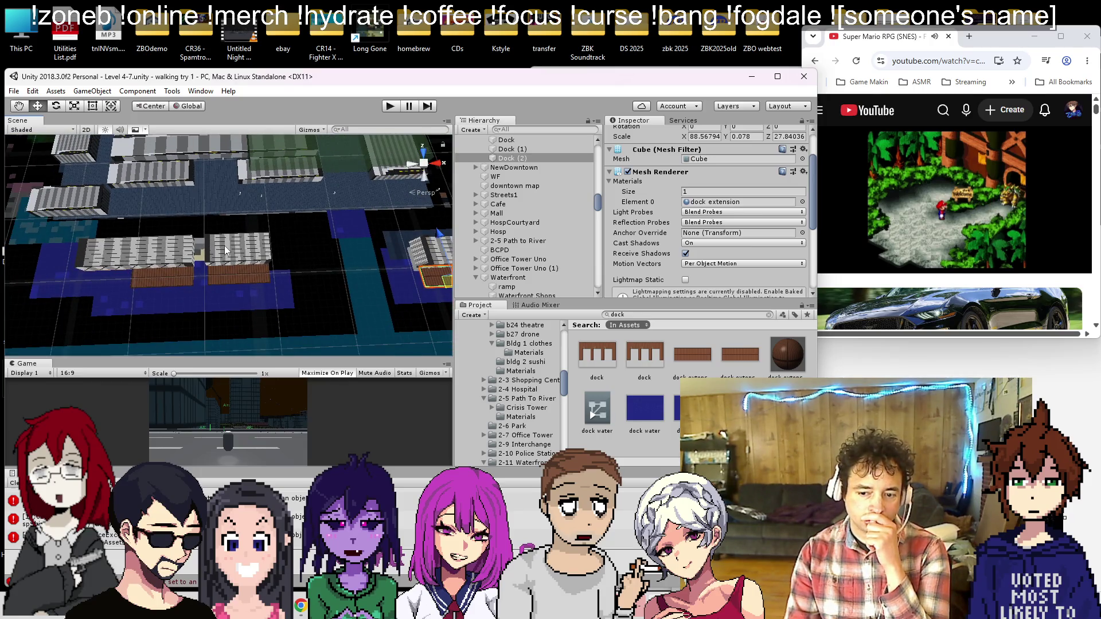
scroll(227, 248, "down", 6)
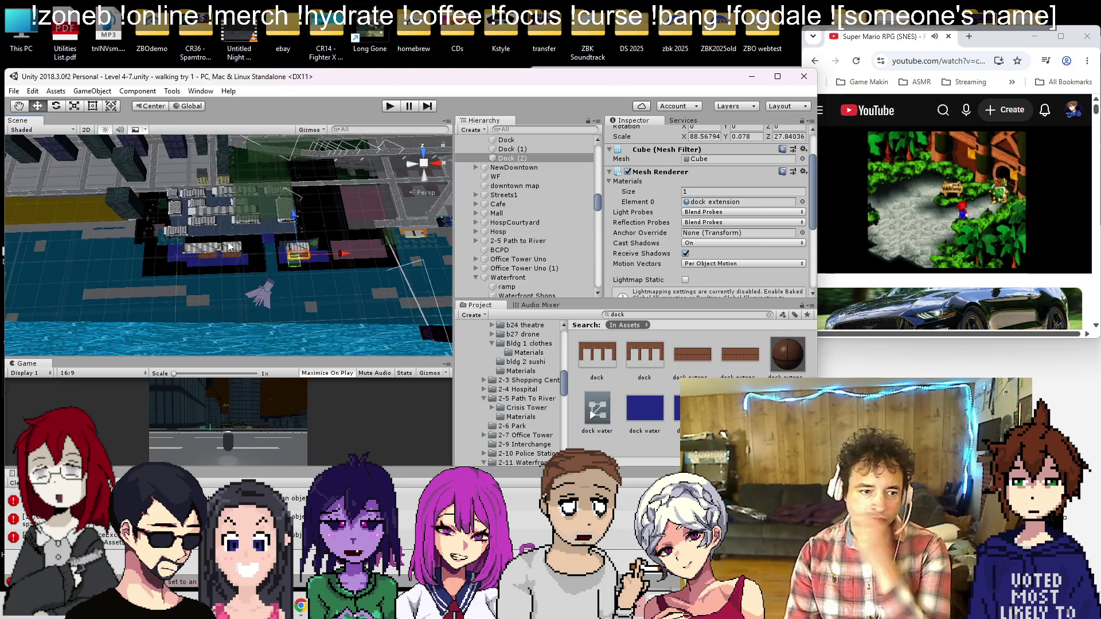
scroll(228, 246, "down", 3)
left_click(264, 313)
Step: Raise the river water quad along its vertical Y axis
mouse_move(263, 312)
left_mouse_down()
mouse_move(311, 185)
mouse_move(299, 139)
mouse_move(289, 265)
left_mouse_up()
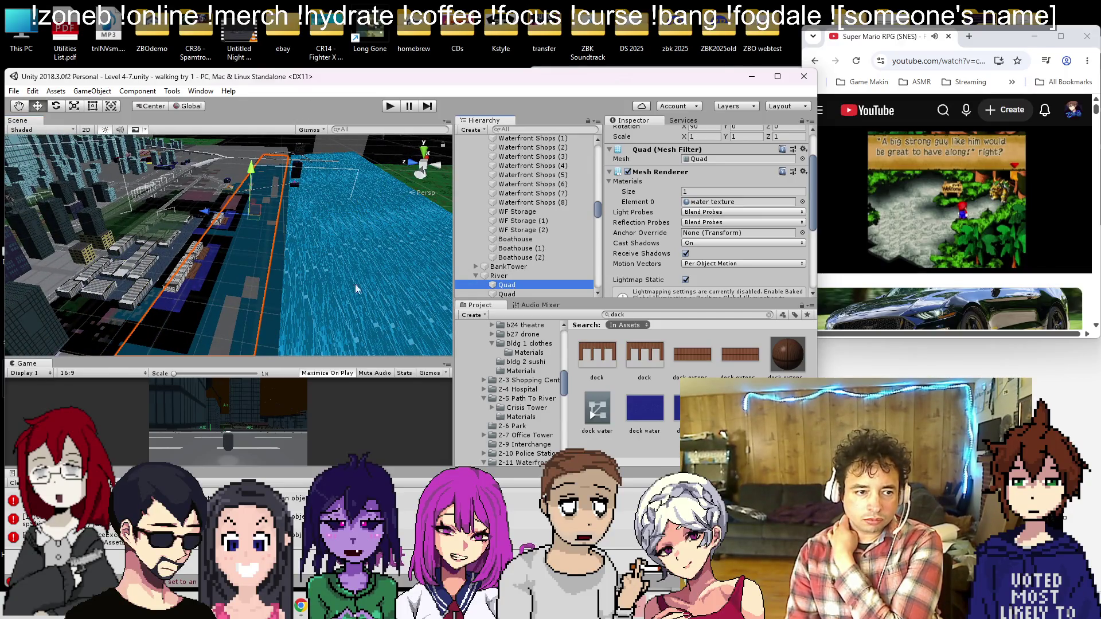
left_click_drag(251, 176, 257, 172)
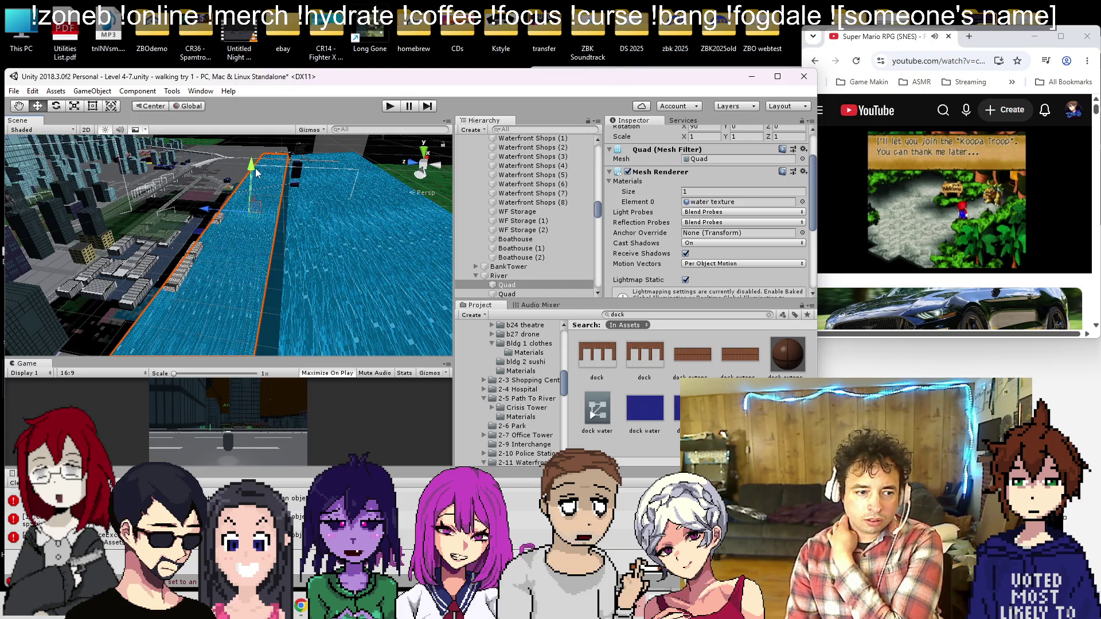
mouse_move(256, 172)
left_mouse_down()
mouse_move(212, 190)
mouse_move(276, 146)
mouse_move(195, 233)
mouse_move(126, 261)
mouse_move(255, 178)
mouse_move(181, 148)
mouse_move(184, 202)
mouse_move(166, 175)
left_mouse_up()
Step: Undo the accidental Scale Y stretch on the second river quad, keeping its original size
left_click(255, 177)
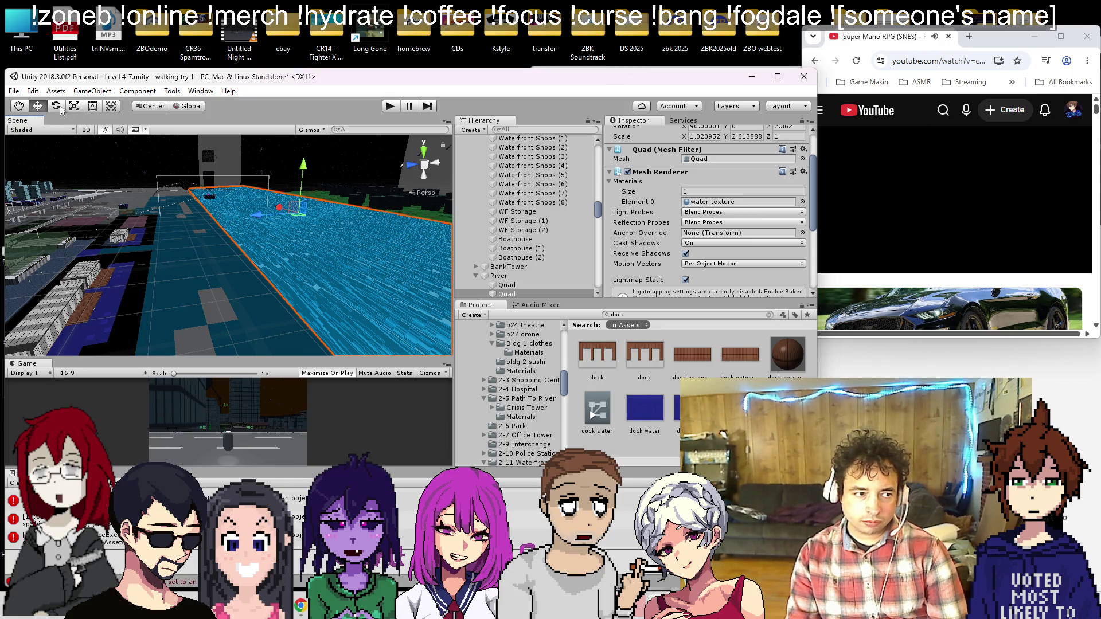
left_click(94, 107)
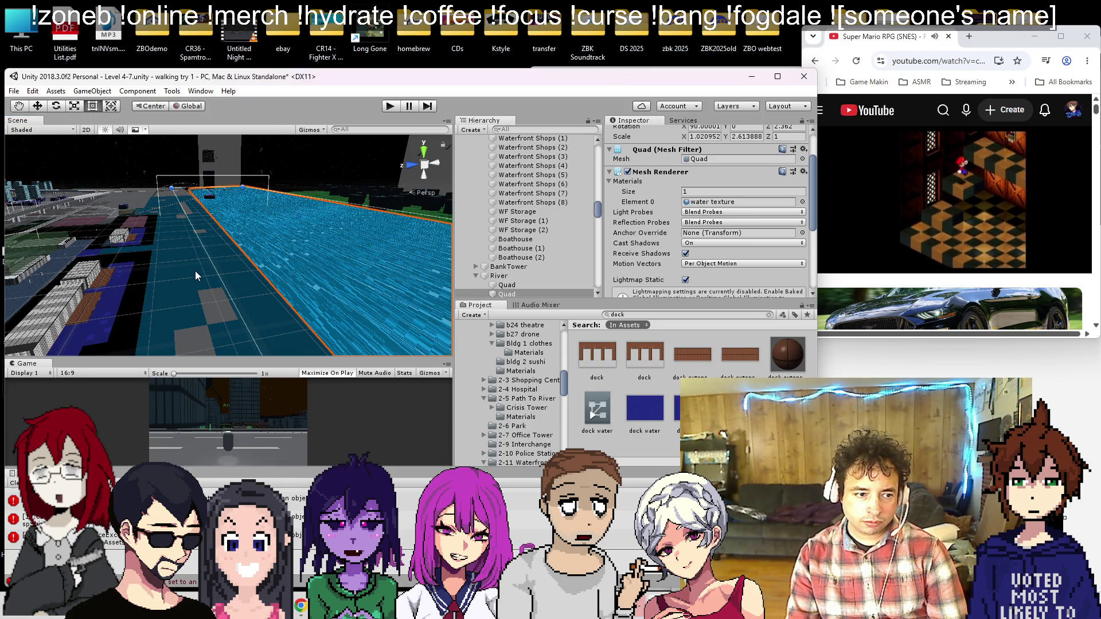
mouse_move(215, 266)
left_mouse_down()
mouse_move(253, 360)
mouse_move(250, 287)
mouse_move(274, 269)
mouse_move(260, 267)
mouse_move(290, 257)
mouse_move(221, 274)
mouse_move(231, 263)
mouse_move(210, 207)
mouse_move(264, 260)
mouse_move(281, 250)
mouse_move(205, 269)
mouse_move(223, 221)
mouse_move(266, 239)
mouse_move(100, 257)
mouse_move(73, 219)
left_mouse_up()
key("ctrl+z")
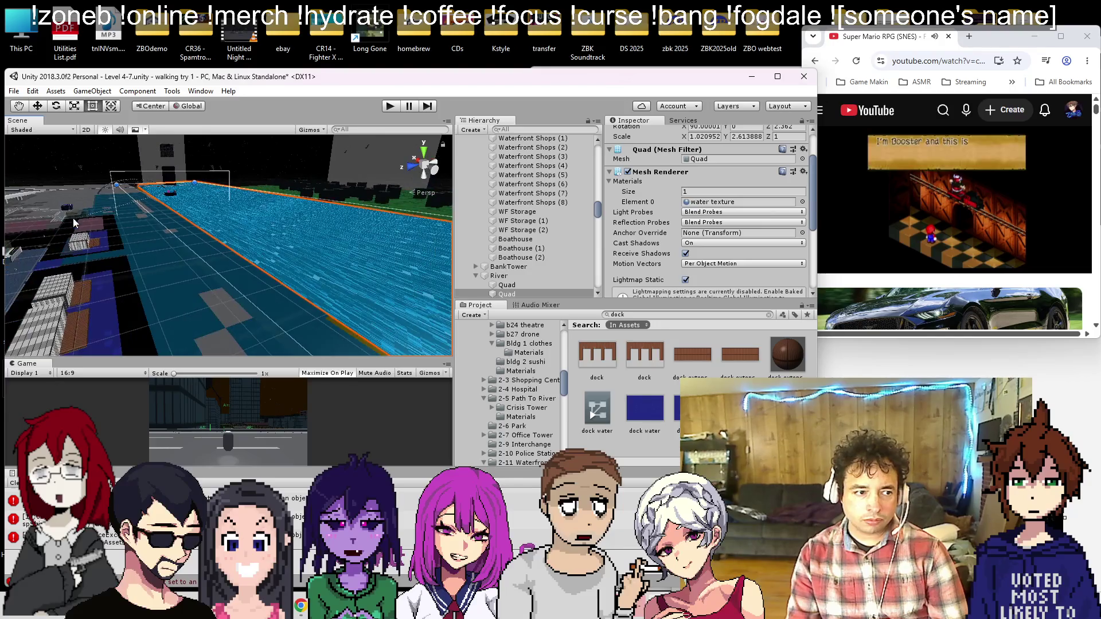
mouse_move(178, 234)
left_mouse_down()
mouse_move(128, 229)
mouse_move(184, 237)
mouse_move(99, 211)
mouse_move(134, 284)
mouse_move(166, 249)
mouse_move(188, 258)
left_mouse_up()
mouse_move(280, 233)
left_mouse_down()
mouse_move(285, 328)
mouse_move(257, 258)
mouse_move(239, 259)
mouse_move(251, 284)
mouse_move(226, 270)
mouse_move(183, 275)
mouse_move(263, 337)
mouse_move(305, 243)
mouse_move(316, 264)
mouse_move(369, 232)
mouse_move(297, 299)
mouse_move(296, 189)
mouse_move(263, 202)
mouse_move(211, 188)
mouse_move(197, 201)
mouse_move(272, 206)
left_mouse_up()
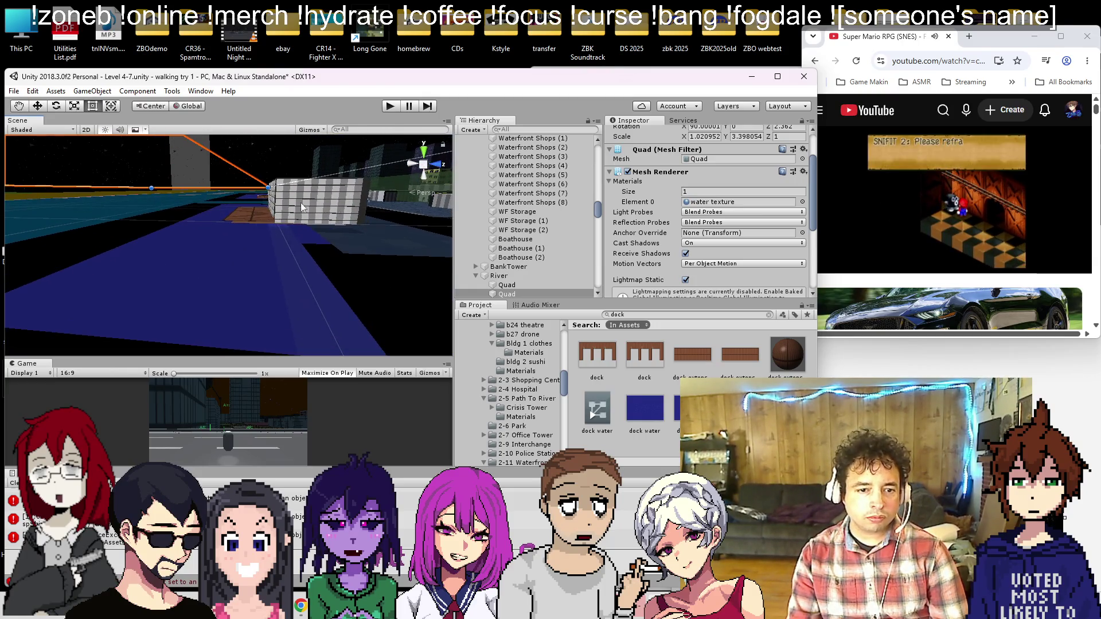
Step: Set the second river quad's Transform Position Y to 2.2, just above the riverbed
scroll(659, 202, "up", 3)
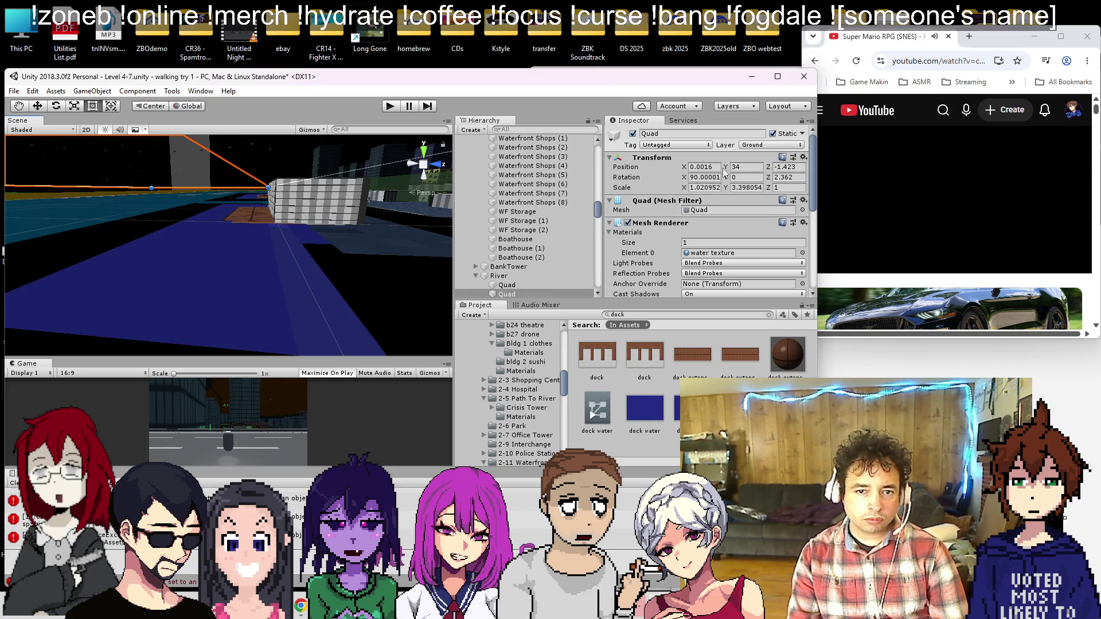
left_click_drag(726, 167, 717, 172)
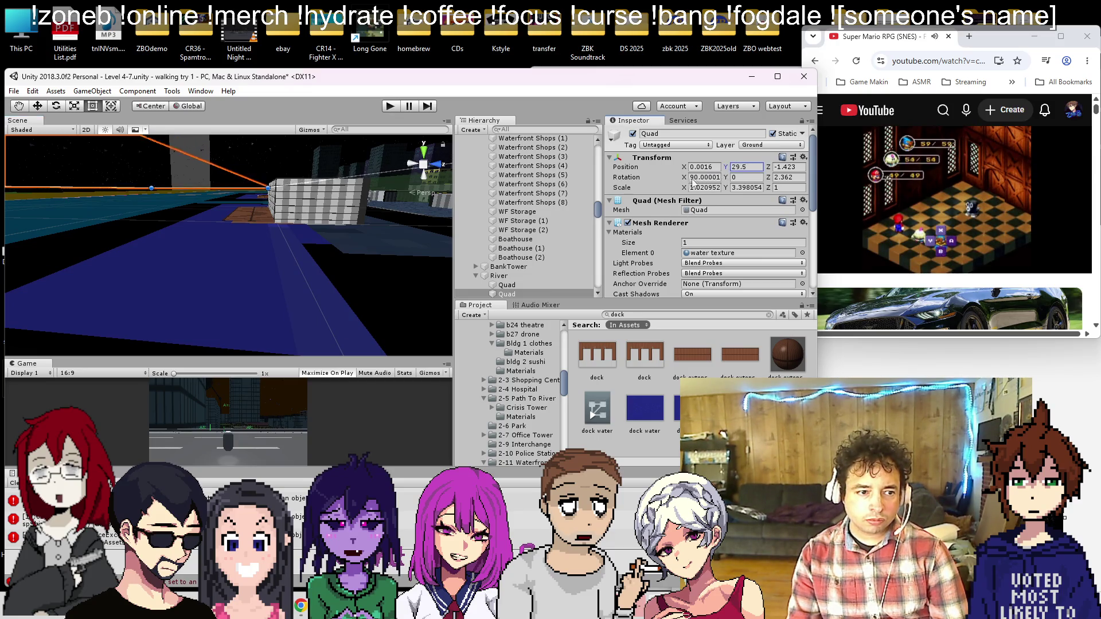
mouse_move(648, 197)
left_mouse_down()
mouse_move(513, 230)
mouse_move(533, 224)
left_mouse_up()
type("2.2")
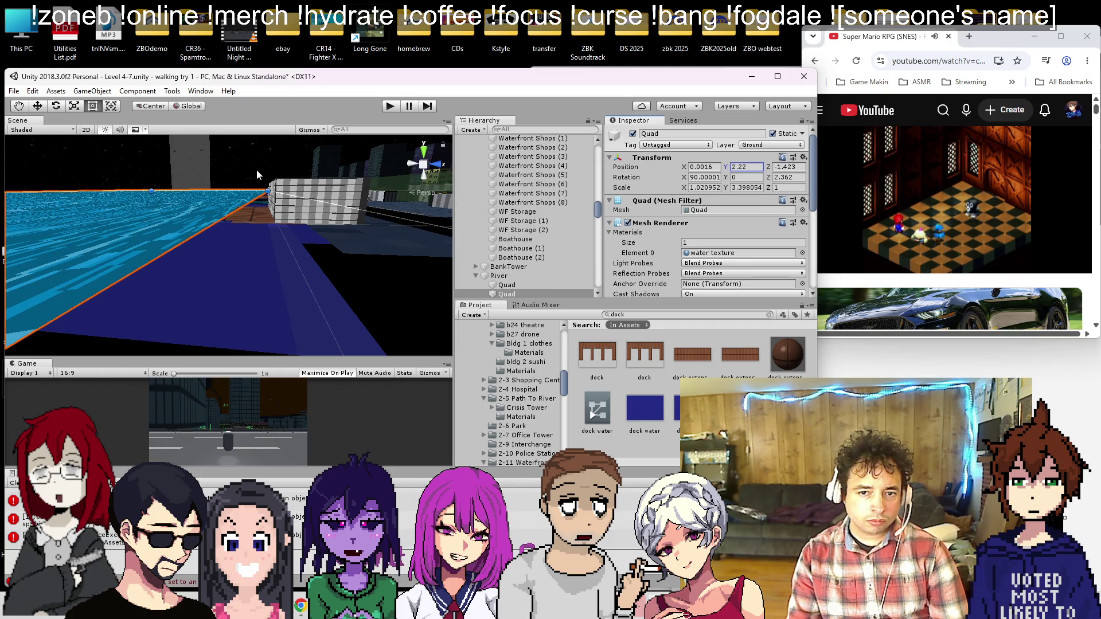
type("2")
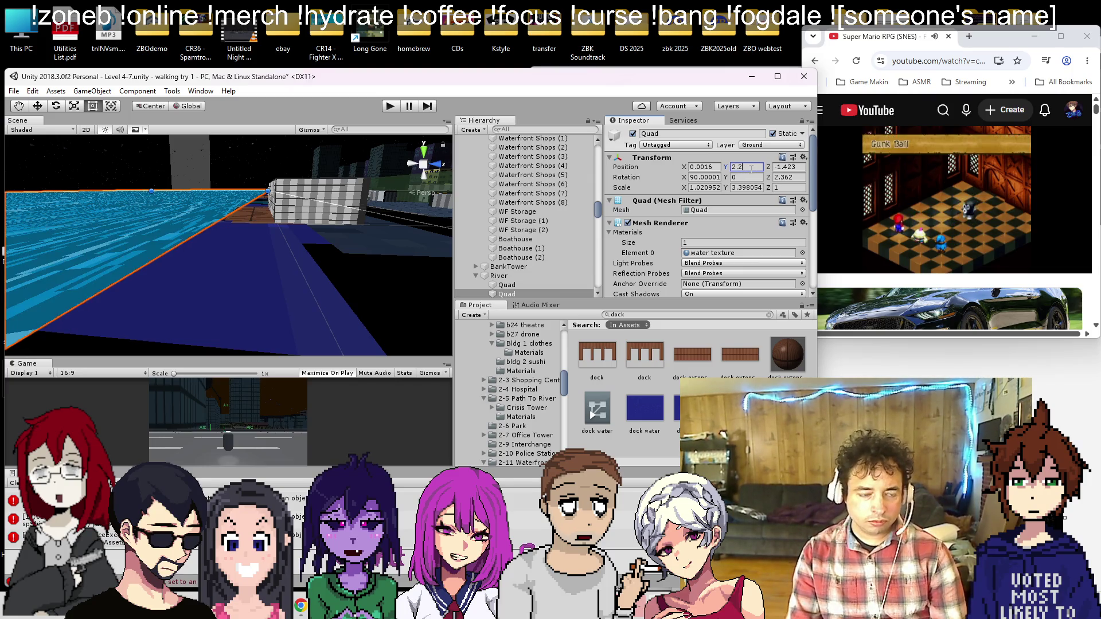
mouse_move(303, 209)
left_mouse_down()
mouse_move(308, 226)
mouse_move(1003, 242)
mouse_move(195, 256)
mouse_move(659, 238)
left_mouse_up()
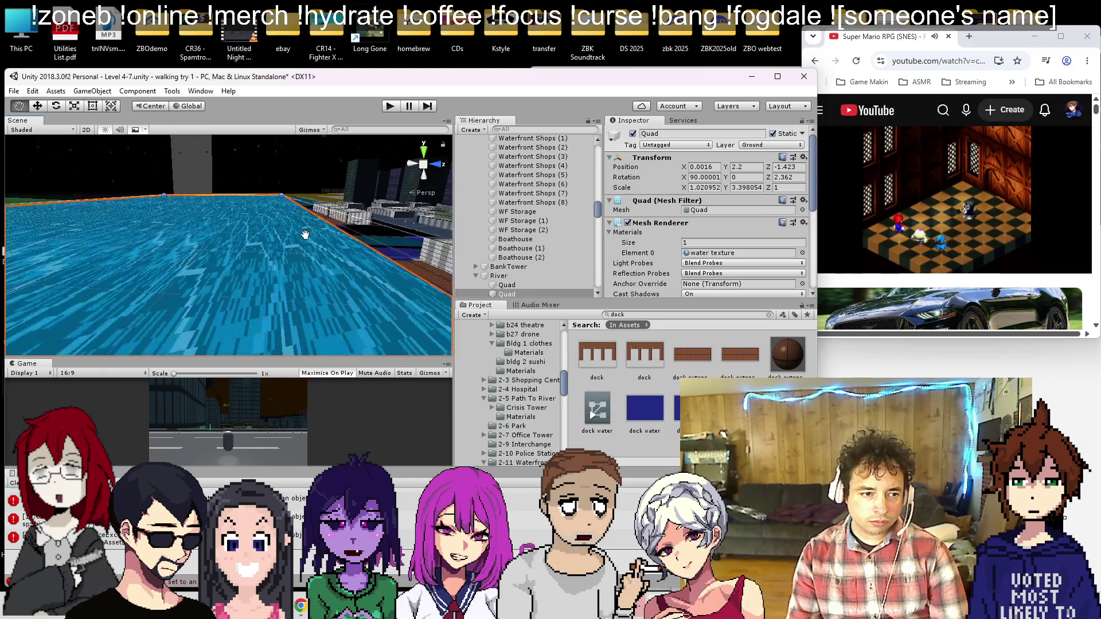
scroll(676, 235, "down", 5)
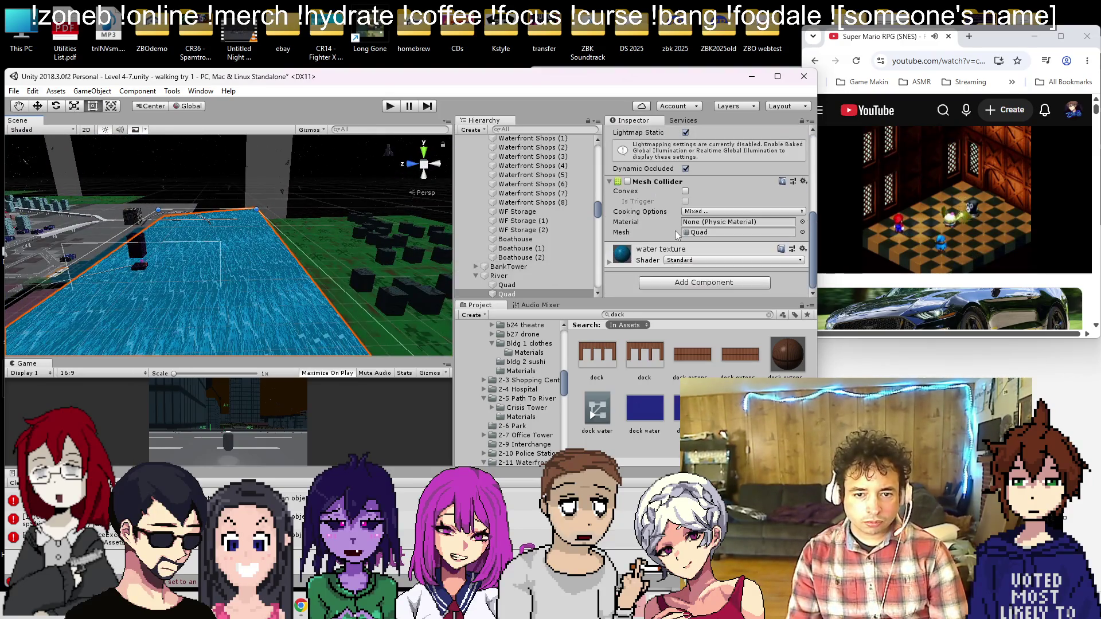
mouse_move(401, 248)
left_mouse_down()
mouse_move(229, 257)
mouse_move(215, 221)
mouse_move(225, 283)
mouse_move(231, 275)
left_mouse_up()
scroll(212, 226, "up", 8)
Step: Add the Background Scroll script component to the river quad, then start the game
scroll(231, 271, "down", 4)
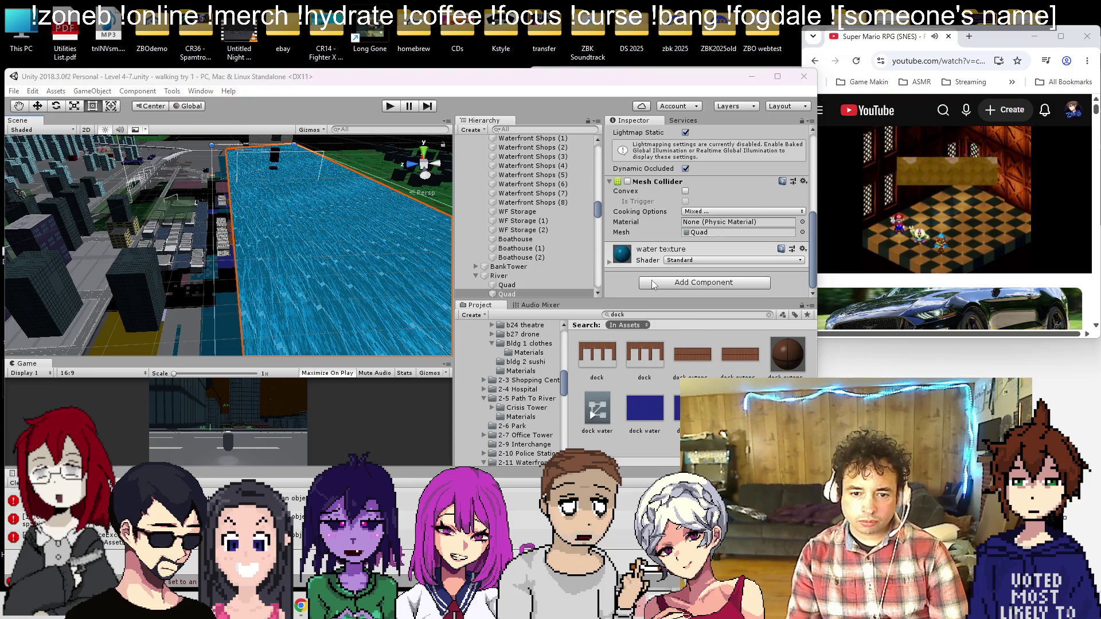
left_click(651, 283)
type("scrol")
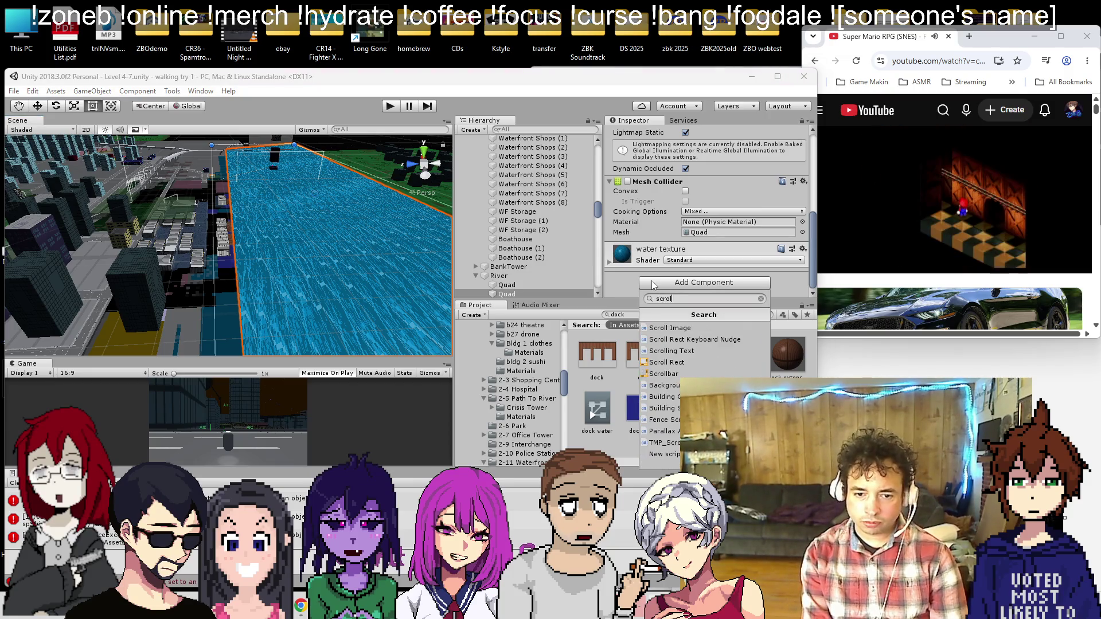
key("BackSpace")
key("BackSpace")
key("BackSpace")
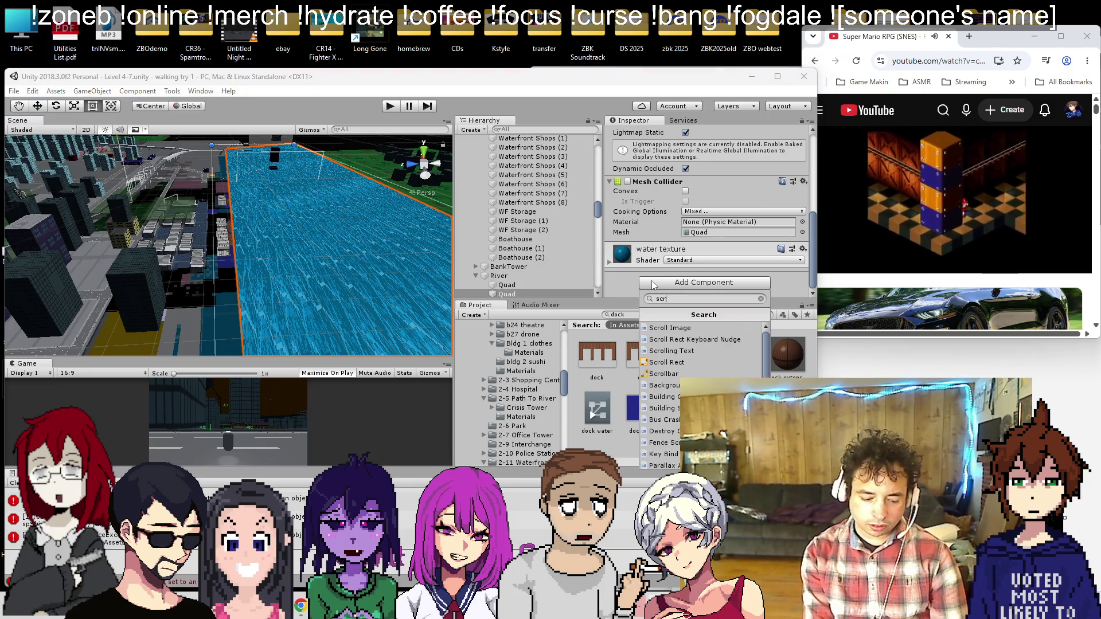
type("scr")
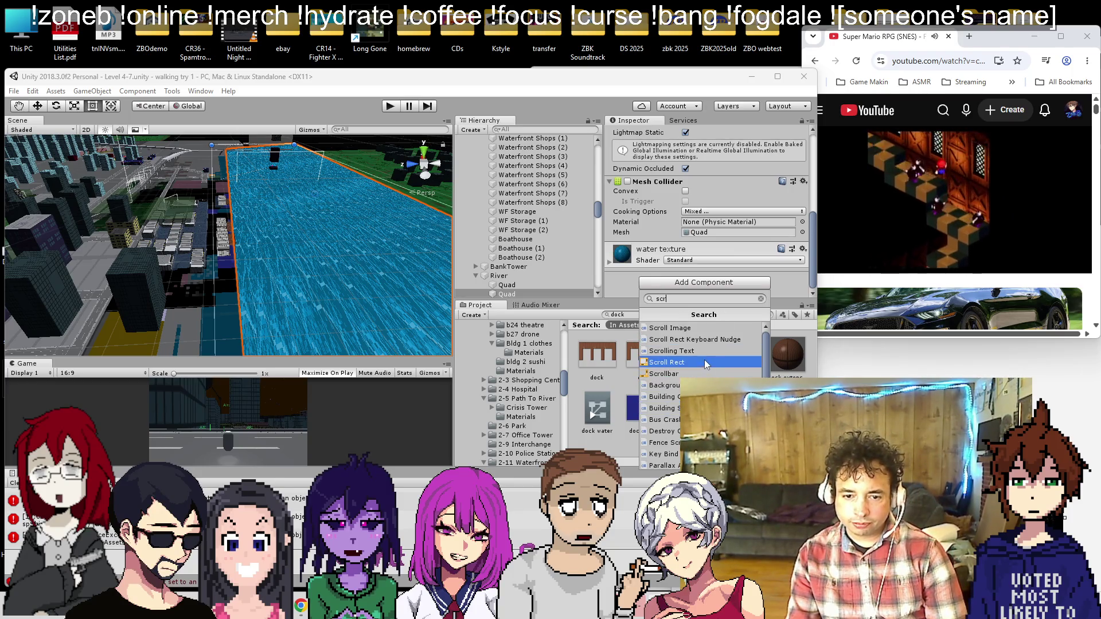
scroll(705, 361, "down", 1)
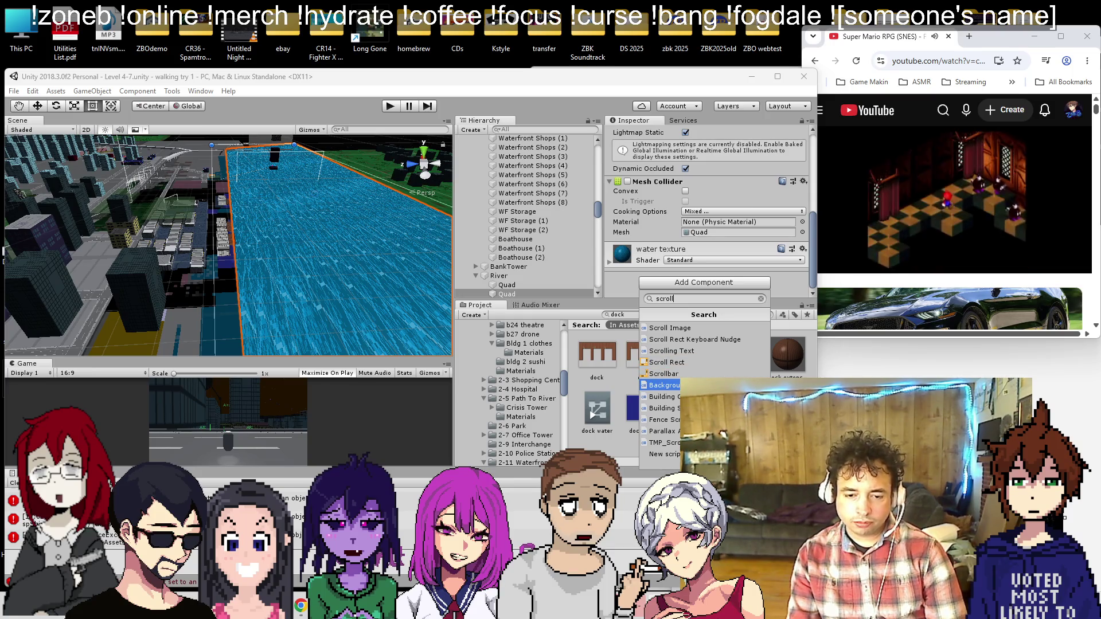
left_click(698, 384)
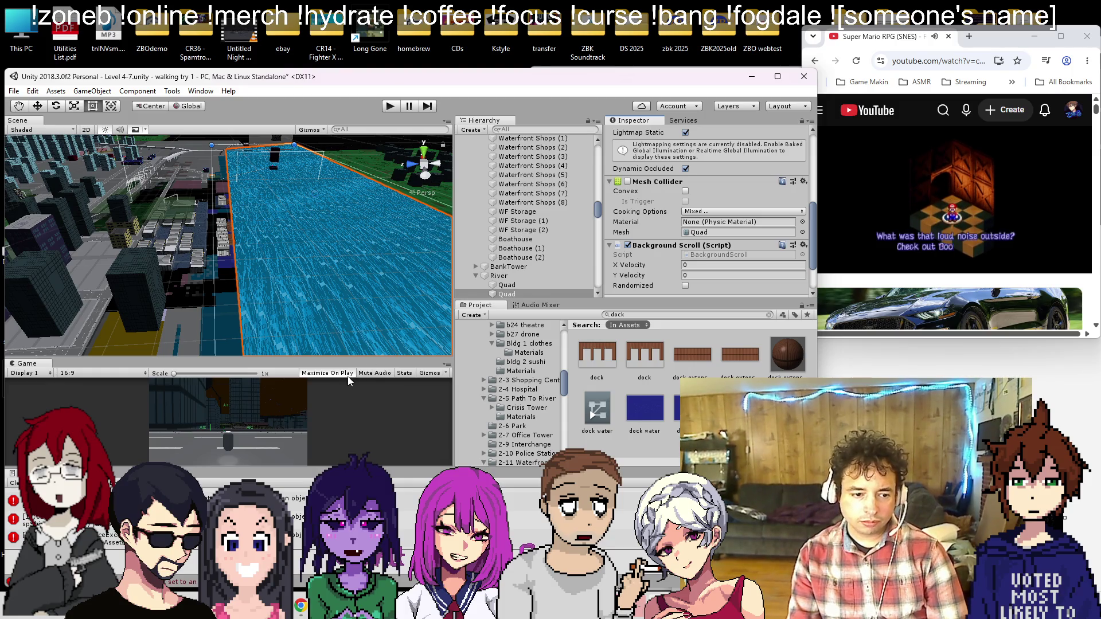
left_click(390, 106)
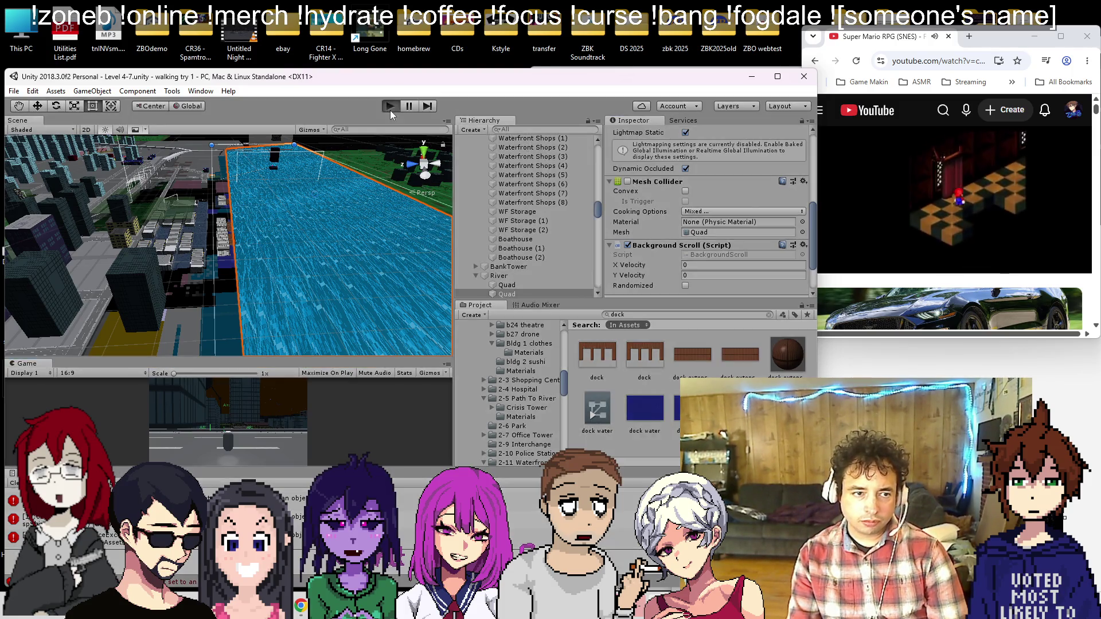
Step: Set the Background Scroll X Velocity to 0.005
left_click(697, 264)
type("1")
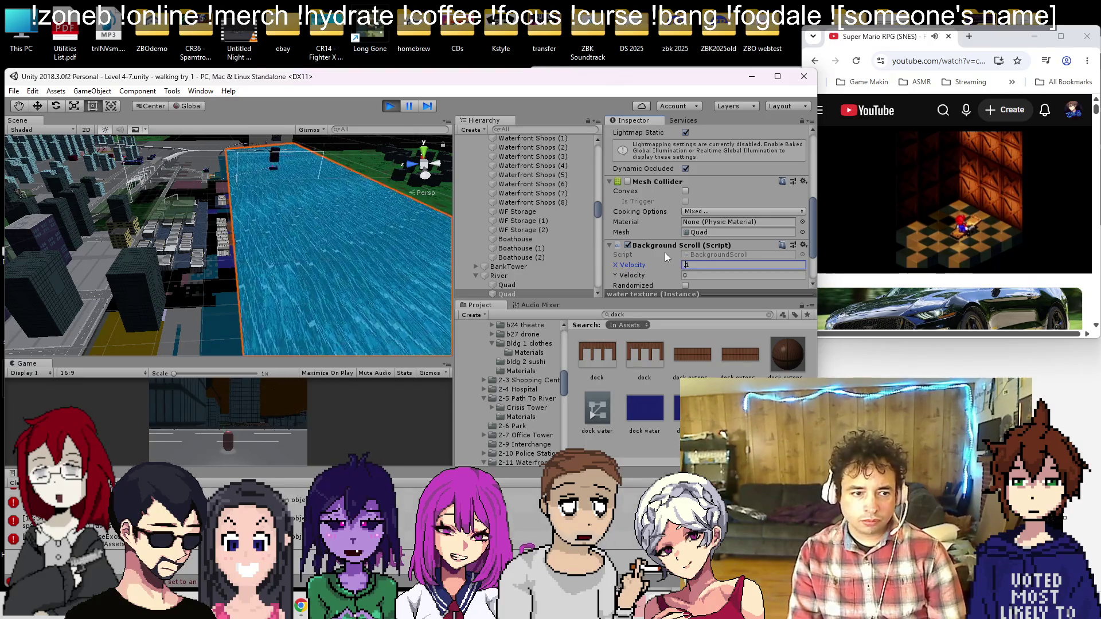
type("0")
key("Return")
type("05")
key("Return")
scroll(174, 218, "up", 5)
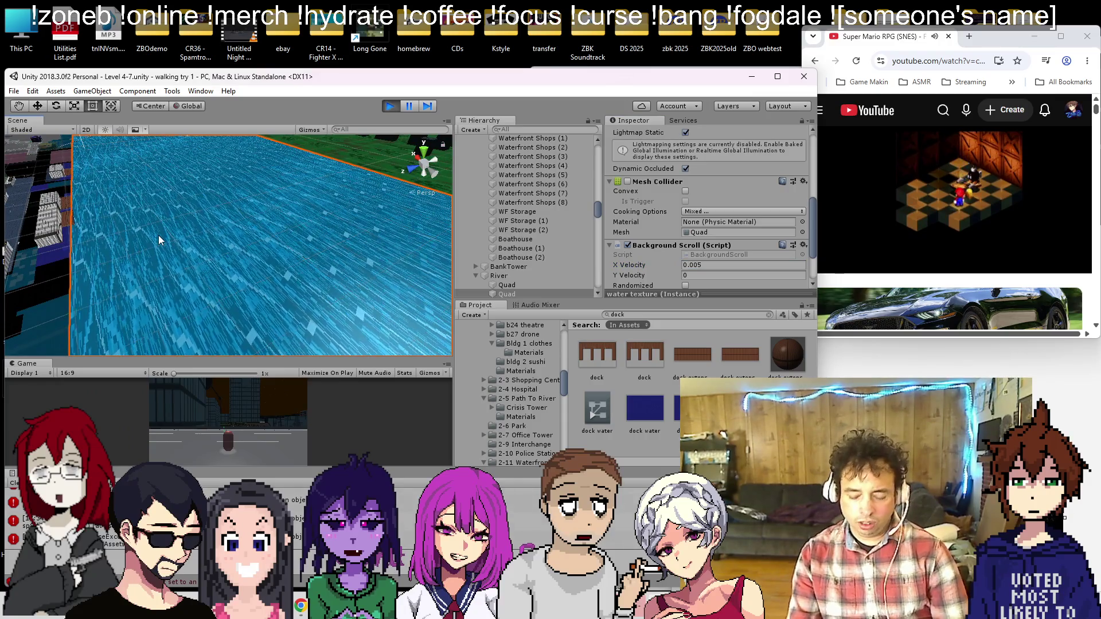
scroll(159, 235, "down", 5)
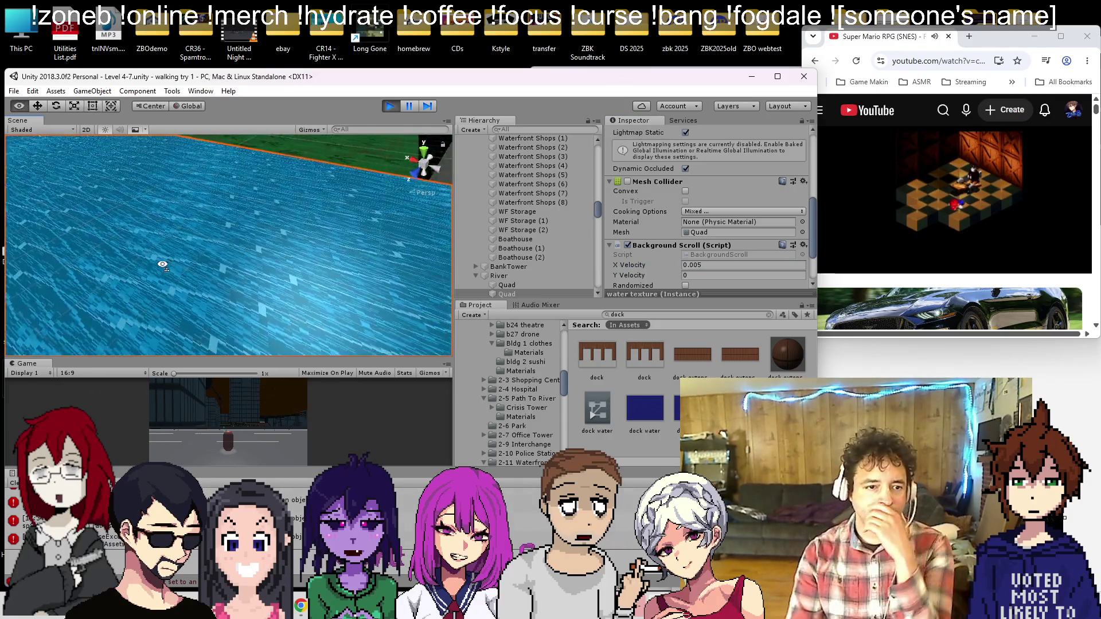
scroll(258, 248, "down", 2)
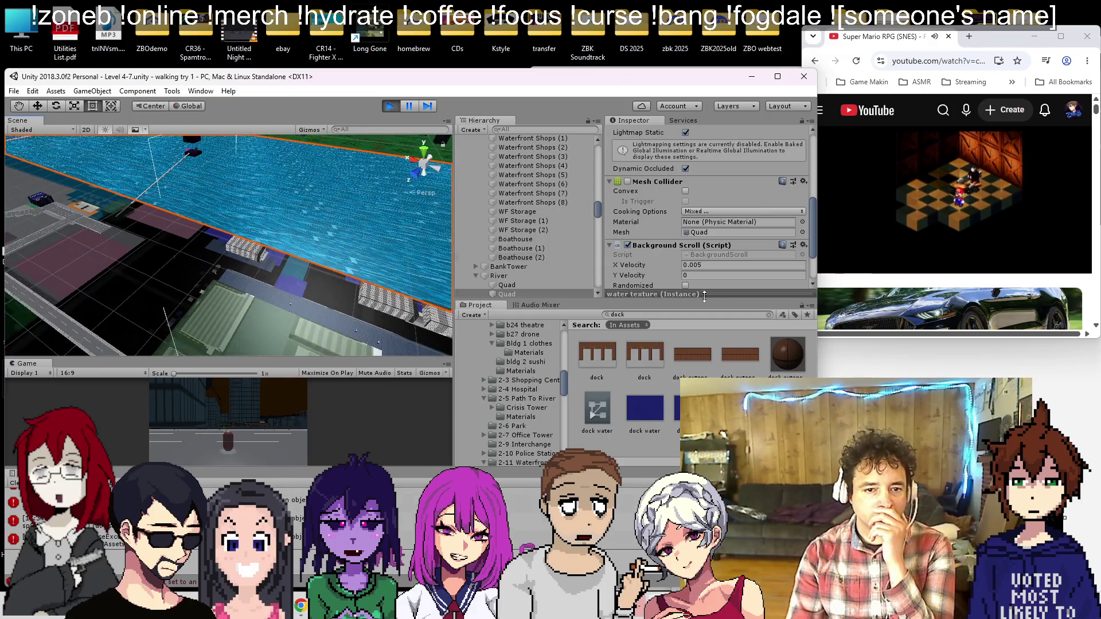
Step: Make the X Velocity -0.005, stop play mode, and save the scene
left_click(701, 265)
left_click(702, 265)
type("-")
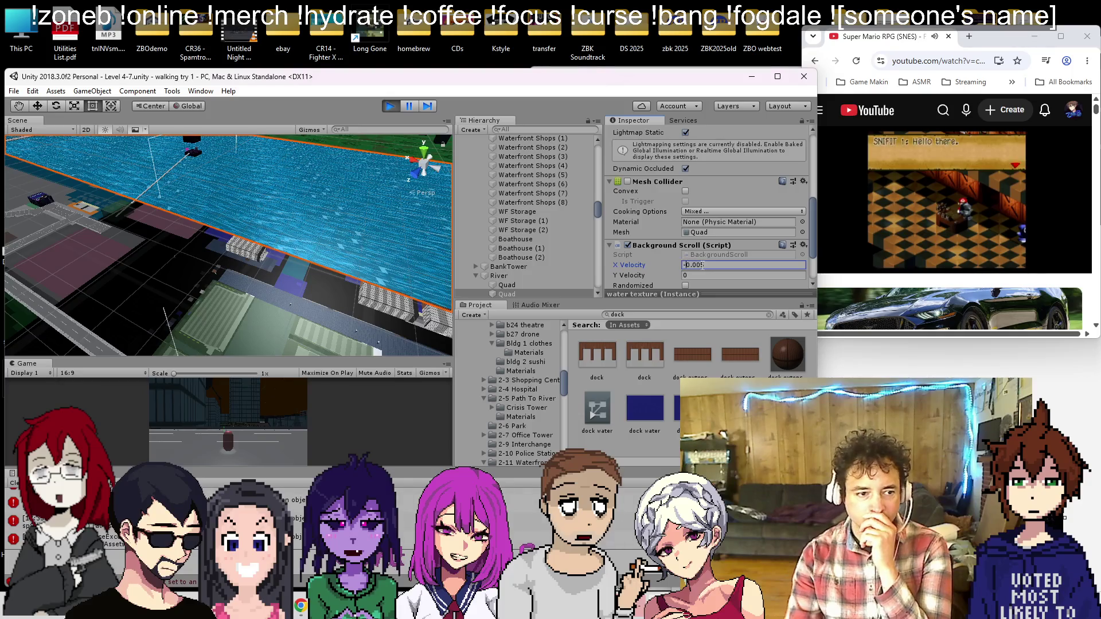
left_click_drag(380, 229, 294, 185)
left_click(721, 266)
key("ctrl+p")
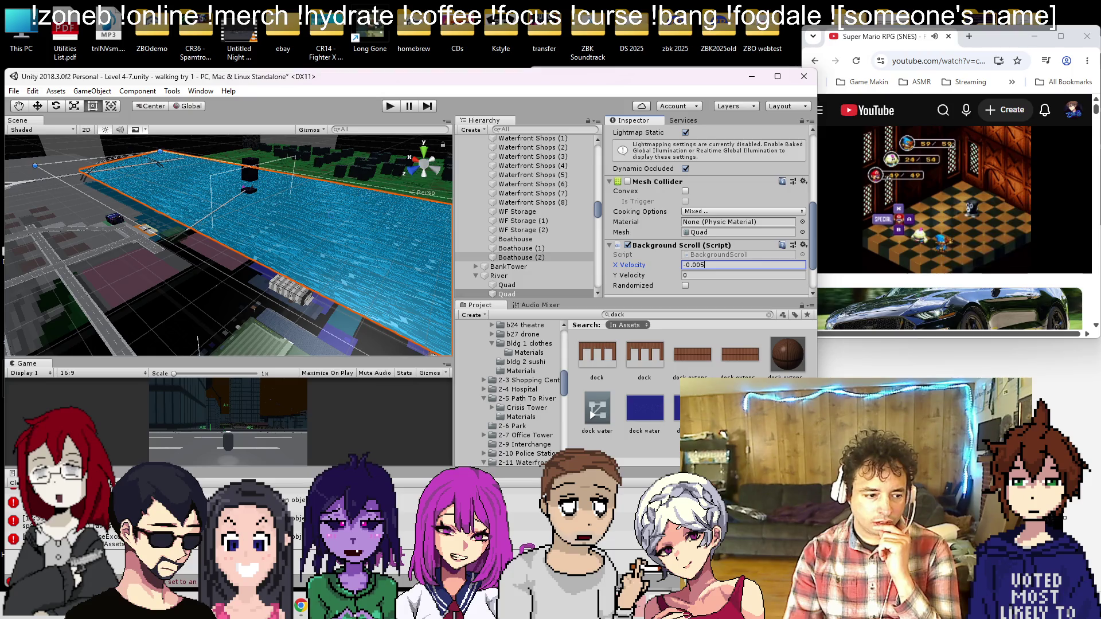
key("ctrl+s")
scroll(516, 242, "down", 5)
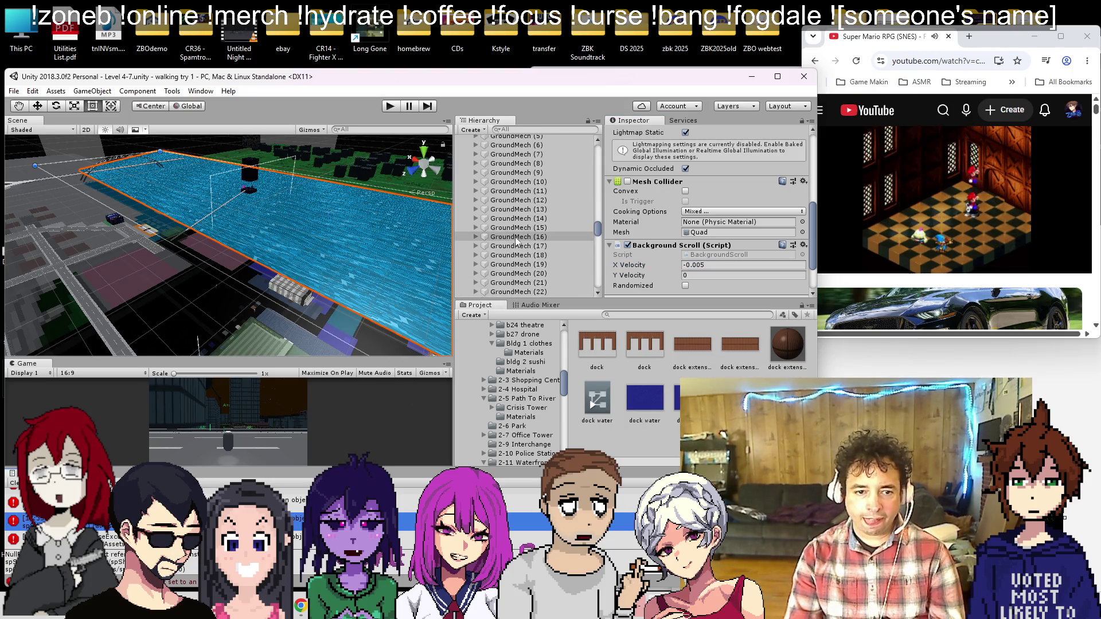
Step: Inspect the error messages in the Console log
left_click(296, 503)
left_click(295, 539)
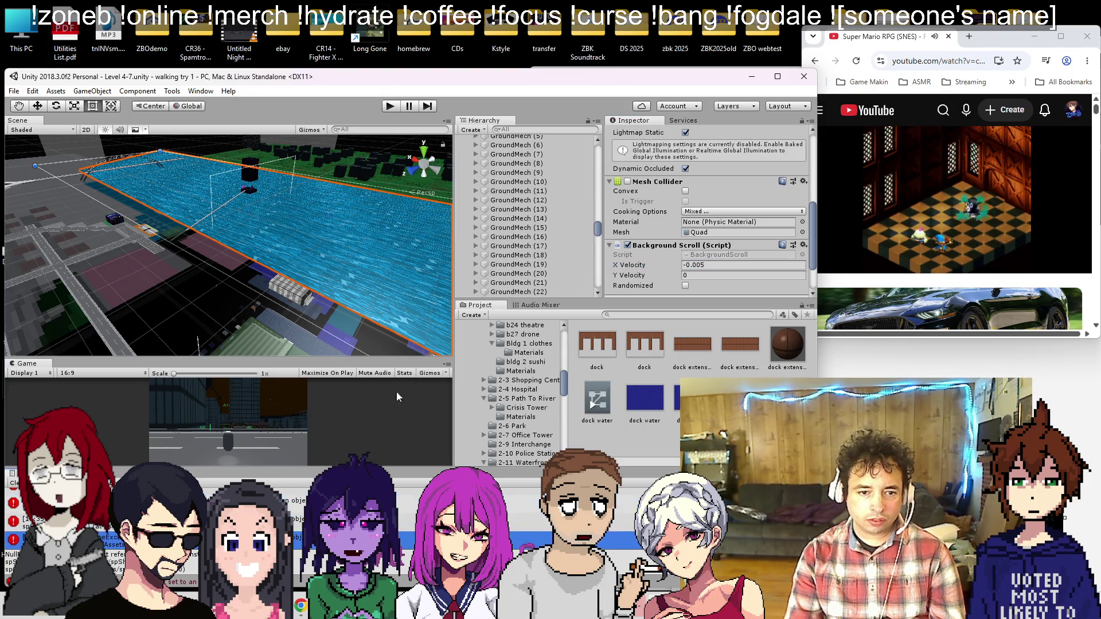
scroll(239, 259, "up", 6)
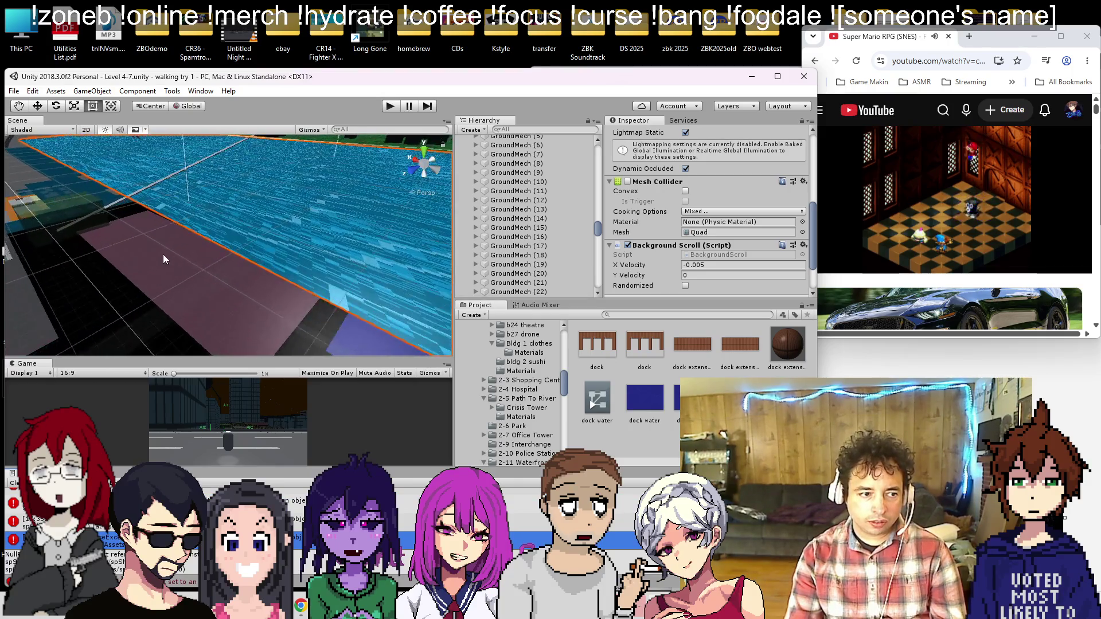
scroll(140, 239, "up", 3)
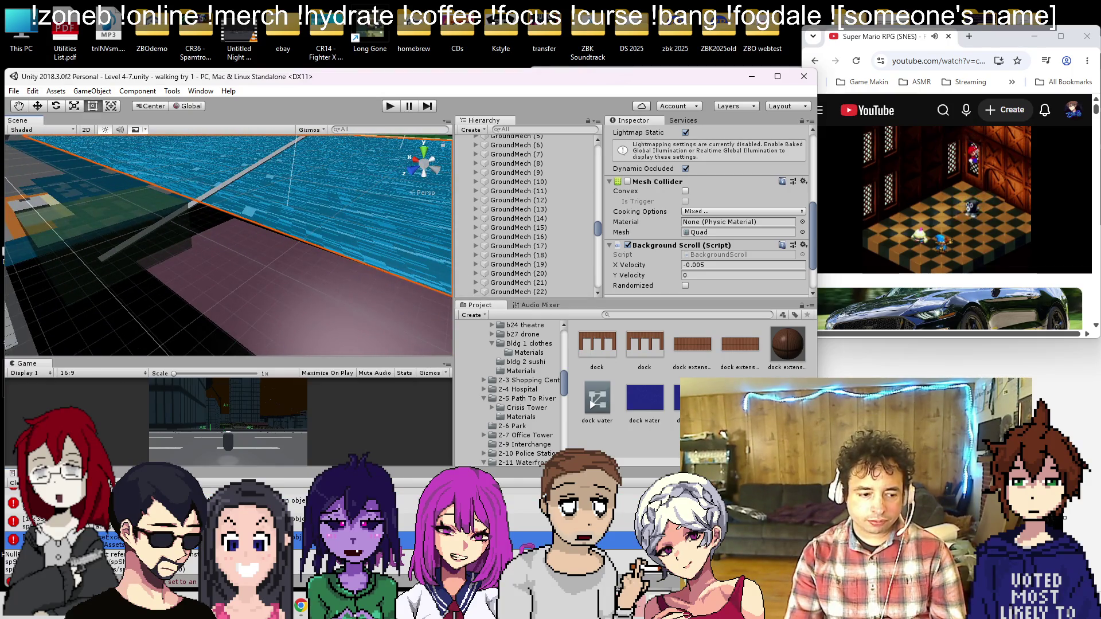
scroll(677, 222, "down", 1)
scroll(677, 222, "up", 5)
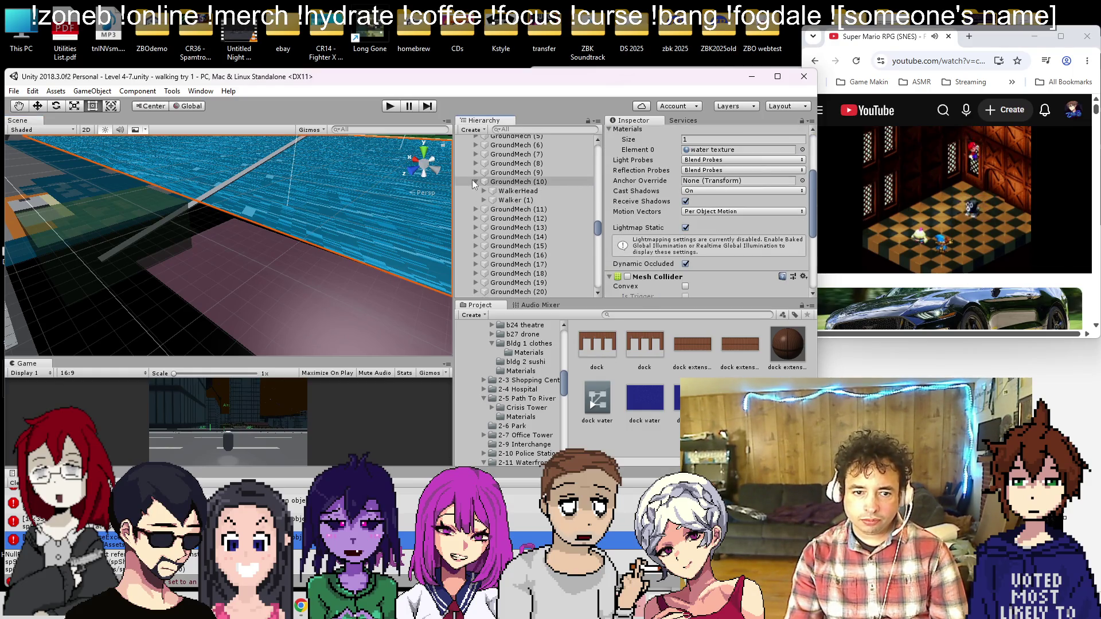
Step: Expand GroundMech (10) > WalkerHead > C6area (Turret) and select CubeSenemy
left_click(483, 190)
left_click(491, 199)
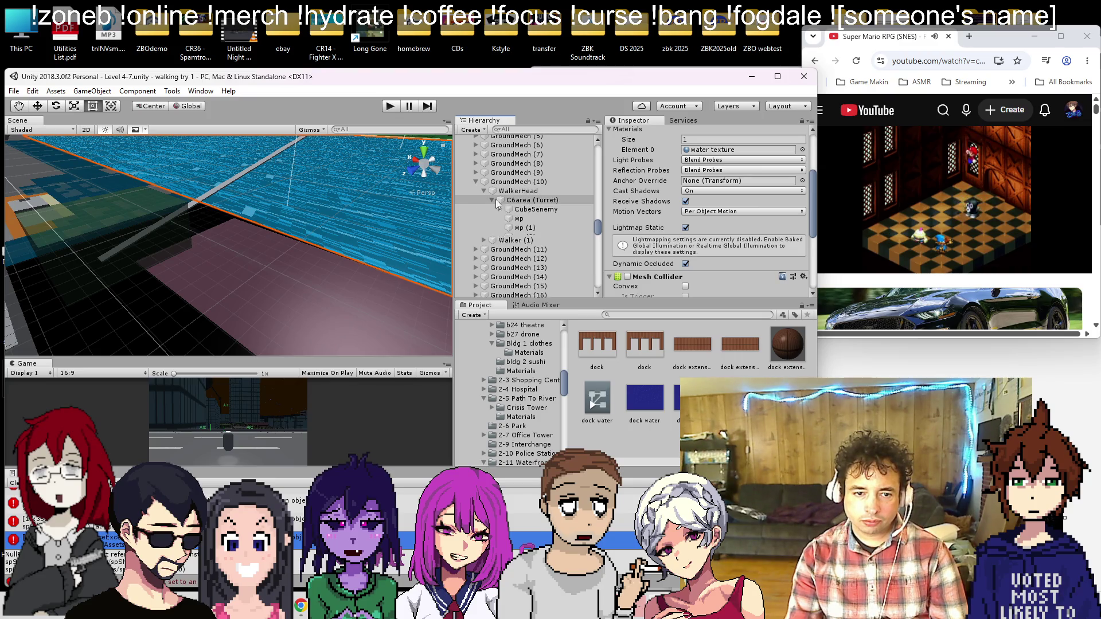
left_click(527, 210)
scroll(675, 218, "down", 2)
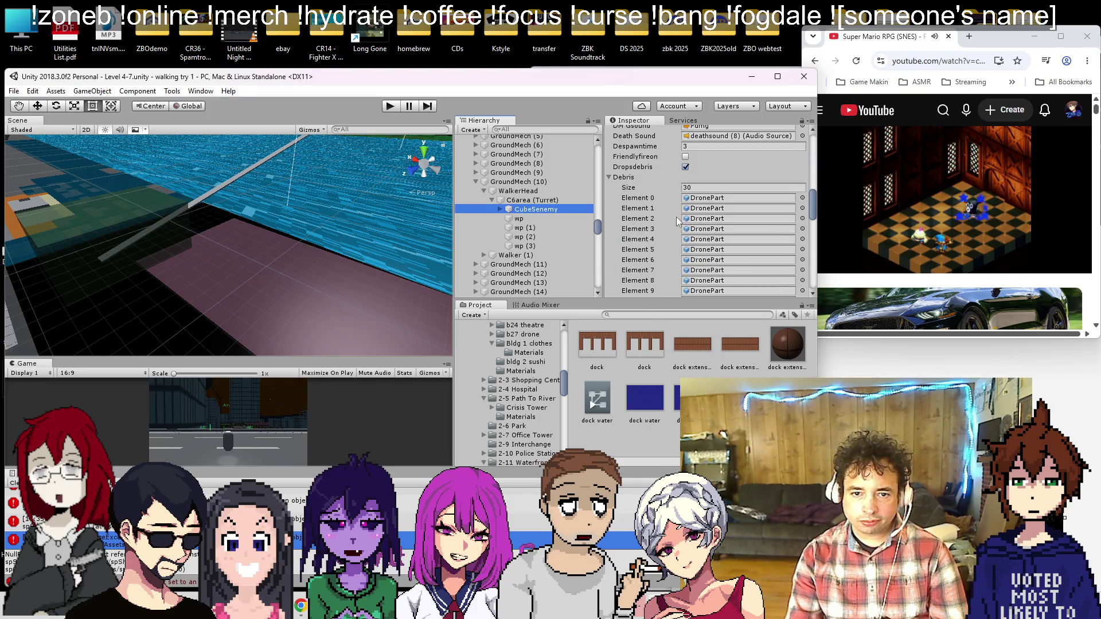
scroll(676, 199, "up", 3)
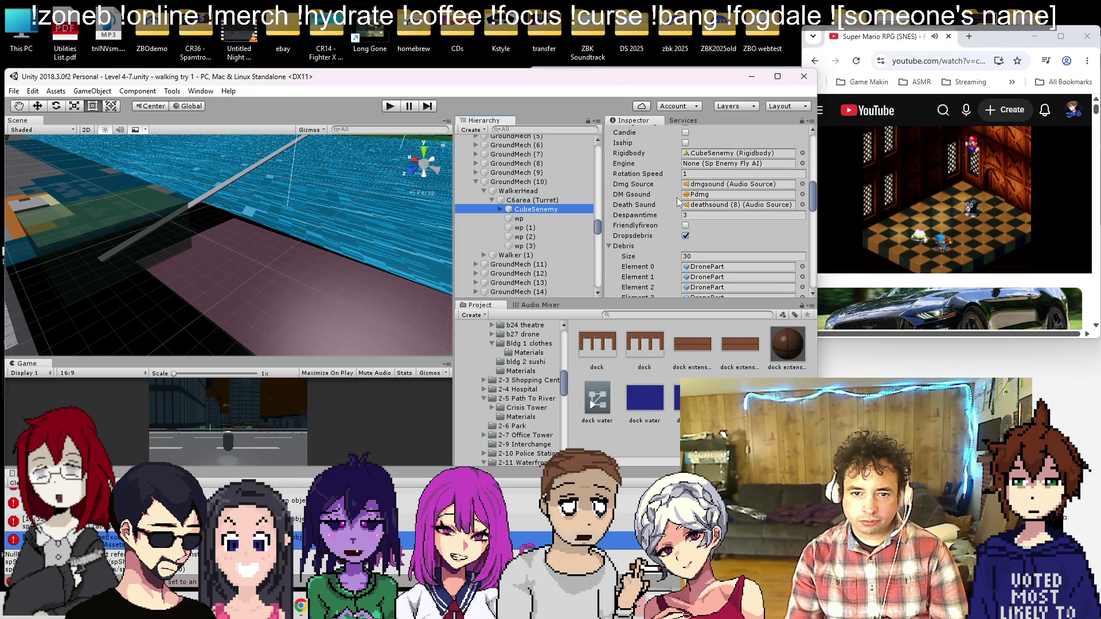
scroll(677, 201, "up", 2)
scroll(677, 199, "up", 3)
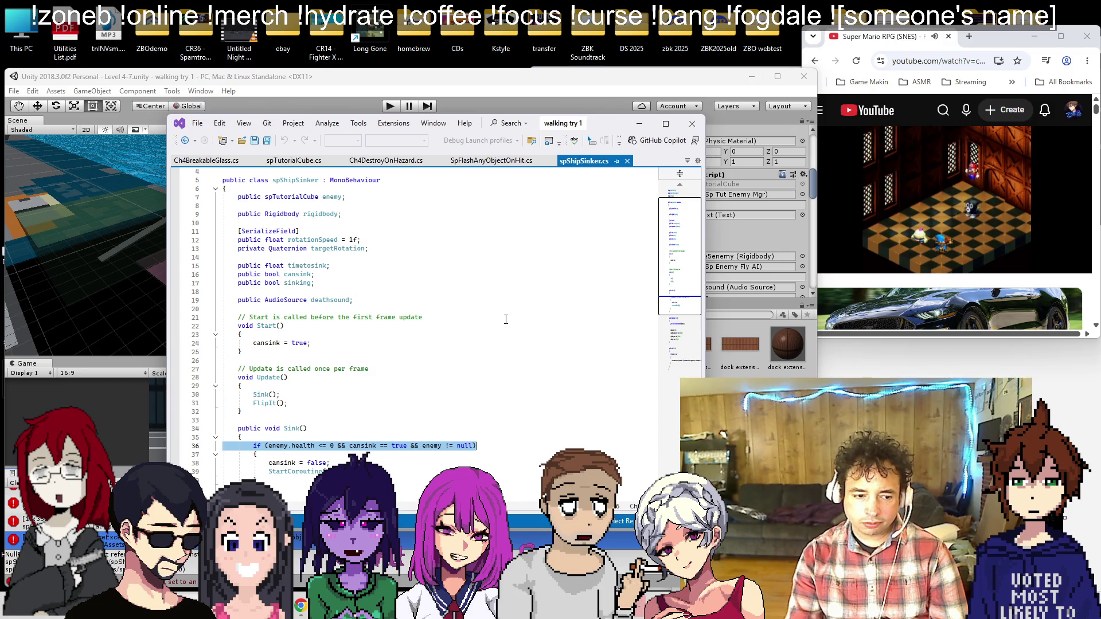
Step: Review the spShipSinker script code, then search the Hierarchy for spShipSinker
left_click(639, 123)
scroll(695, 230, "down", 10)
scroll(695, 229, "down", 3)
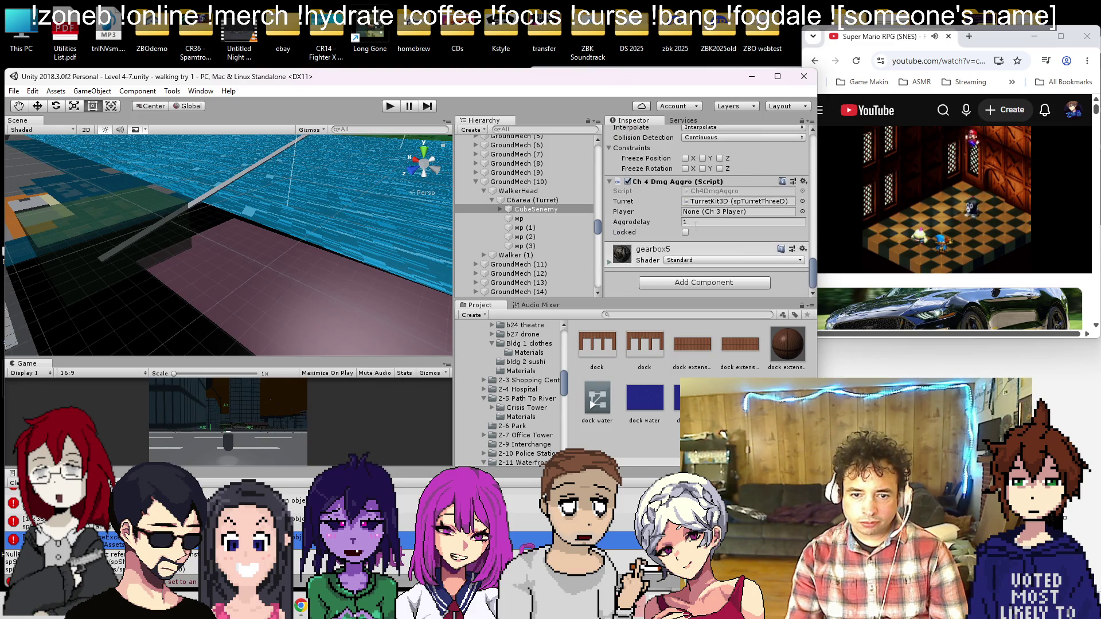
scroll(698, 250, "up", 15)
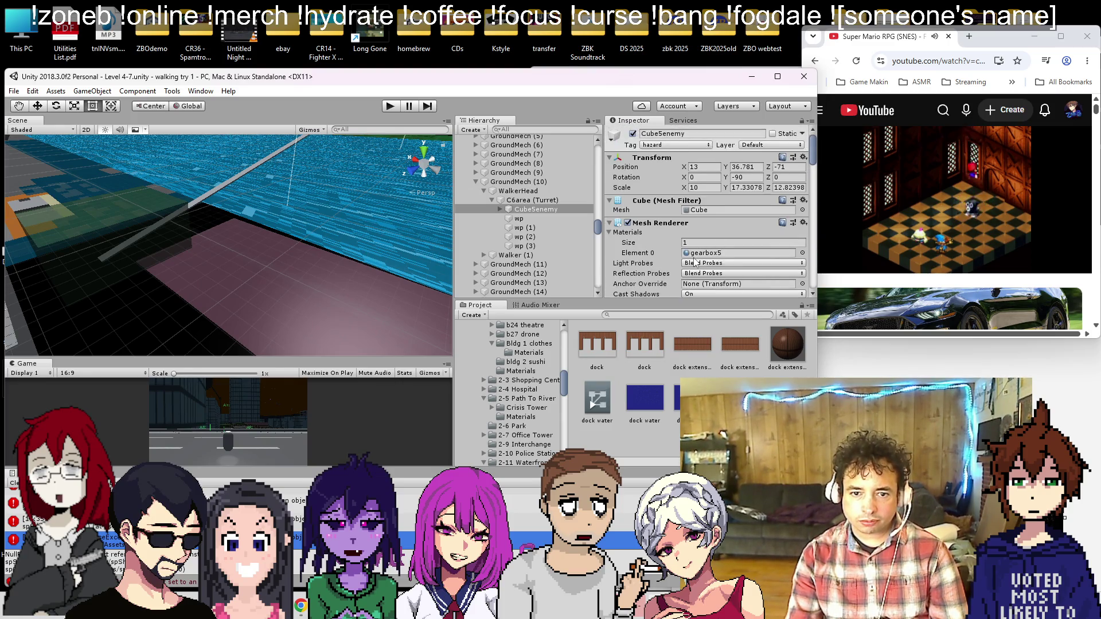
left_click(940, 205)
key("Right")
key("Right")
key("Right")
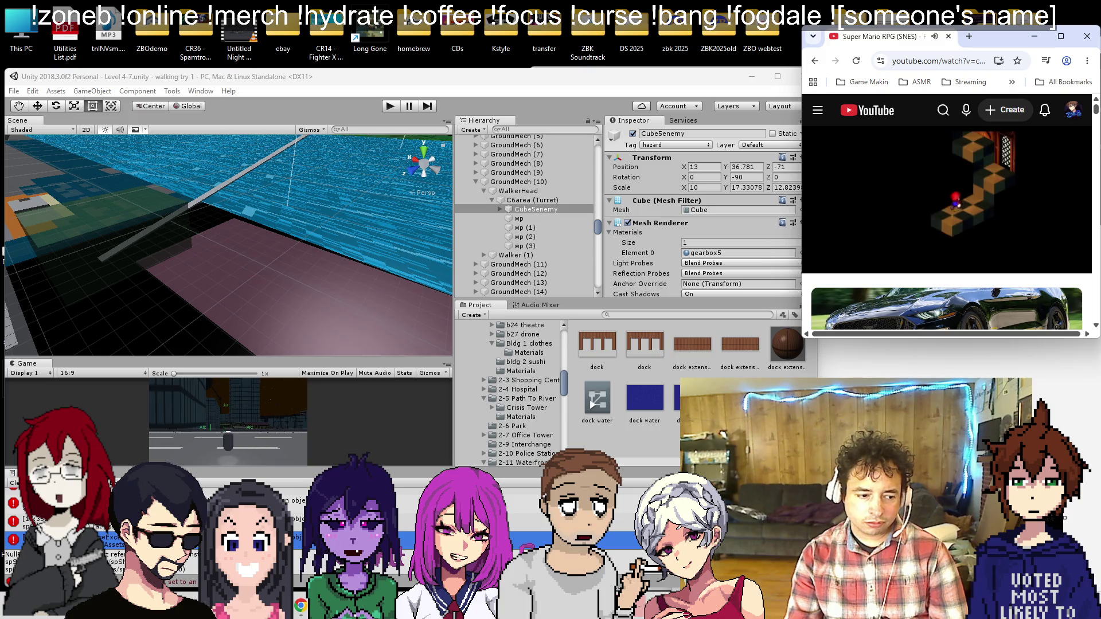
key("alt+Tab")
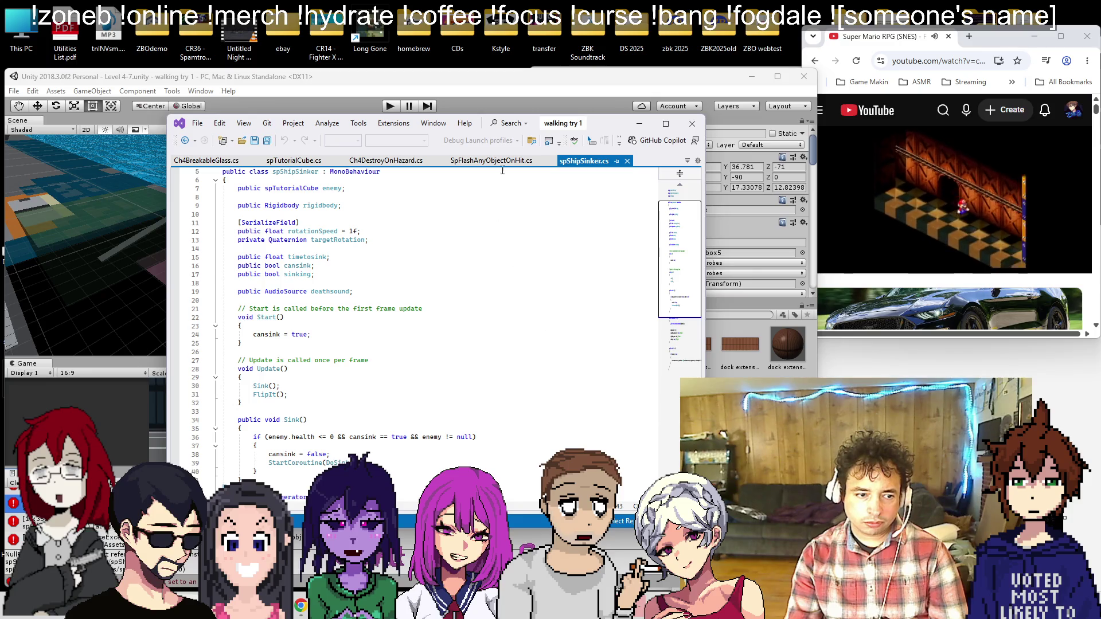
key("alt+Tab")
left_click(544, 129)
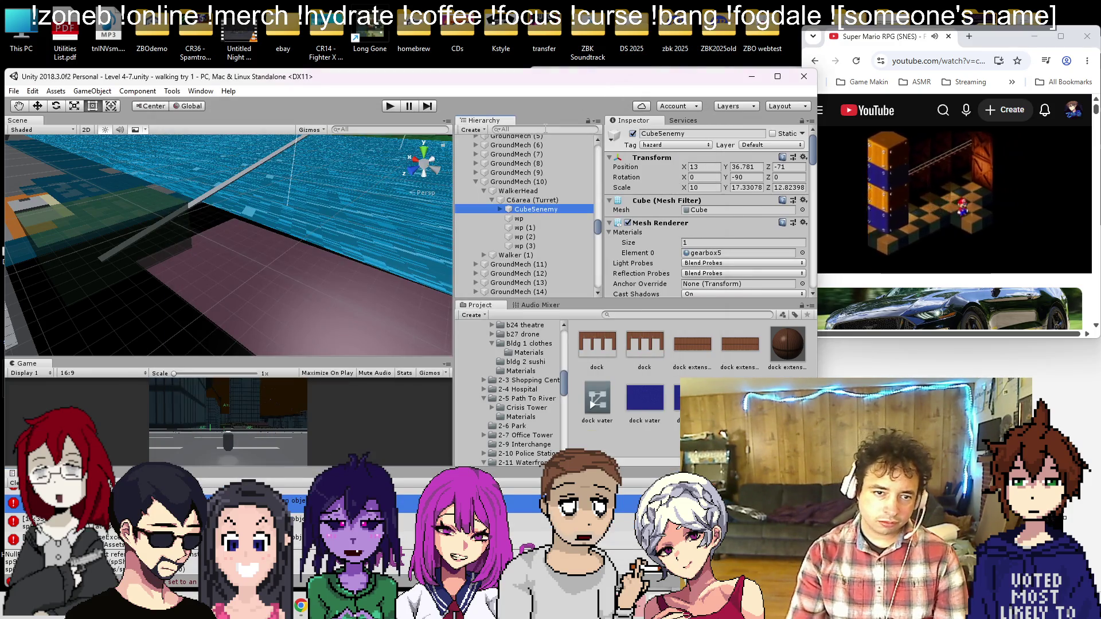
type("spShip")
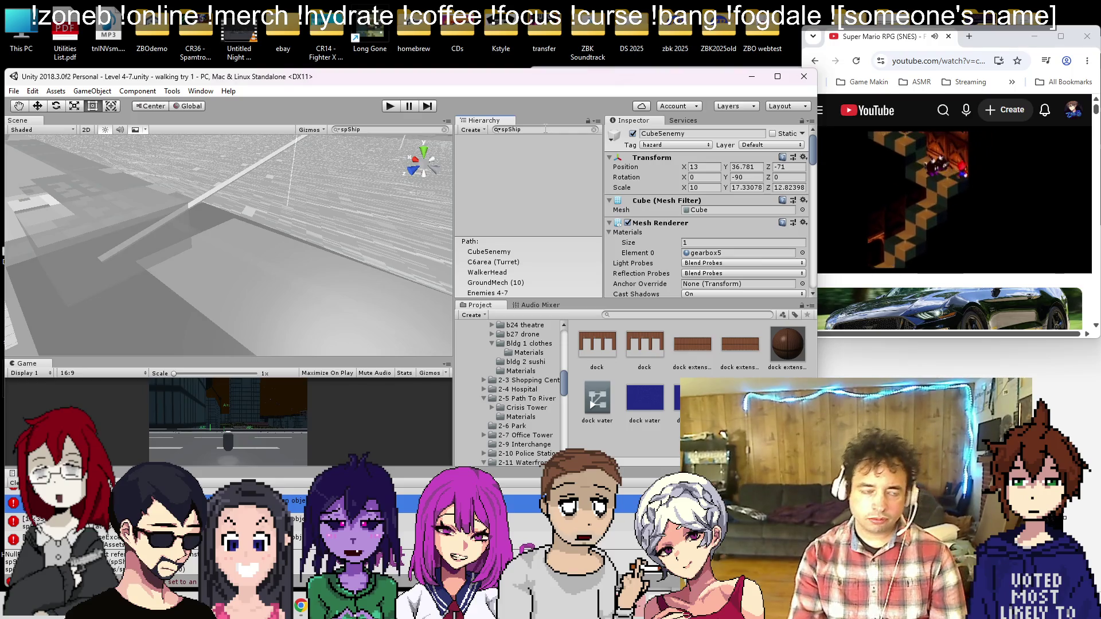
type("Si")
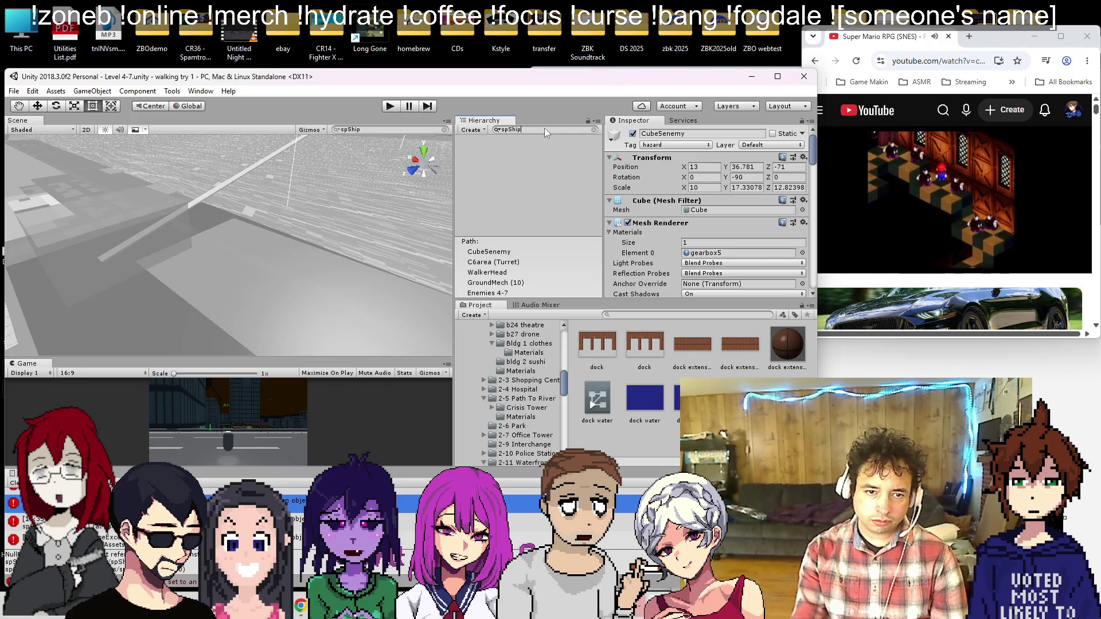
type("nker")
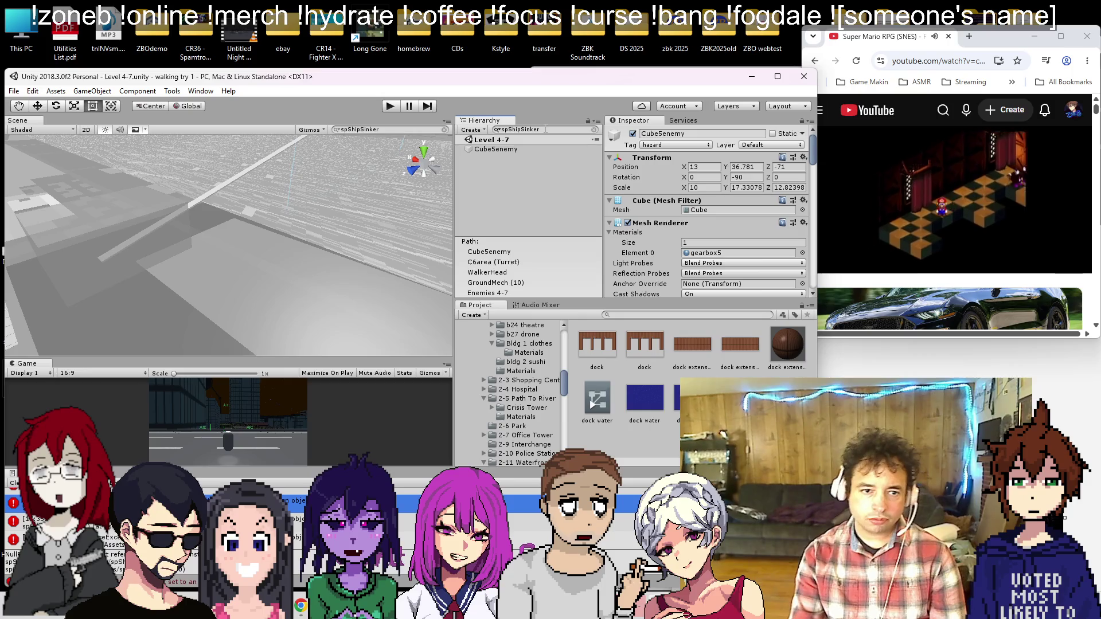
Step: Remove the Sp Ship Sinker component from CubeSenemy and start Play mode
left_click(534, 149)
scroll(652, 210, "down", 5)
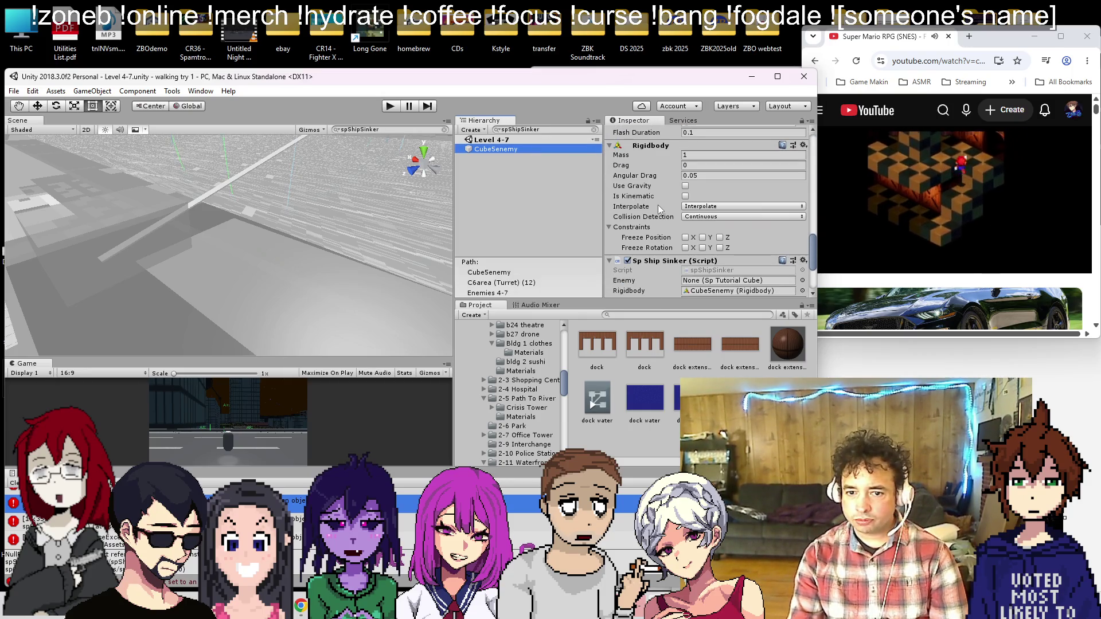
scroll(658, 209, "down", 2)
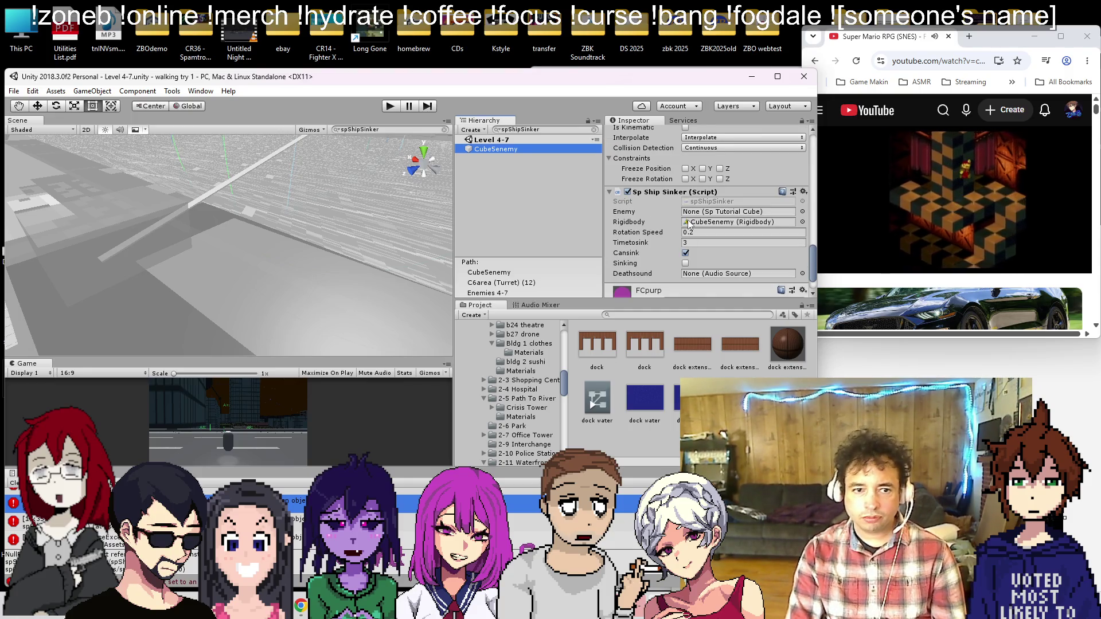
right_click(700, 191)
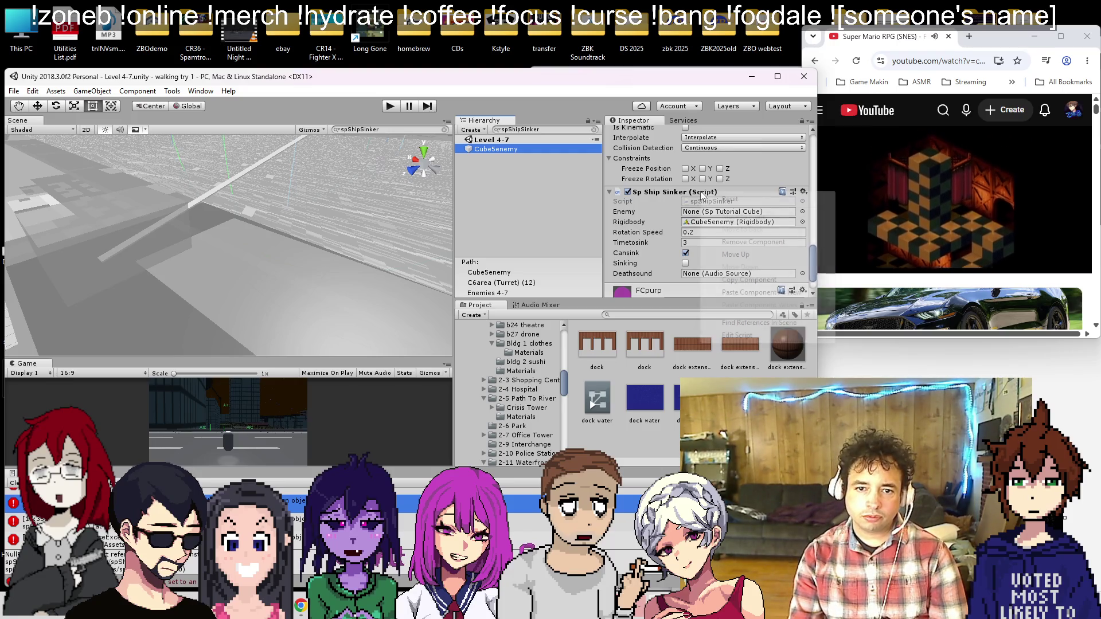
left_click(728, 242)
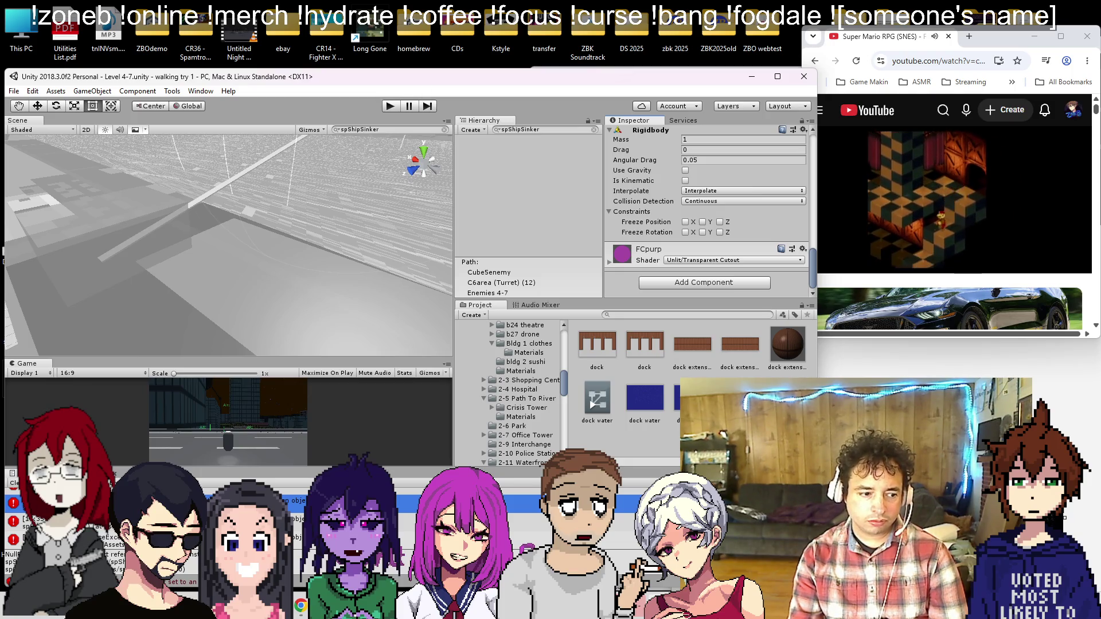
left_click(389, 107)
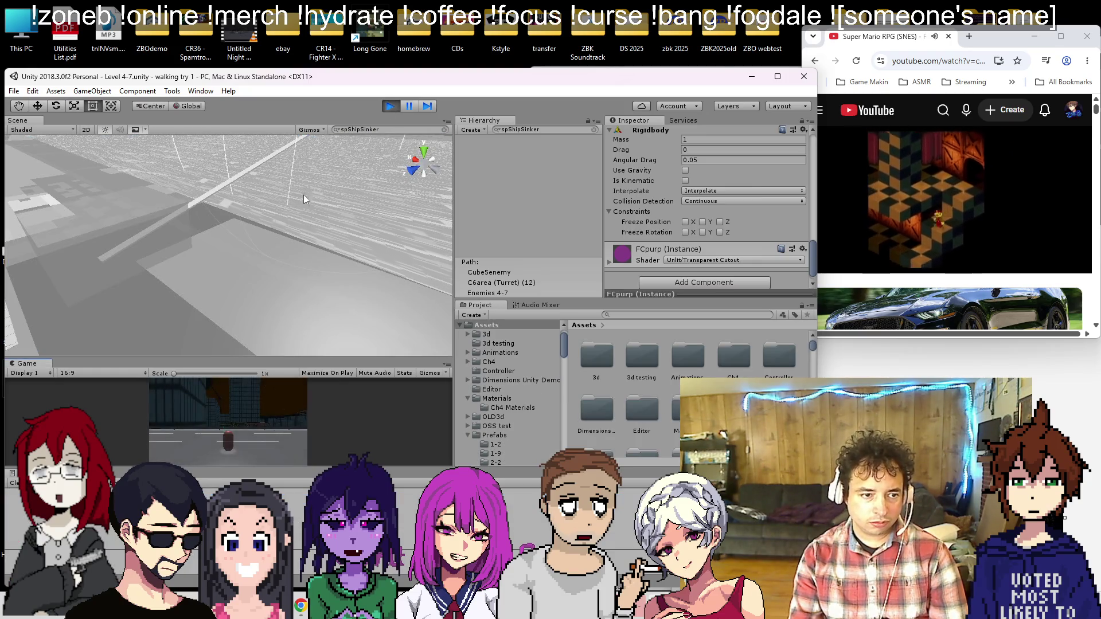
Step: Clear the spShipSinker search, select the river water quad by the docks, and stop playing
left_click(594, 130)
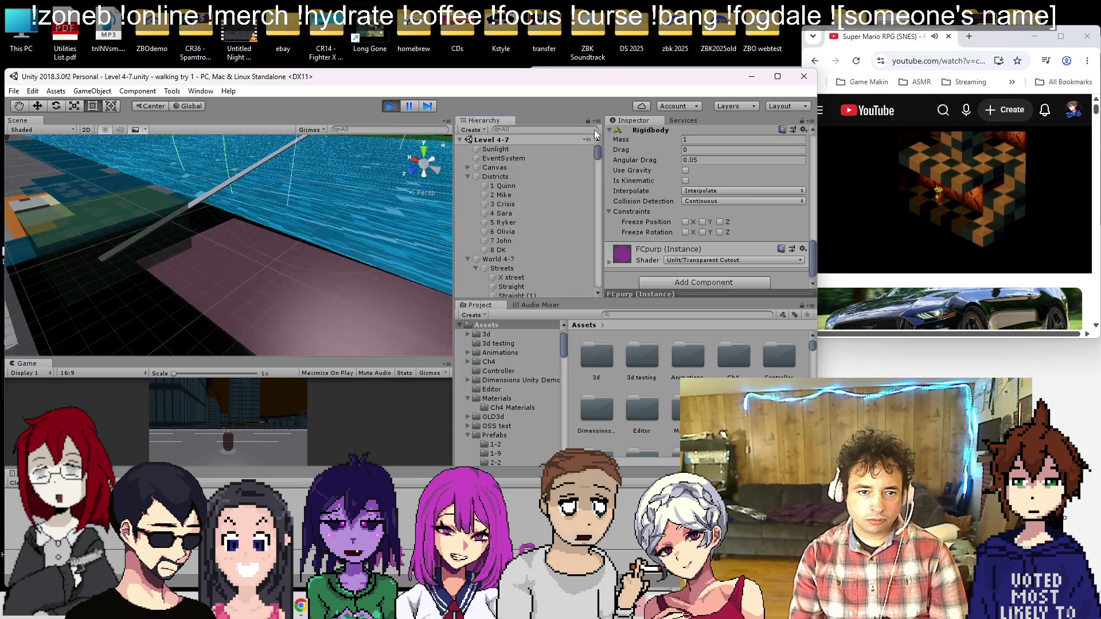
key("f")
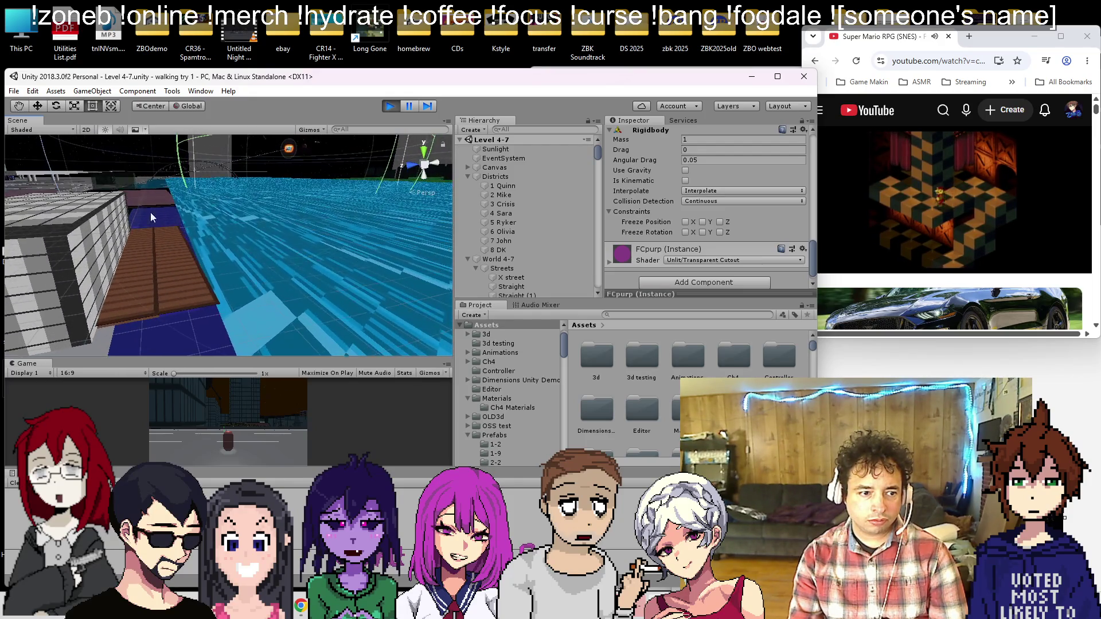
left_click(207, 226)
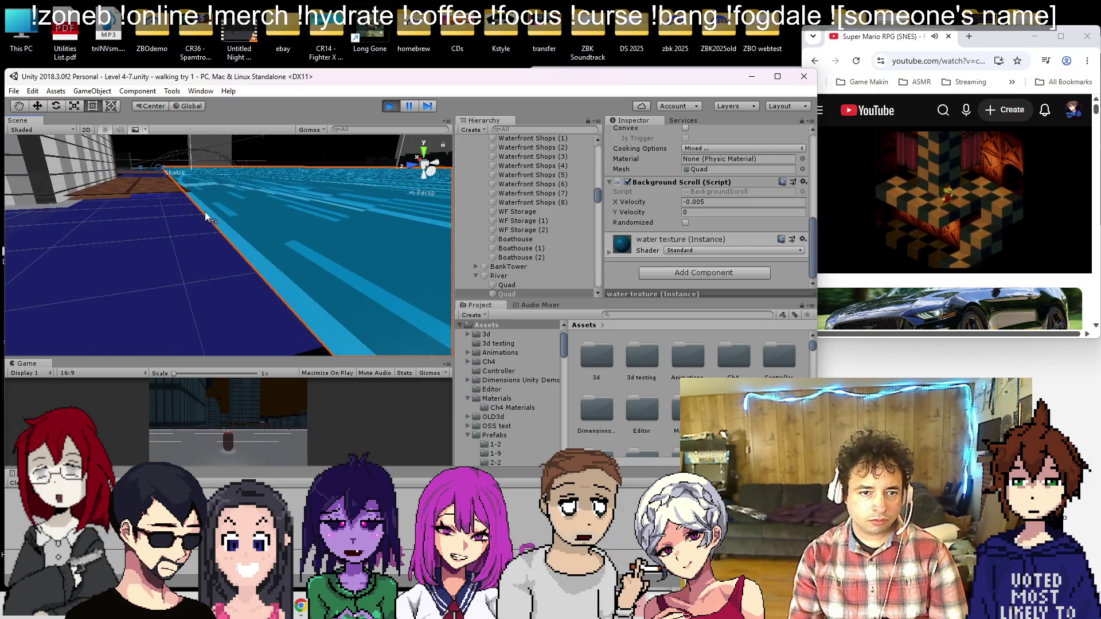
scroll(202, 215, "down", 5)
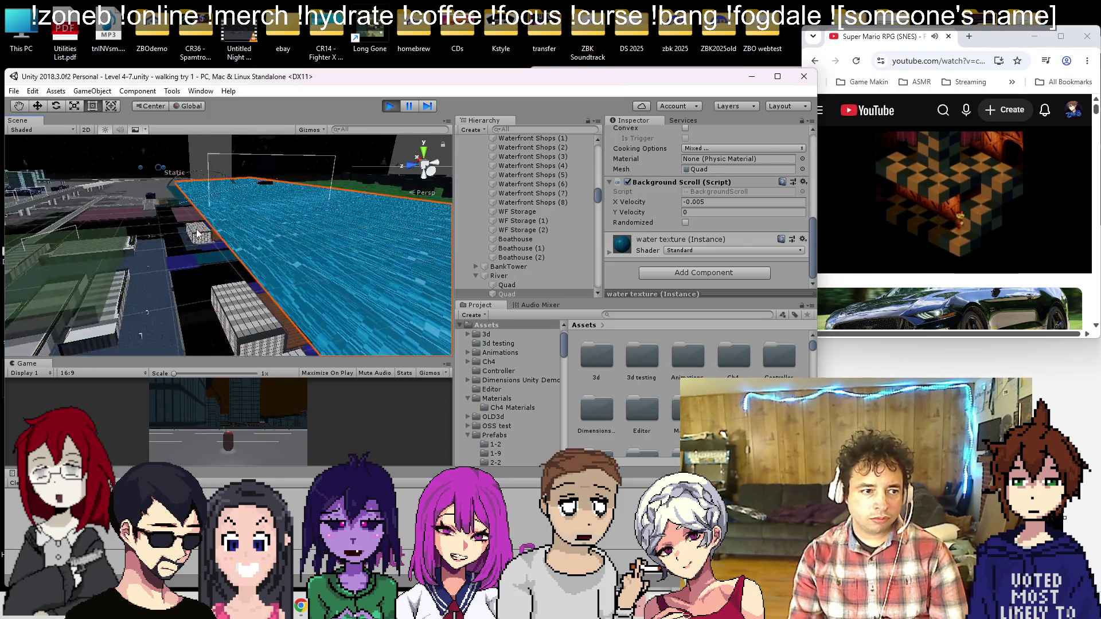
scroll(197, 232, "up", 5)
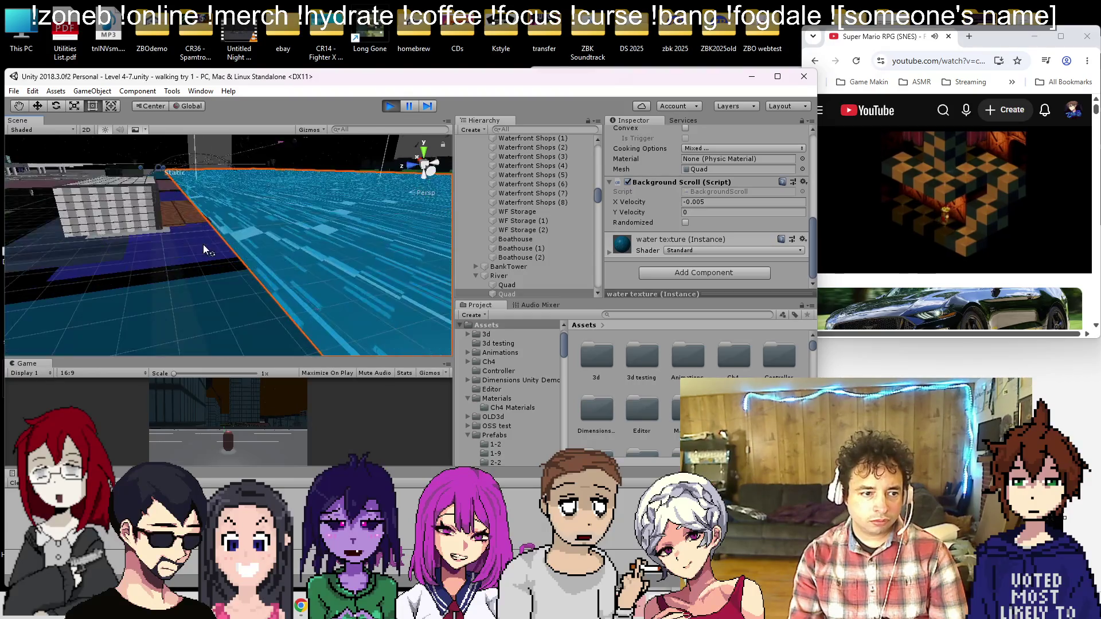
scroll(203, 245, "up", 5)
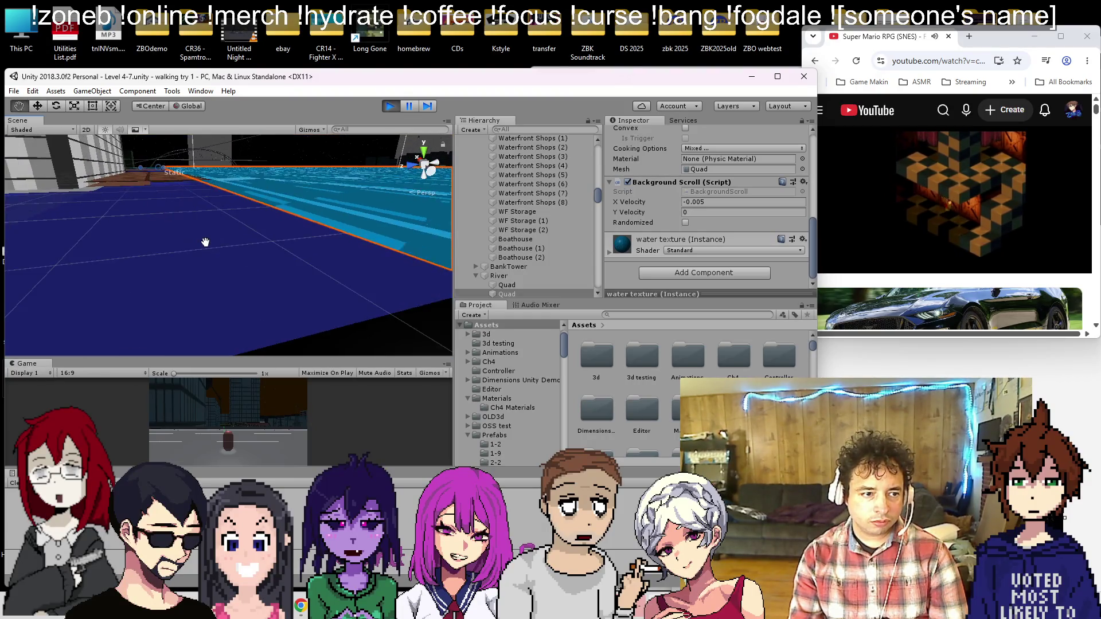
left_click(390, 105)
mouse_move(325, 203)
left_mouse_down()
mouse_move(283, 262)
mouse_move(259, 235)
left_mouse_up()
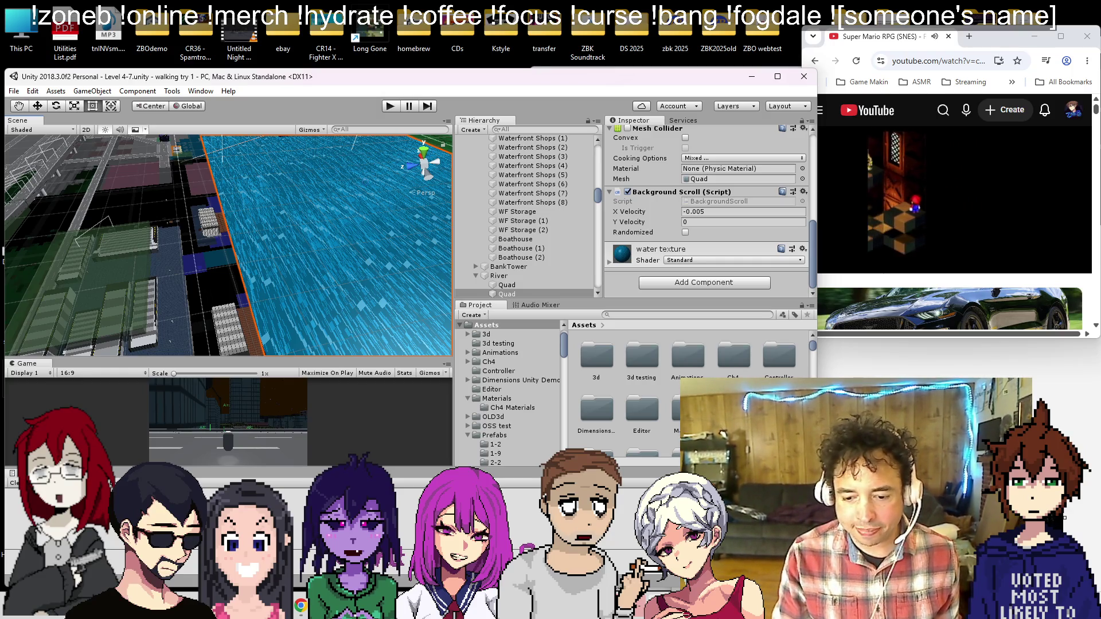
key("alt+Tab")
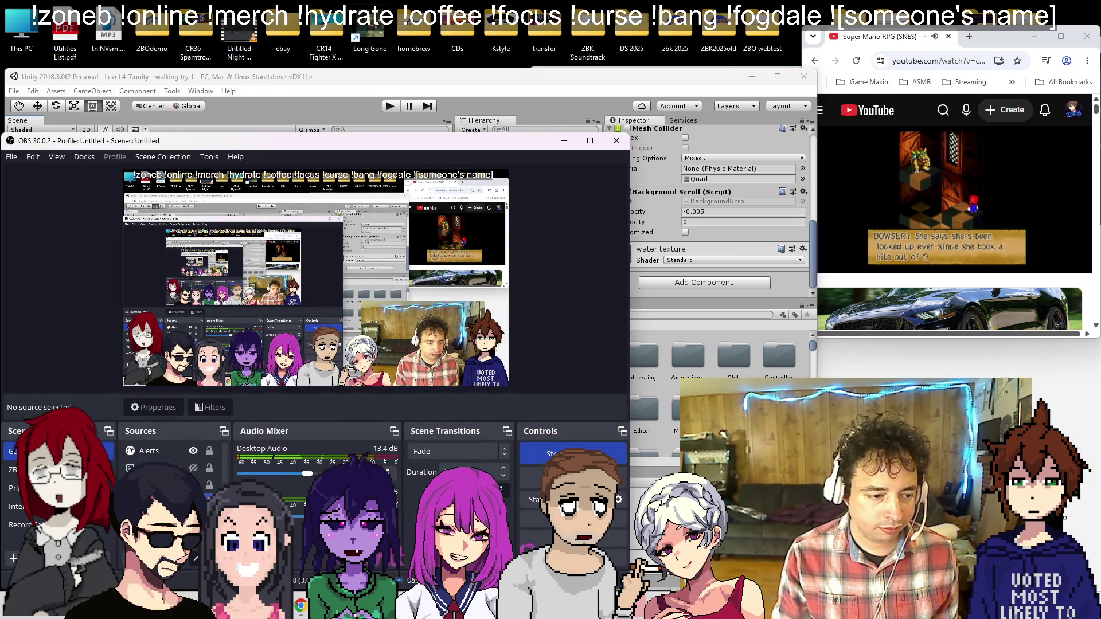
Step: Show the SNACK BREAK!! banner, hide the webcam source, and minimize OBS
scroll(172, 468, "down", 1)
left_click(193, 469)
left_click(193, 451)
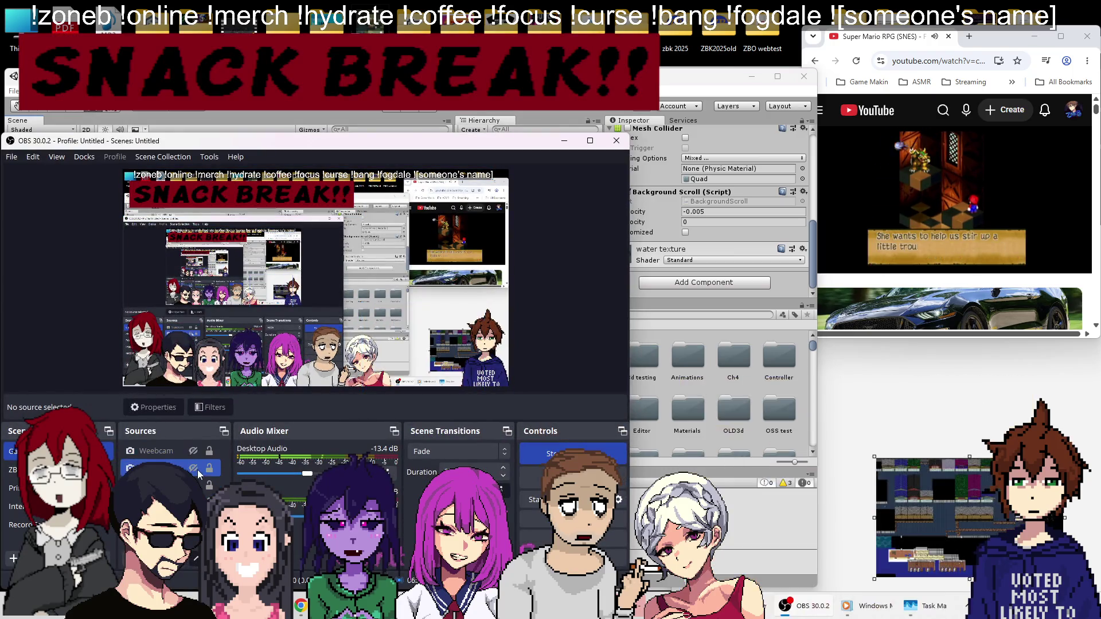
left_click(565, 141)
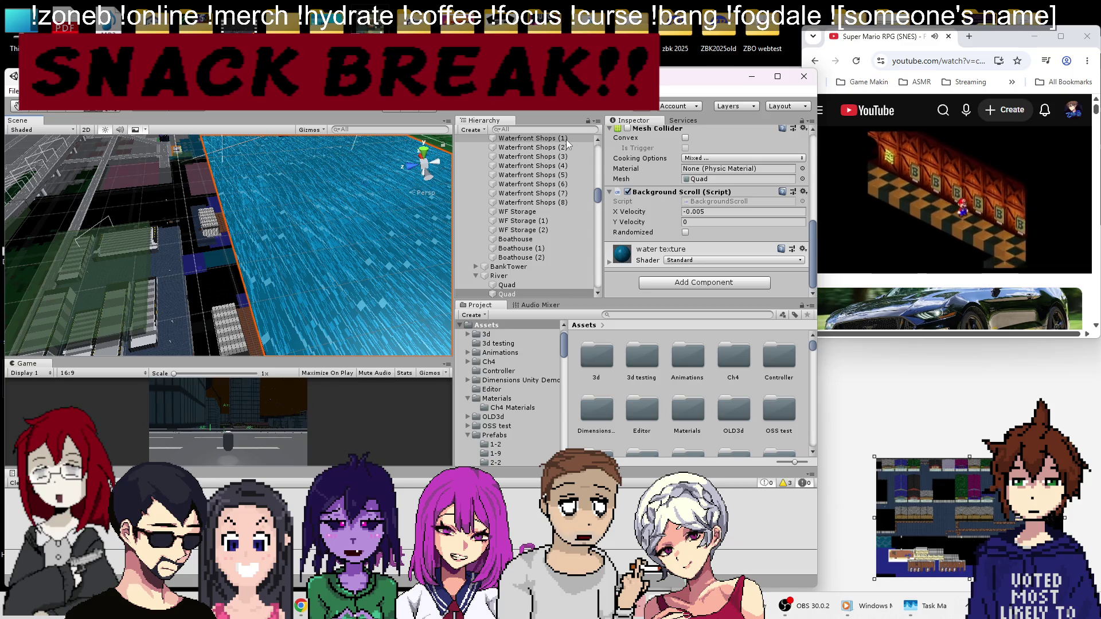
Step: Frame the water quad and set its Position Z to -1, undoing a stray X change
key("f")
scroll(247, 187, "up", 5)
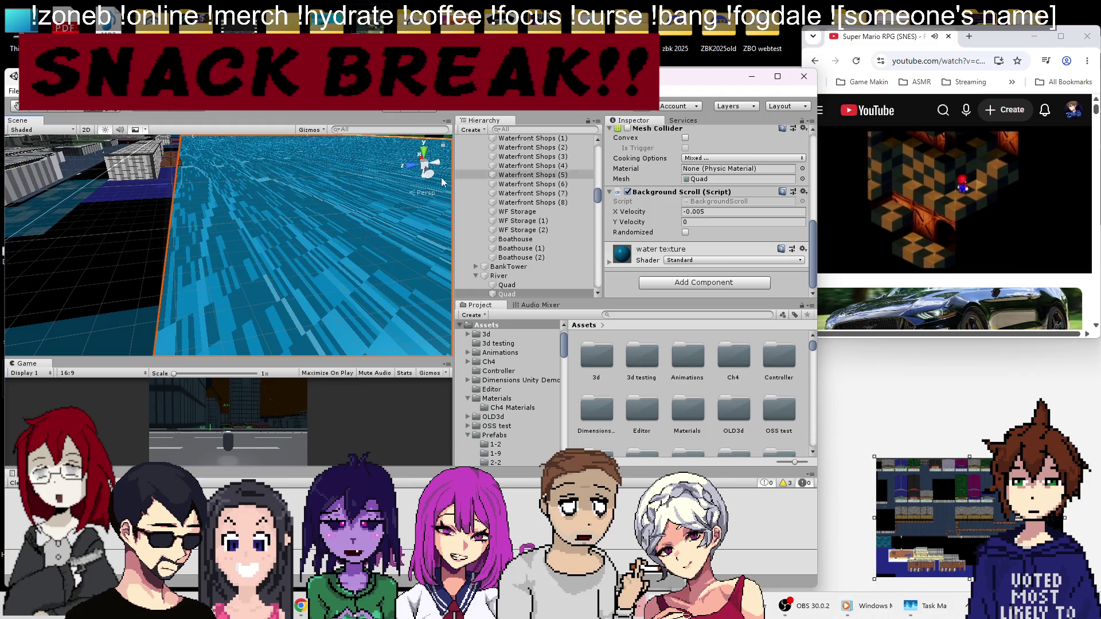
scroll(707, 205, "up", 10)
left_click_drag(684, 171, 666, 170)
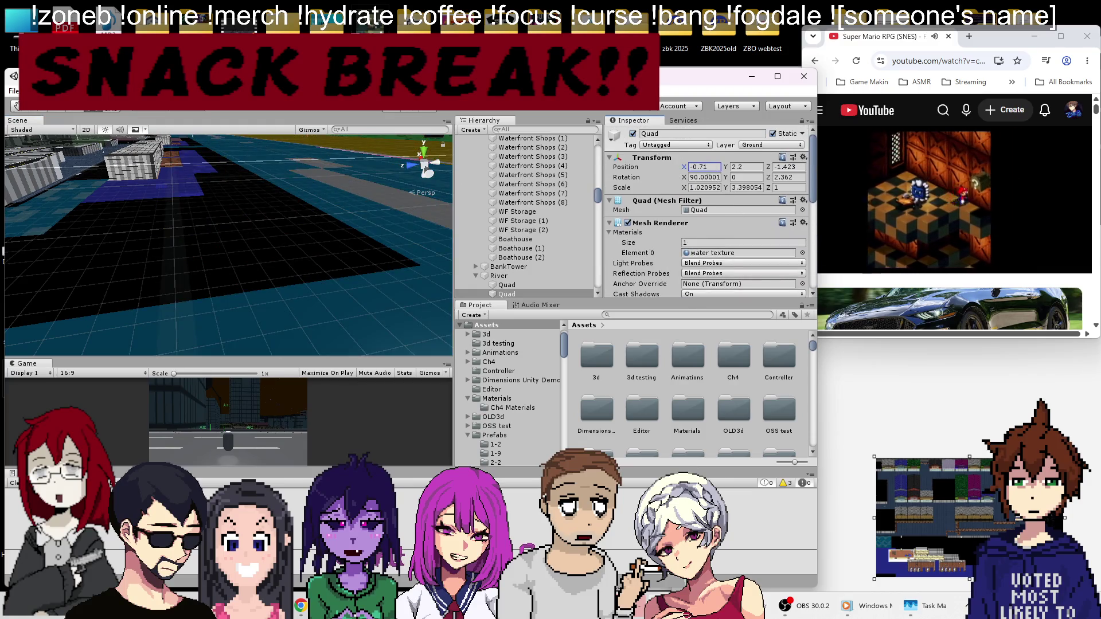
key("ctrl+z")
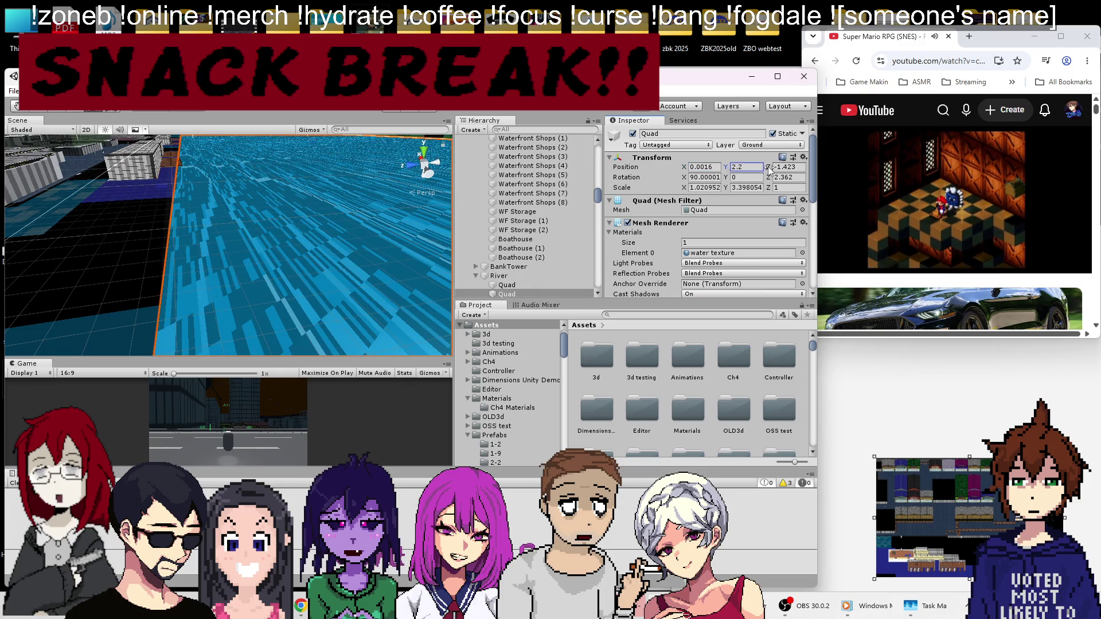
left_click_drag(766, 170, 767, 171)
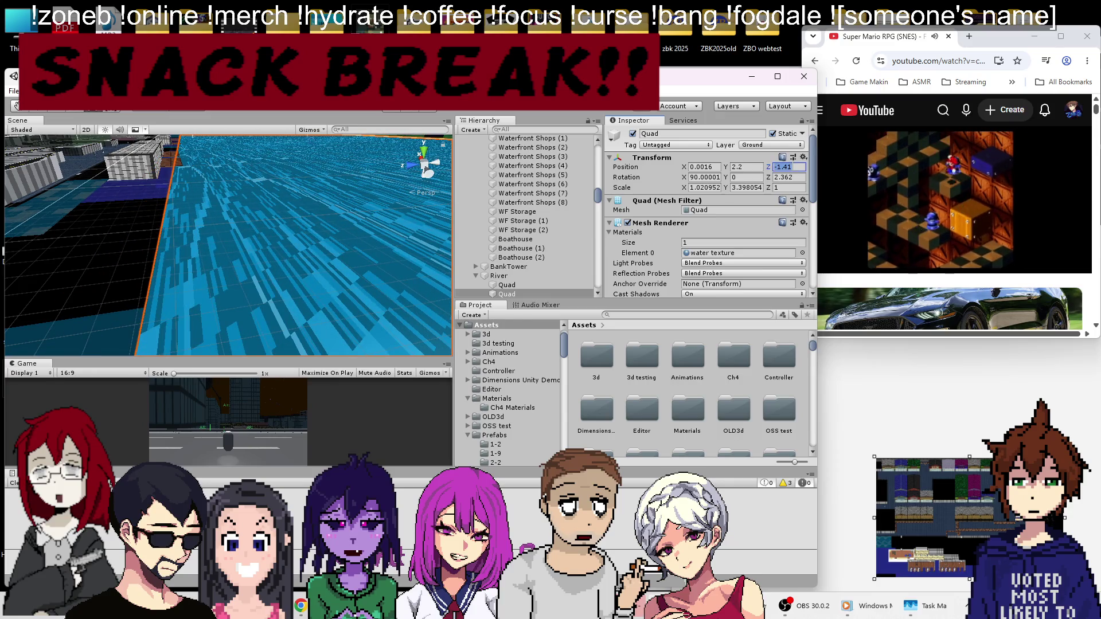
type("0")
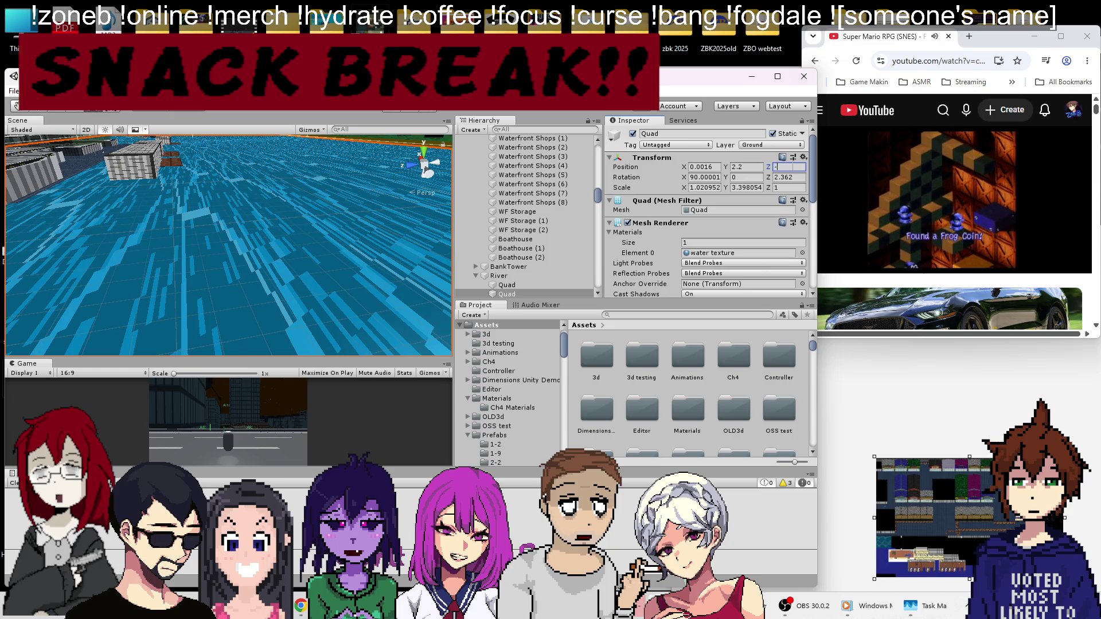
type("-1")
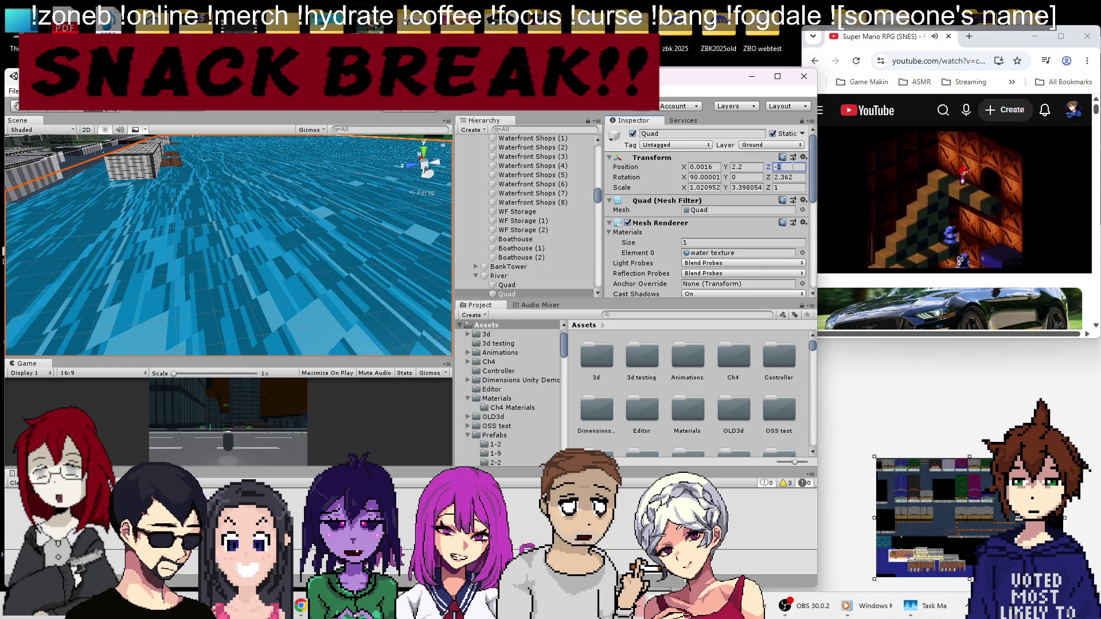
type("-2")
type("-1")
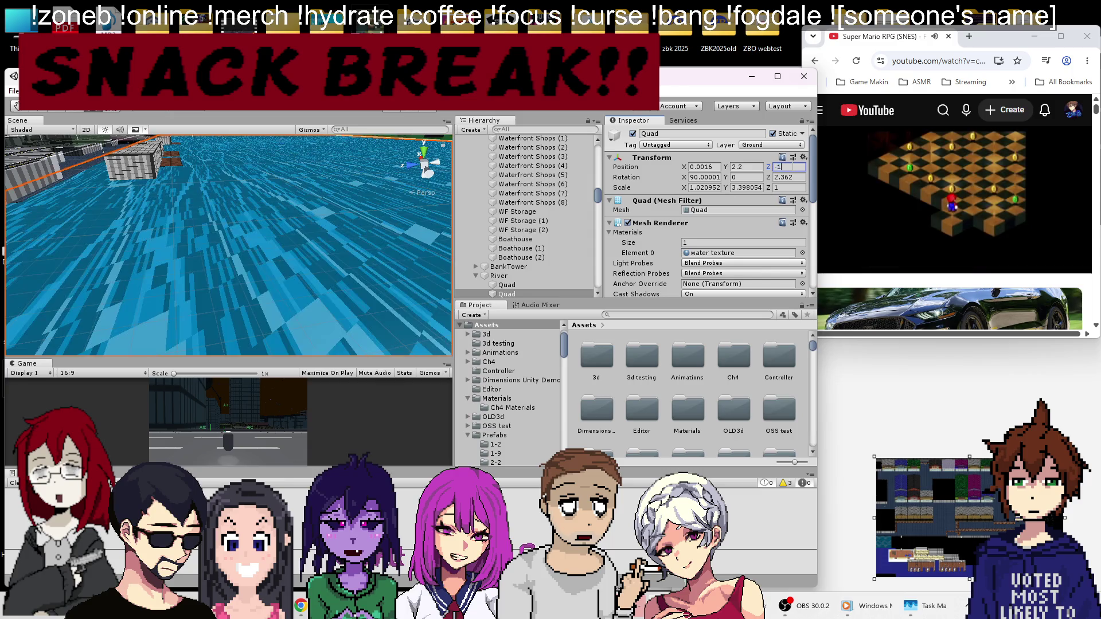
type(".1")
key("BackSpace")
key("BackSpace")
key("Return")
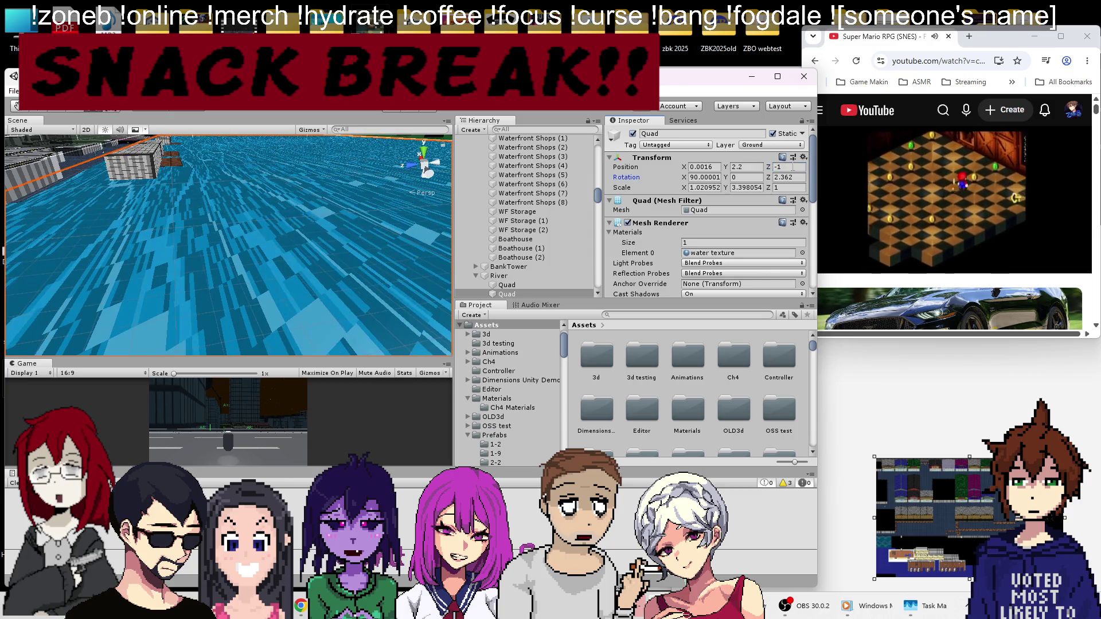
Step: Refine the water quad's Position Z to -1.35, then to -1.37
left_click(790, 166)
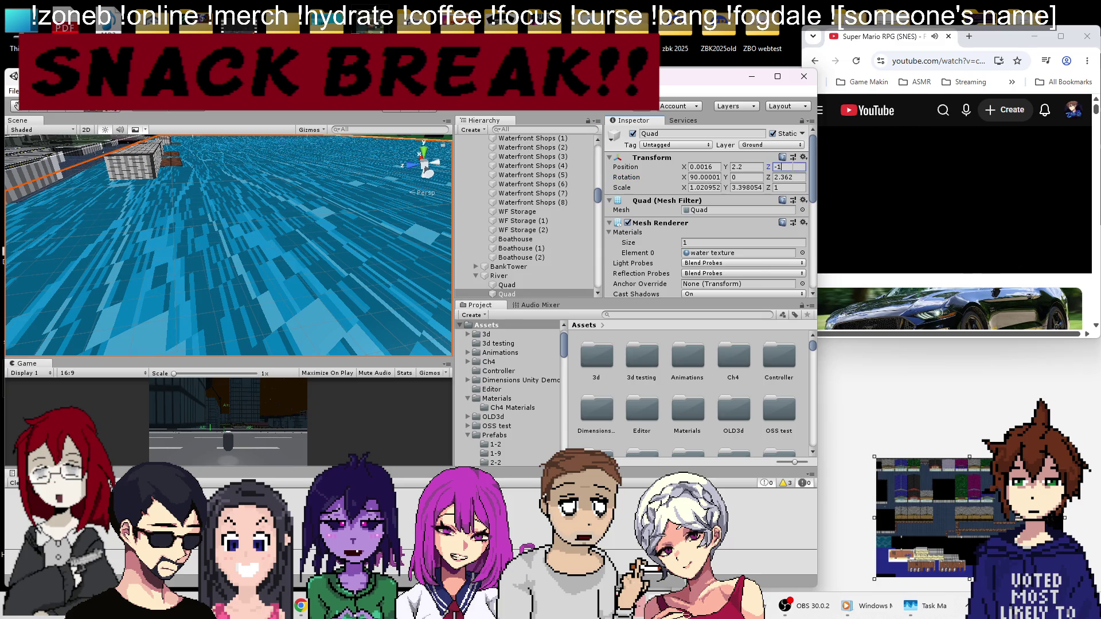
type(".3")
key("BackSpace")
type("4")
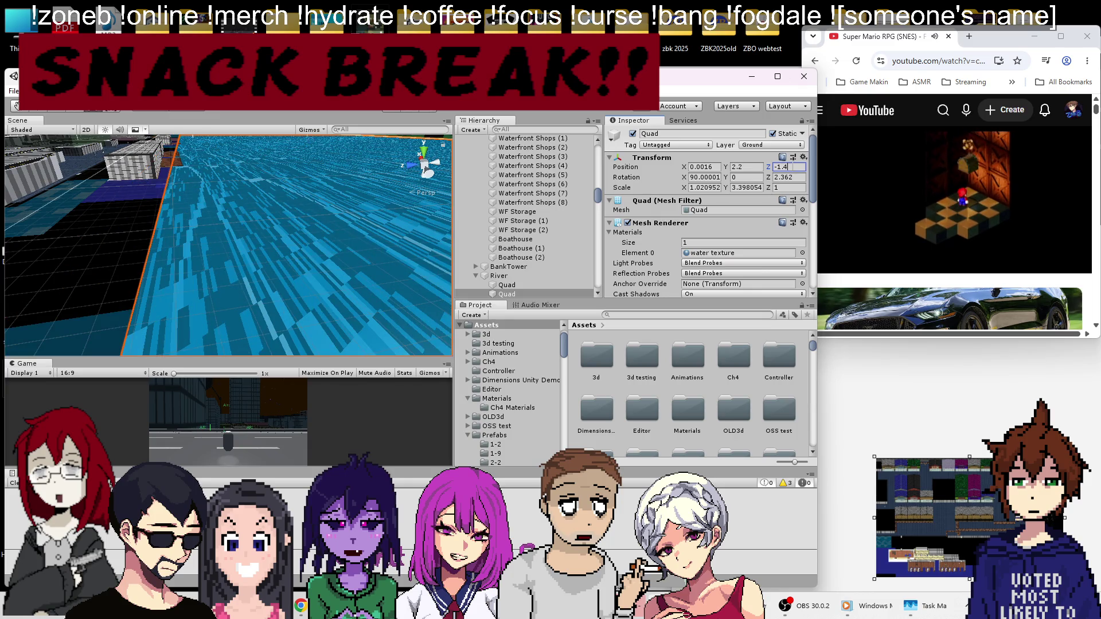
key("BackSpace")
type("3")
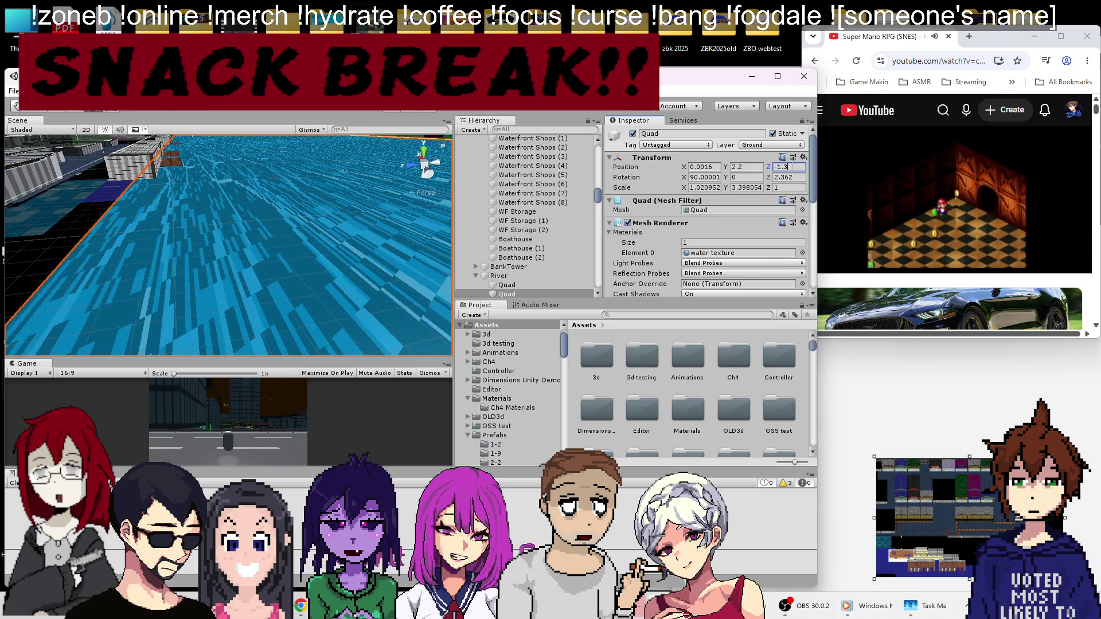
type("5")
key("Return")
scroll(295, 214, "down", 3)
left_click_drag(298, 214, 321, 215)
left_click(788, 167)
type("-1.36")
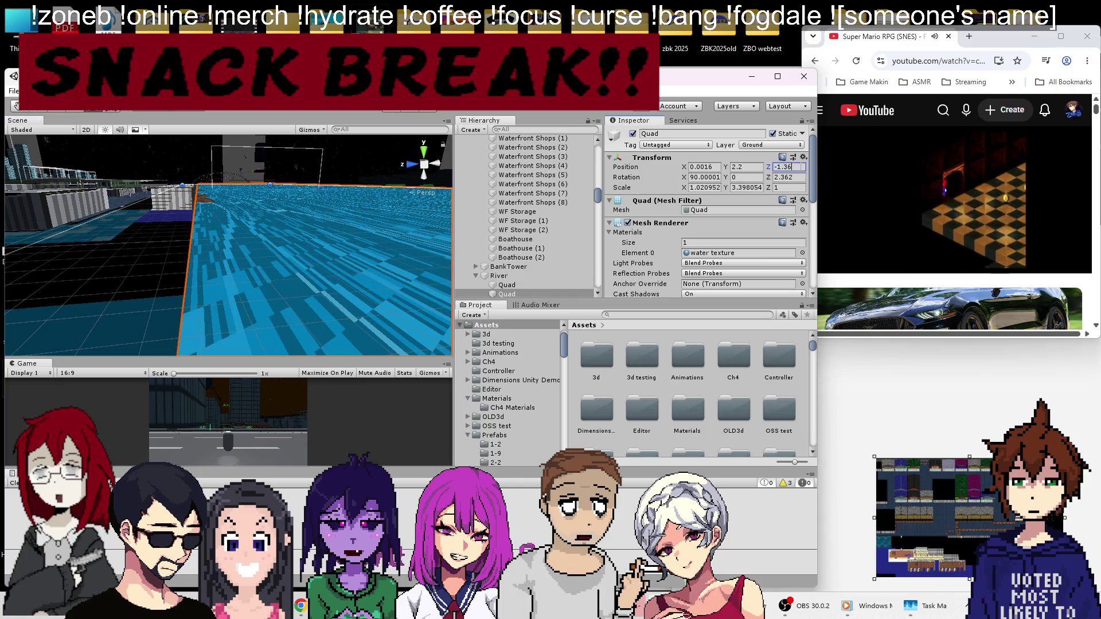
key("BackSpace")
type("7")
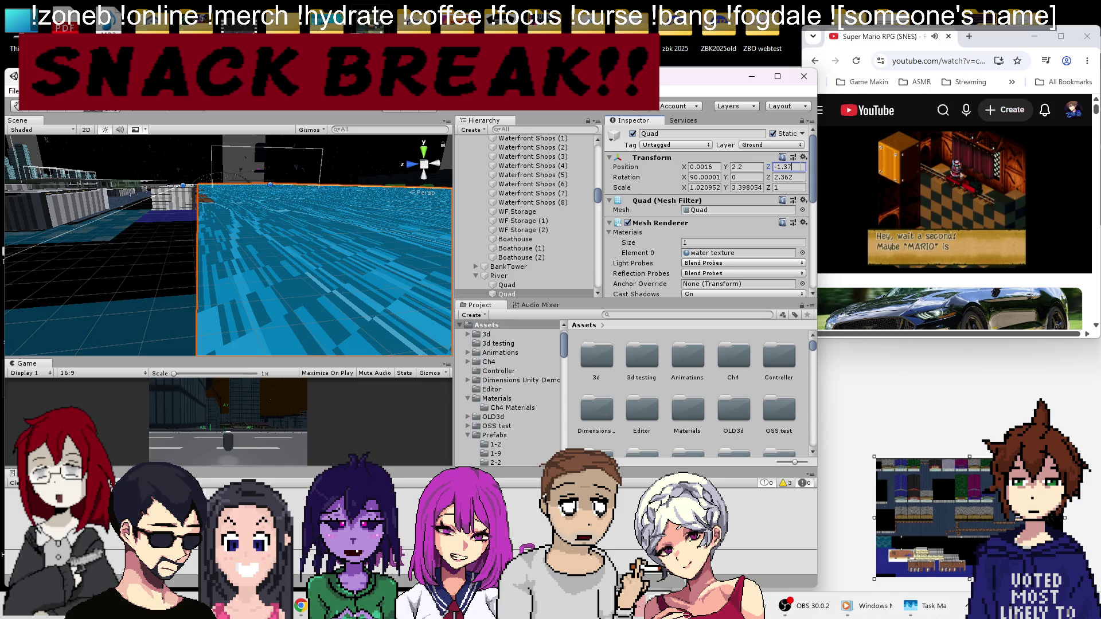
Step: Set the water quad's Position Z to -1.38, cancelling an accidental rotation edit
left_click_drag(354, 219, 258, 344)
scroll(215, 303, "up", 5)
left_click_drag(216, 304, 213, 269)
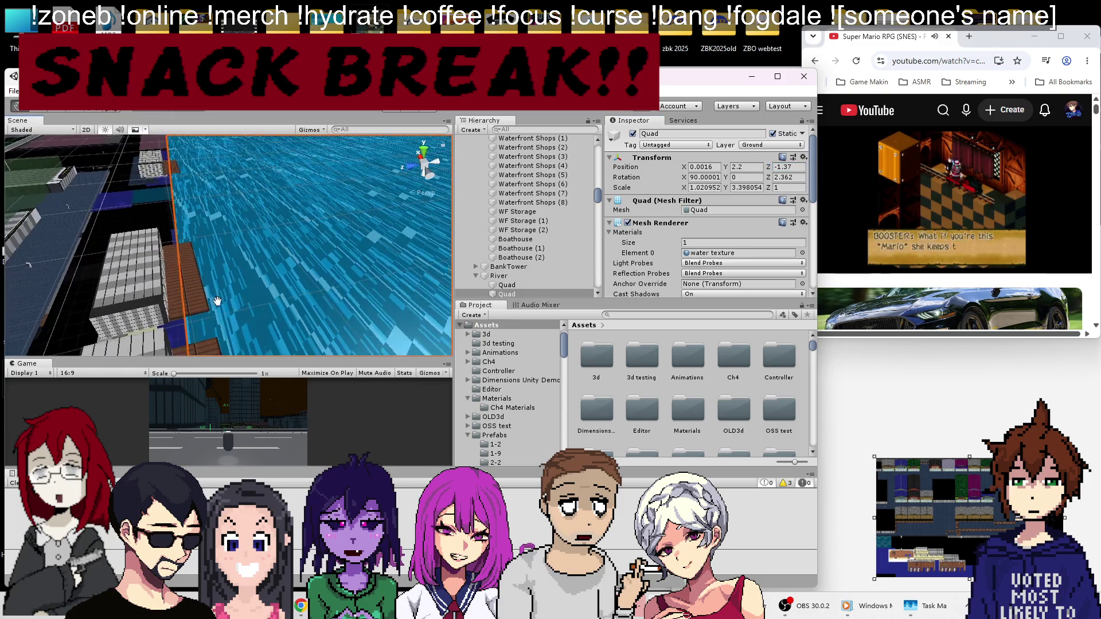
left_click(788, 177)
type("0")
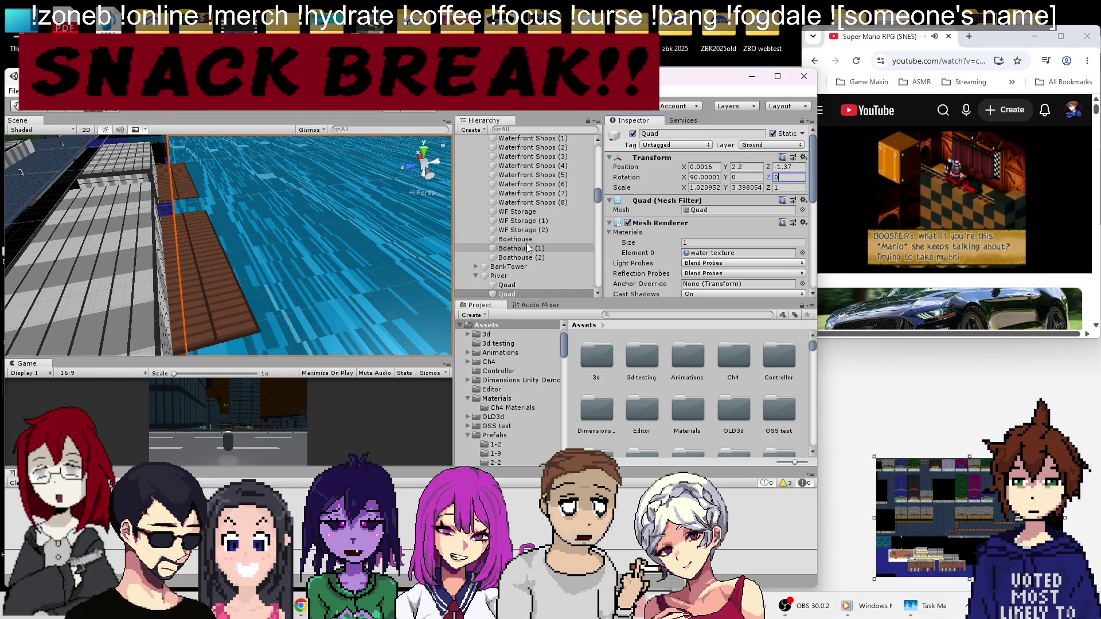
key("ctrl+z")
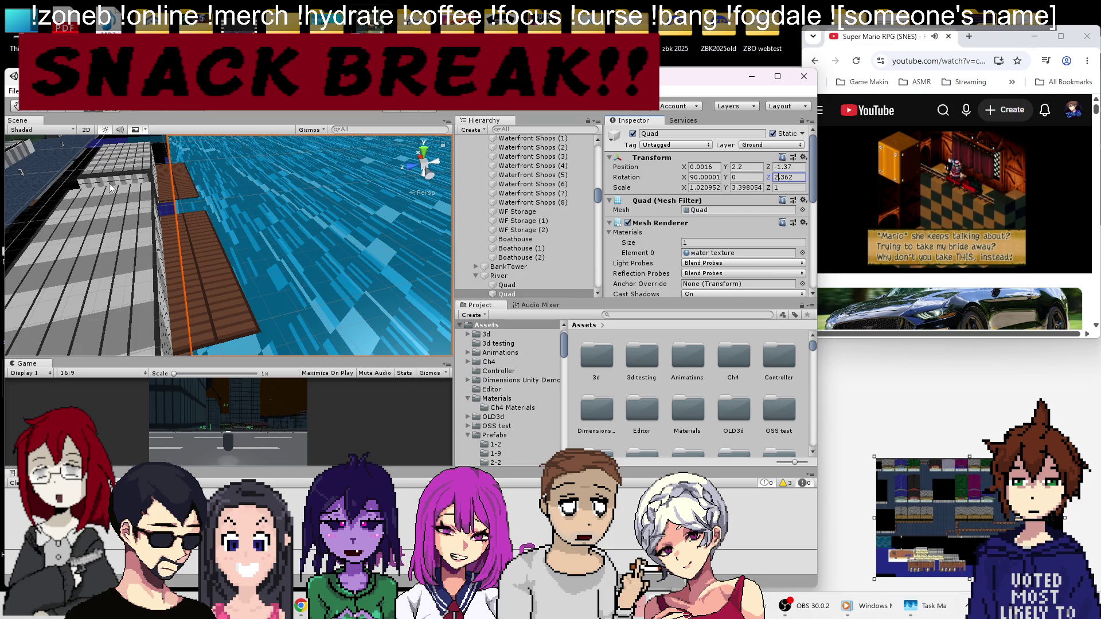
mouse_move(276, 196)
left_mouse_down()
mouse_move(325, 149)
mouse_move(341, 167)
mouse_move(215, 242)
mouse_move(181, 224)
mouse_move(188, 213)
mouse_move(211, 218)
mouse_move(212, 232)
left_mouse_up()
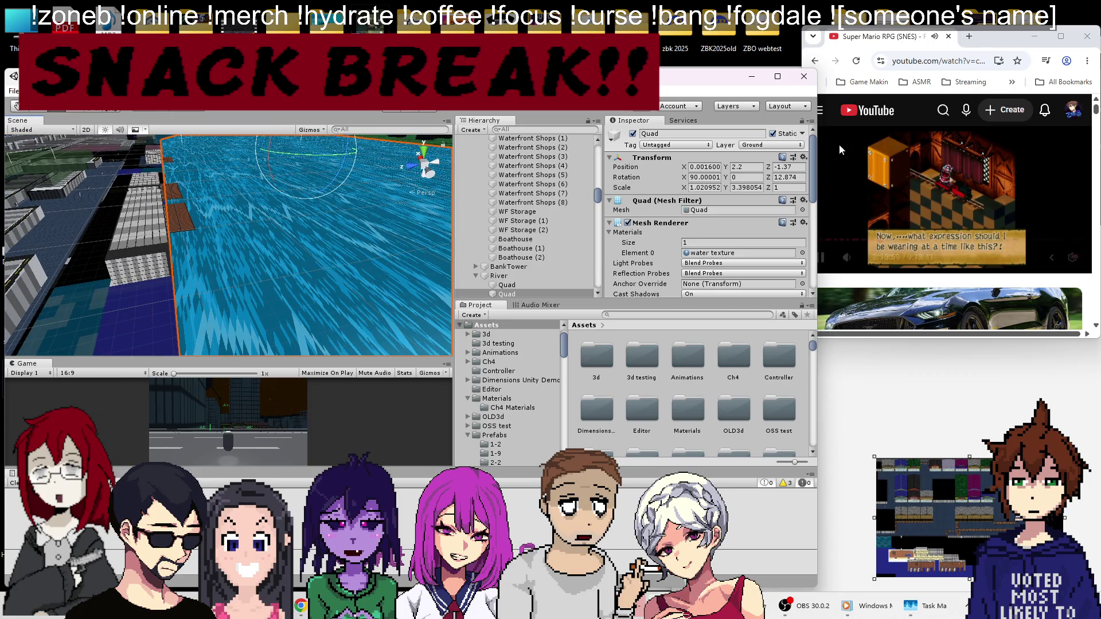
left_click(797, 166)
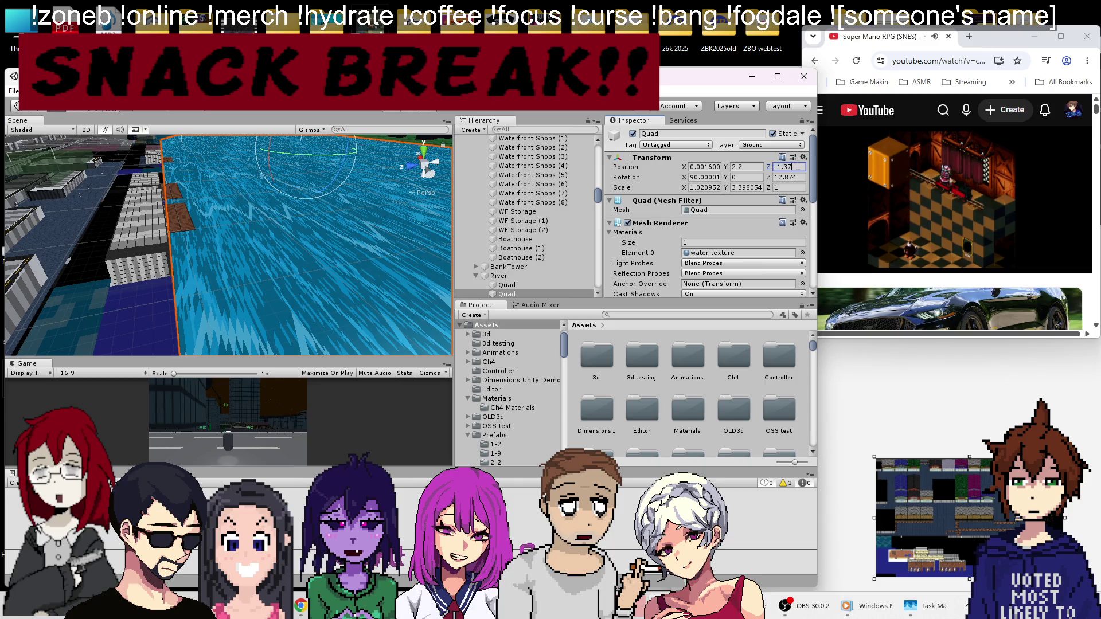
key("BackSpace")
type("8")
key("Return")
scroll(174, 214, "up", 6)
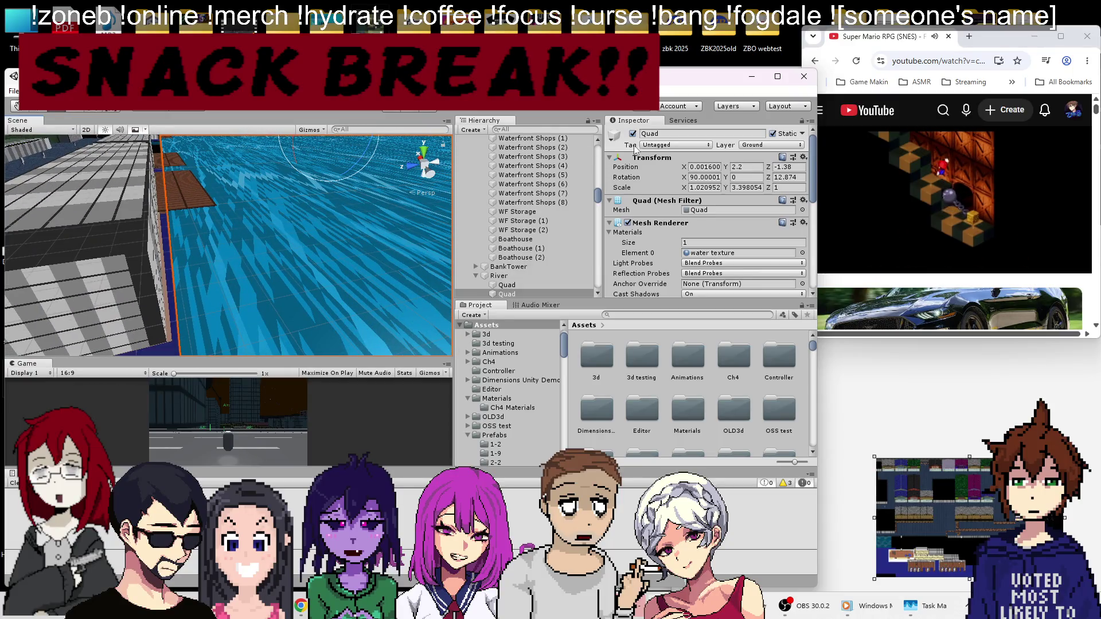
Step: Change the water quad's Z rotation from 12.874 to 10
left_click(789, 177)
type("13")
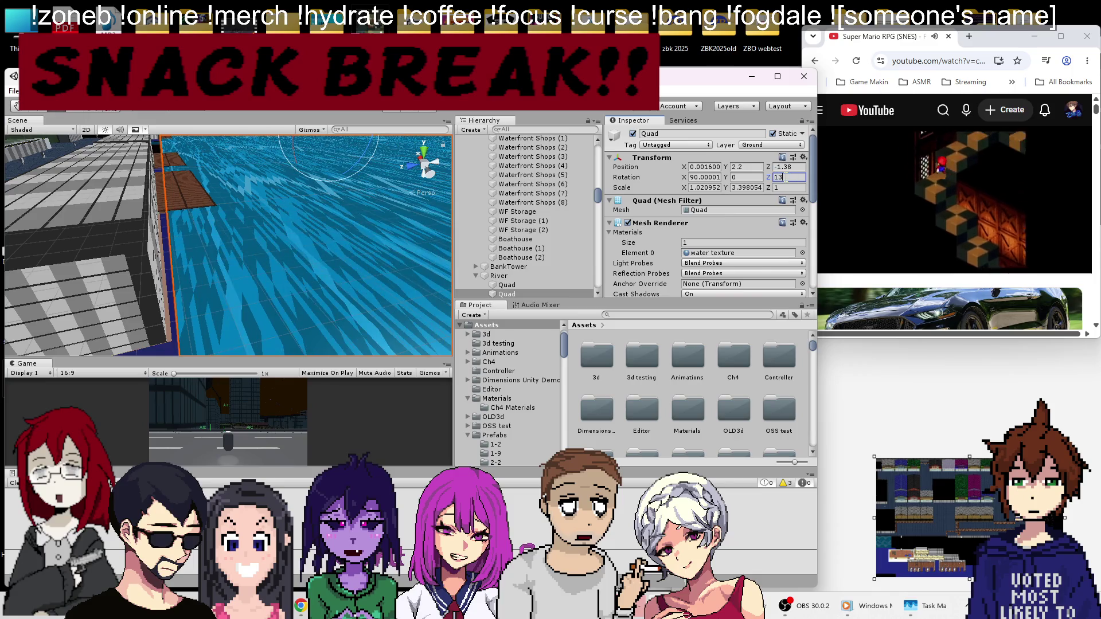
key("BackSpace")
type("4")
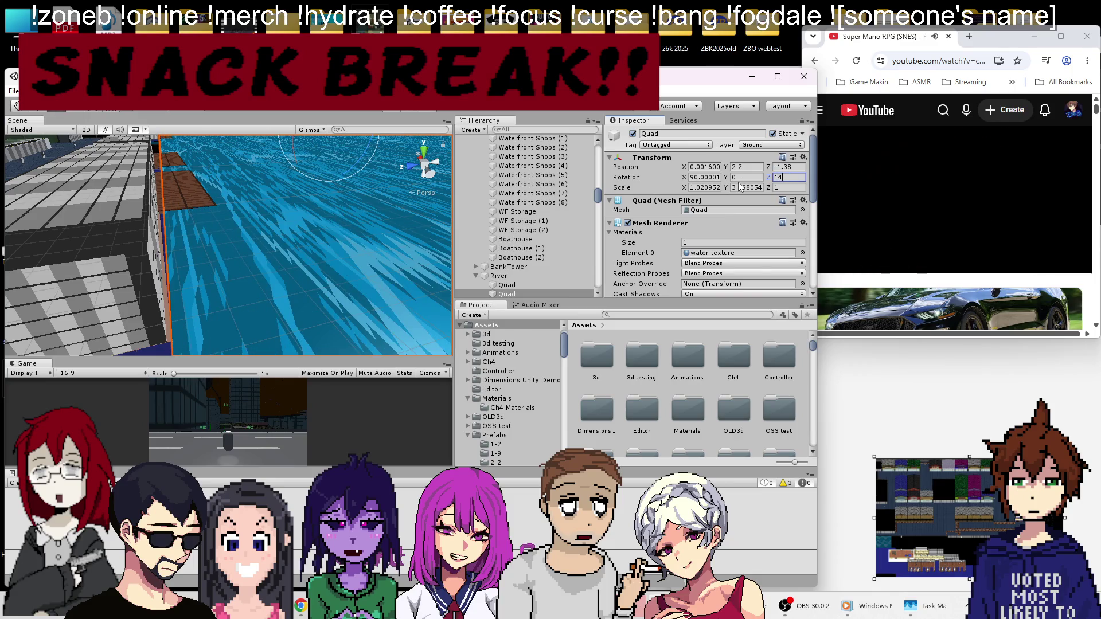
key("BackSpace")
type("6")
key("BackSpace")
type("1")
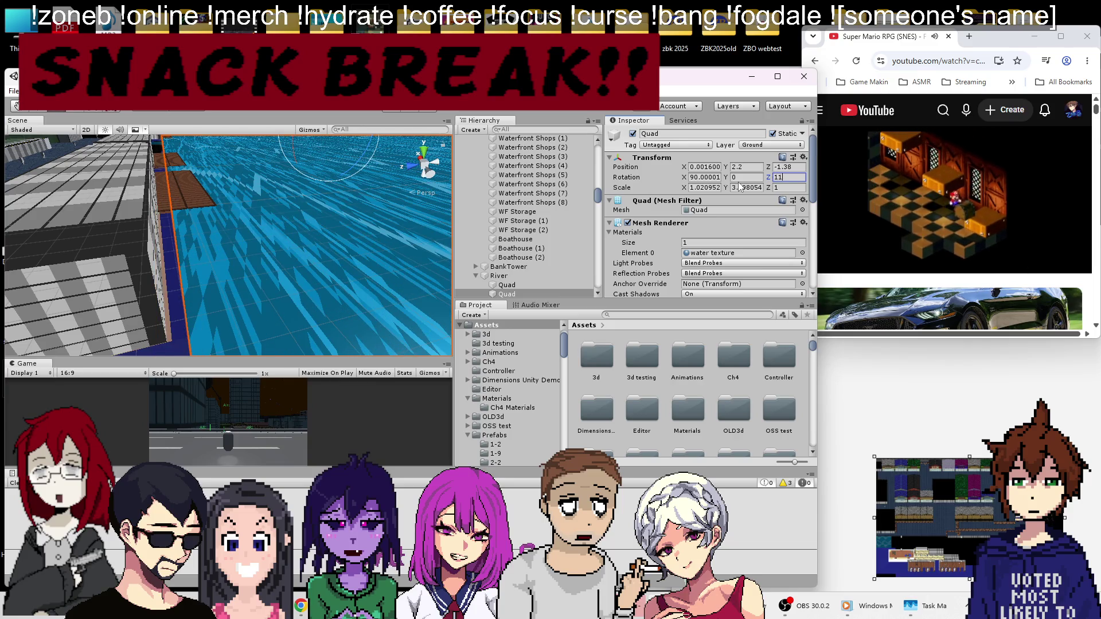
key("BackSpace")
type("0")
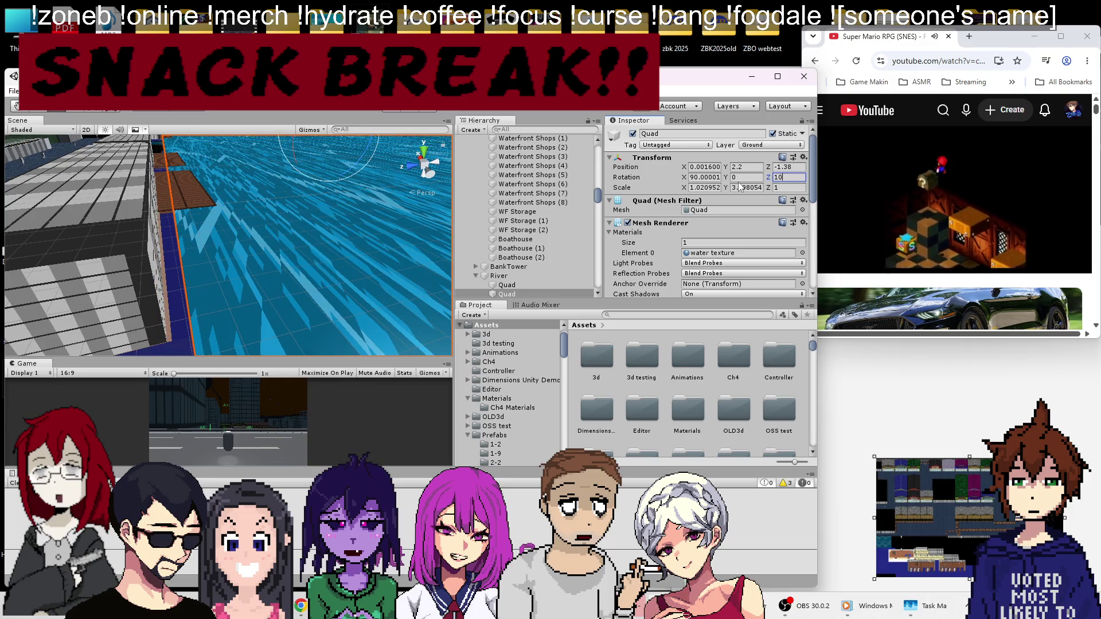
scroll(291, 250, "down", 10)
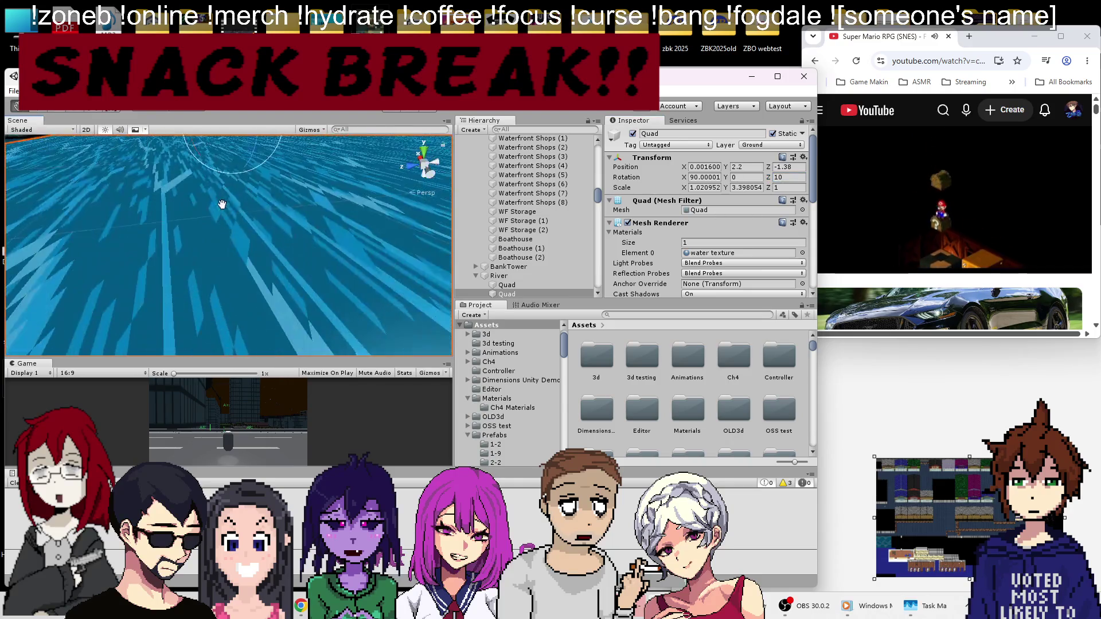
scroll(216, 211, "down", 5)
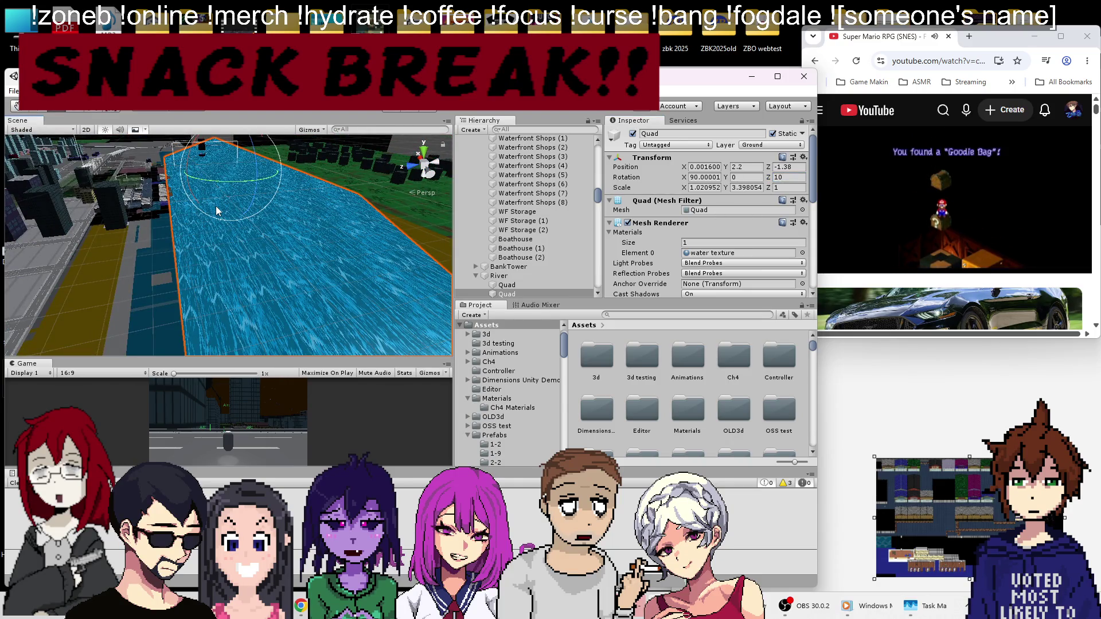
Step: Move the water quad out of the River group to the top level of the Hierarchy
mouse_move(172, 223)
left_mouse_down()
mouse_move(210, 169)
mouse_move(304, 232)
left_mouse_up()
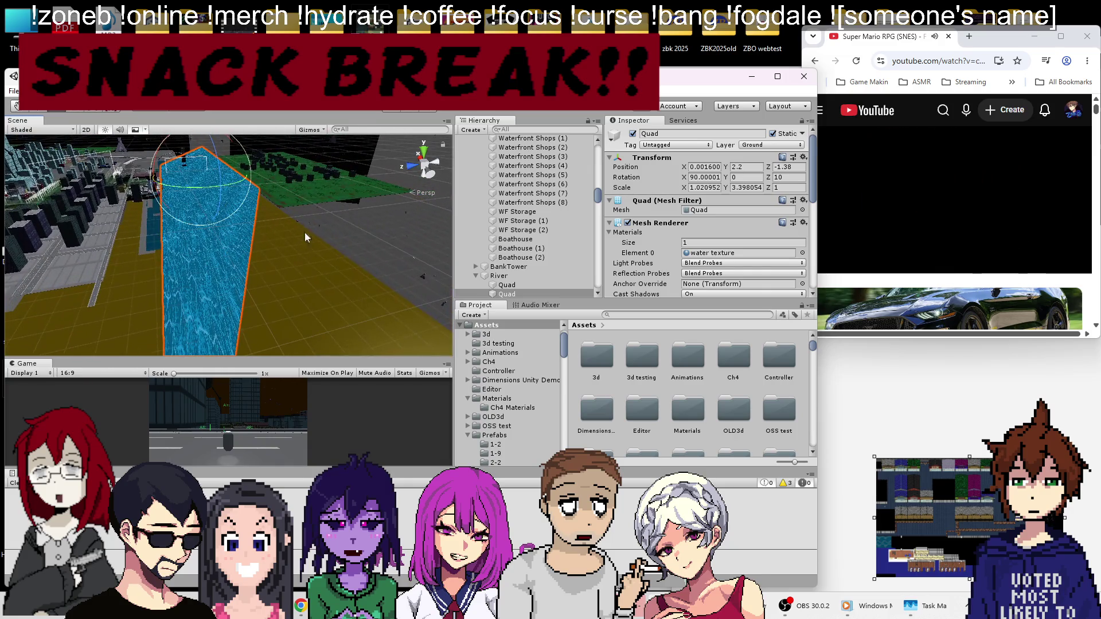
left_click(498, 275)
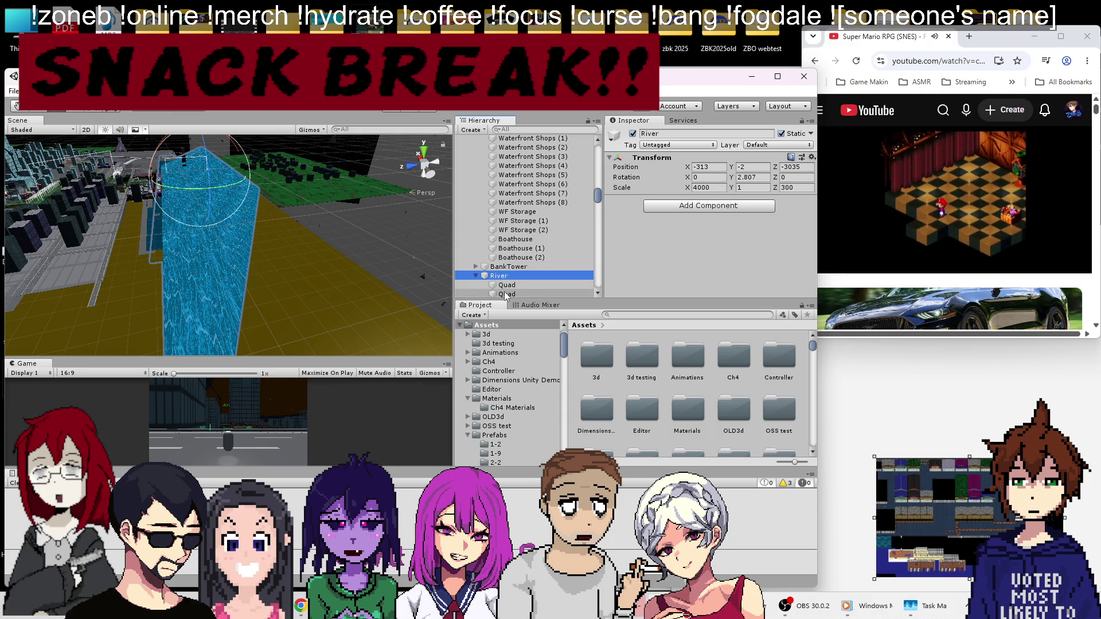
left_click_drag(506, 285, 504, 271)
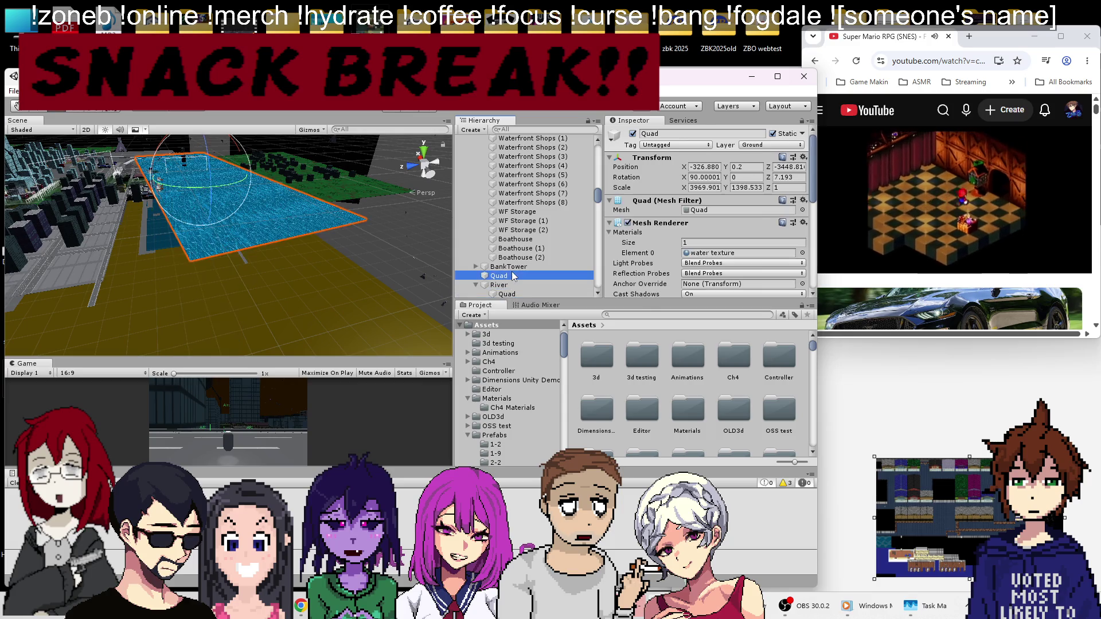
key("ctrl+z")
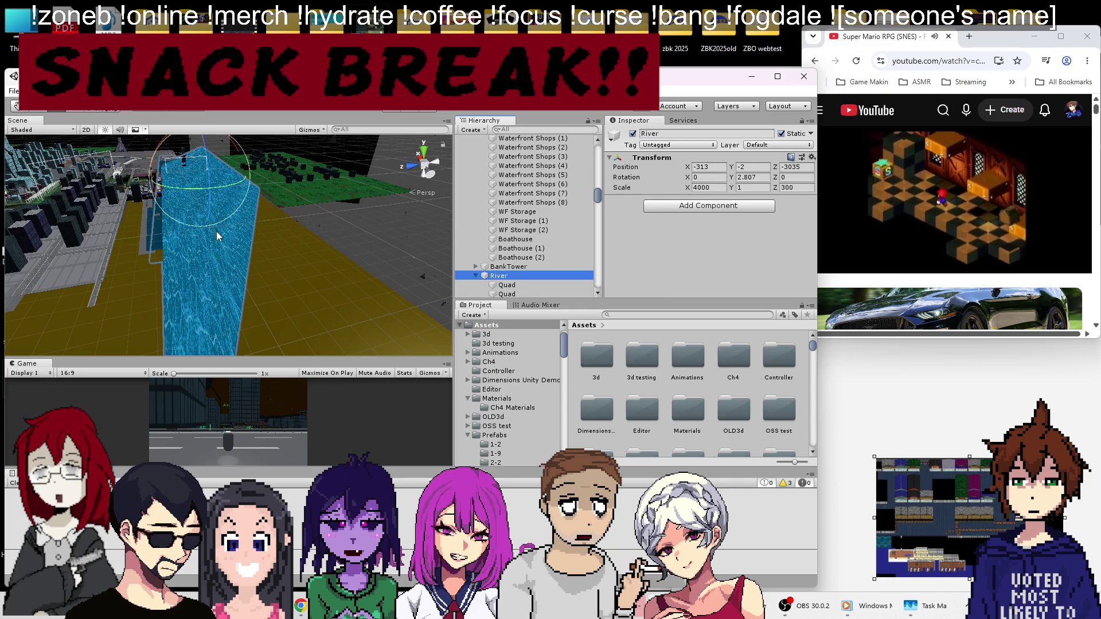
left_click(169, 207)
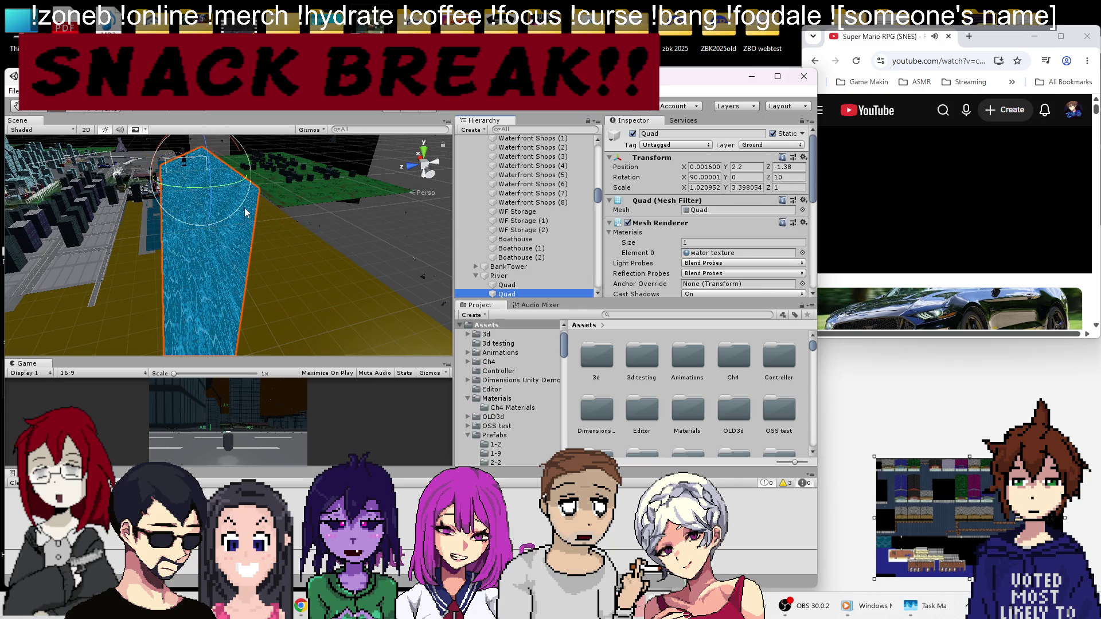
key("f")
left_click_drag(302, 284, 225, 208)
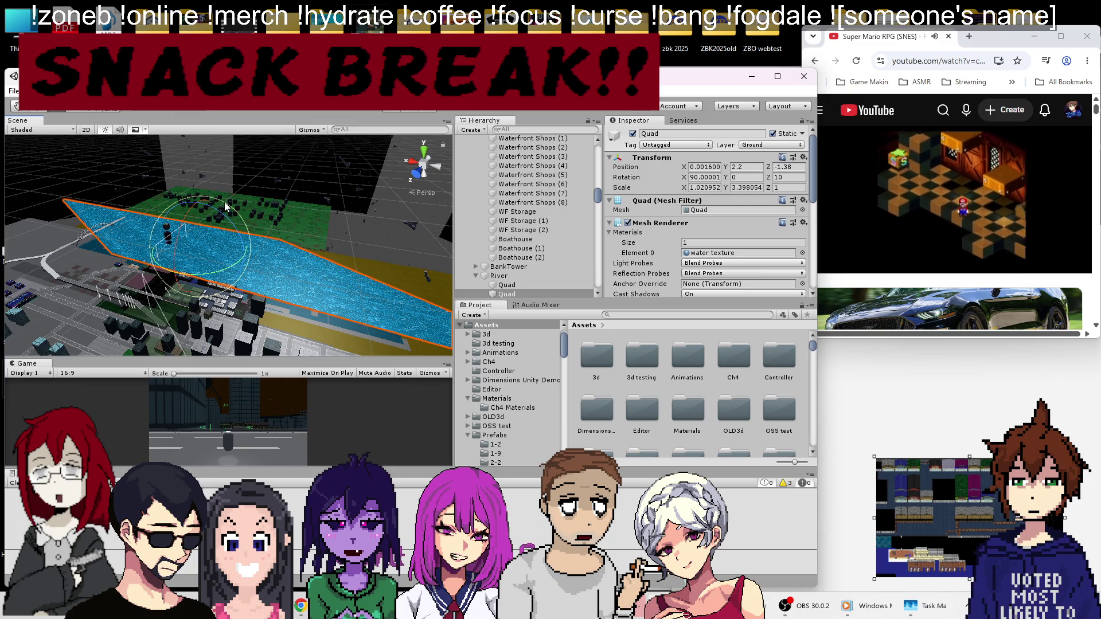
left_click_drag(506, 294, 507, 277)
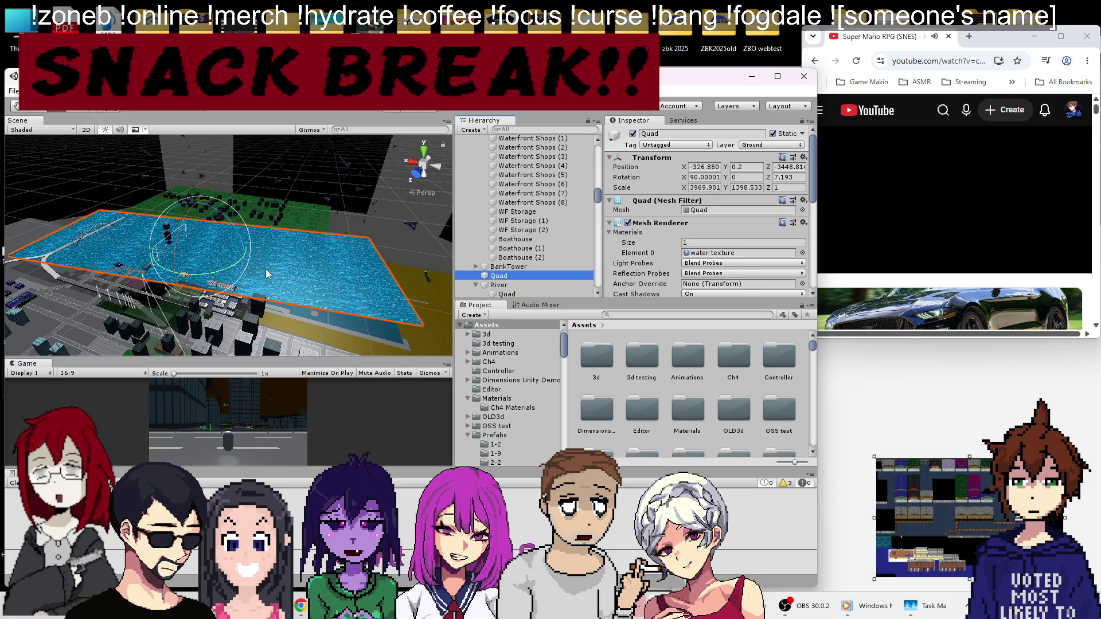
key("f")
Step: Set the water quad's Z rotation to 0, then delete River with its leftover quad
double_click(788, 177)
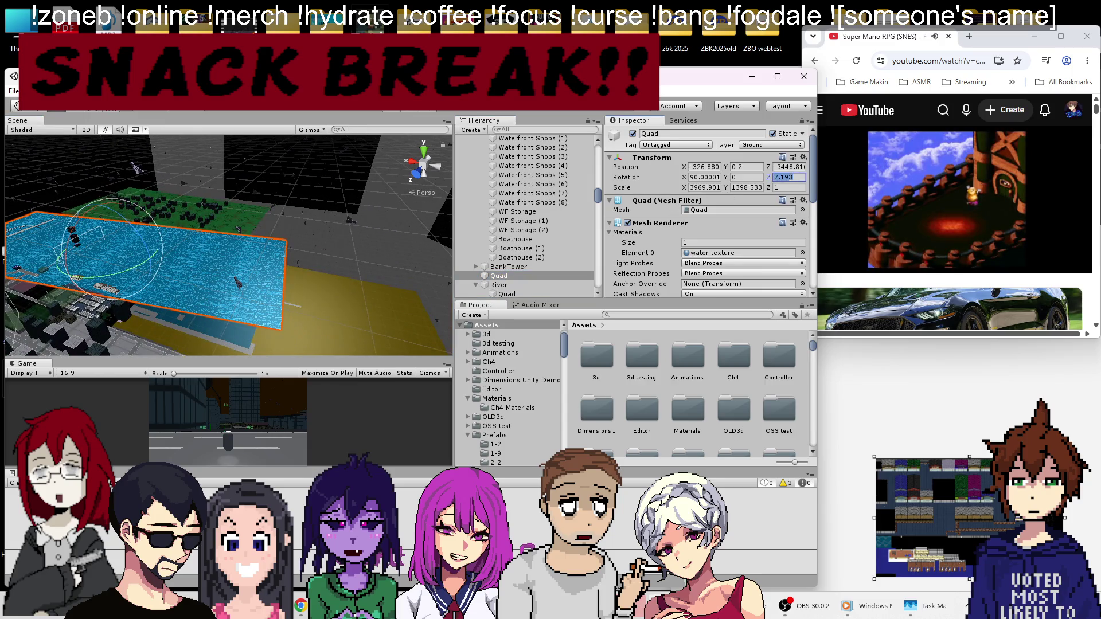
type("0")
left_click_drag(56, 305, 260, 177)
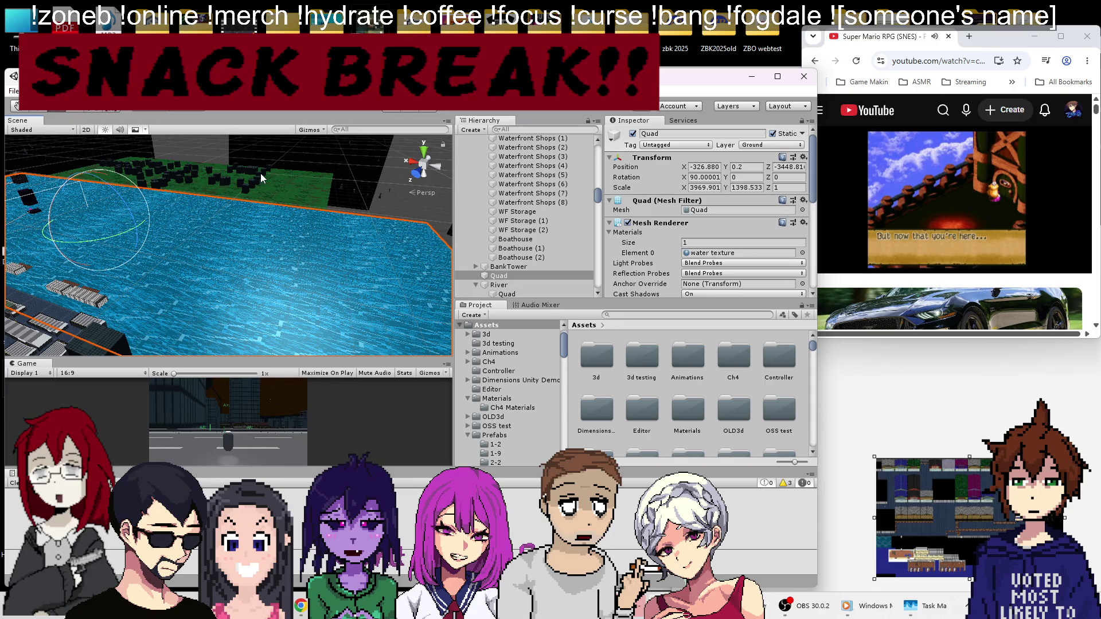
mouse_move(166, 171)
left_mouse_down()
mouse_move(229, 263)
mouse_move(172, 263)
mouse_move(280, 192)
left_mouse_up()
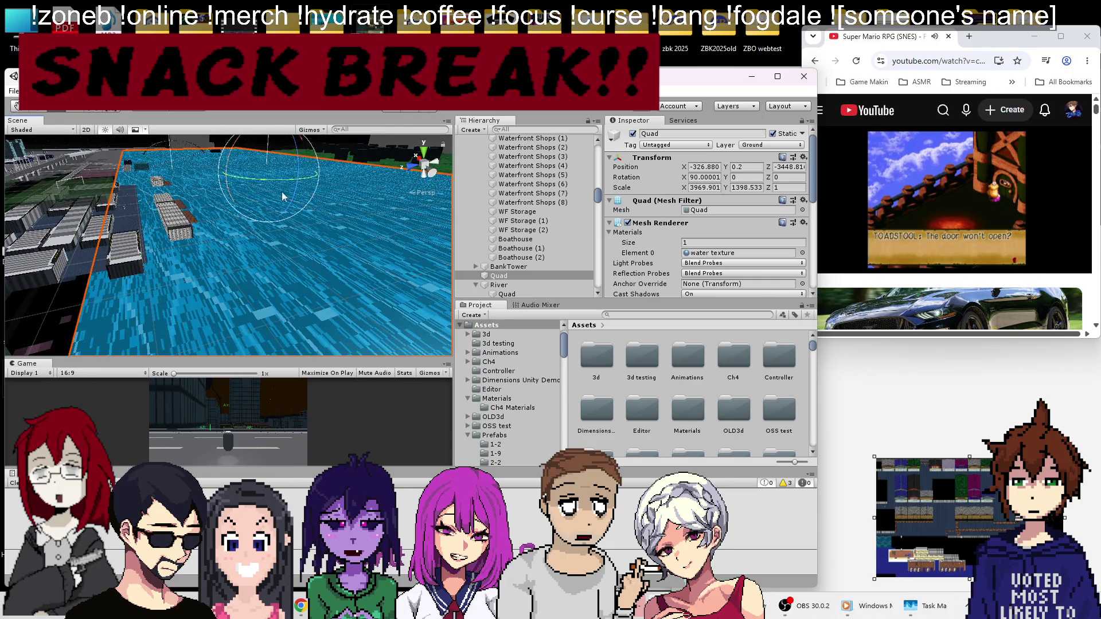
left_click(497, 283)
key("Delete")
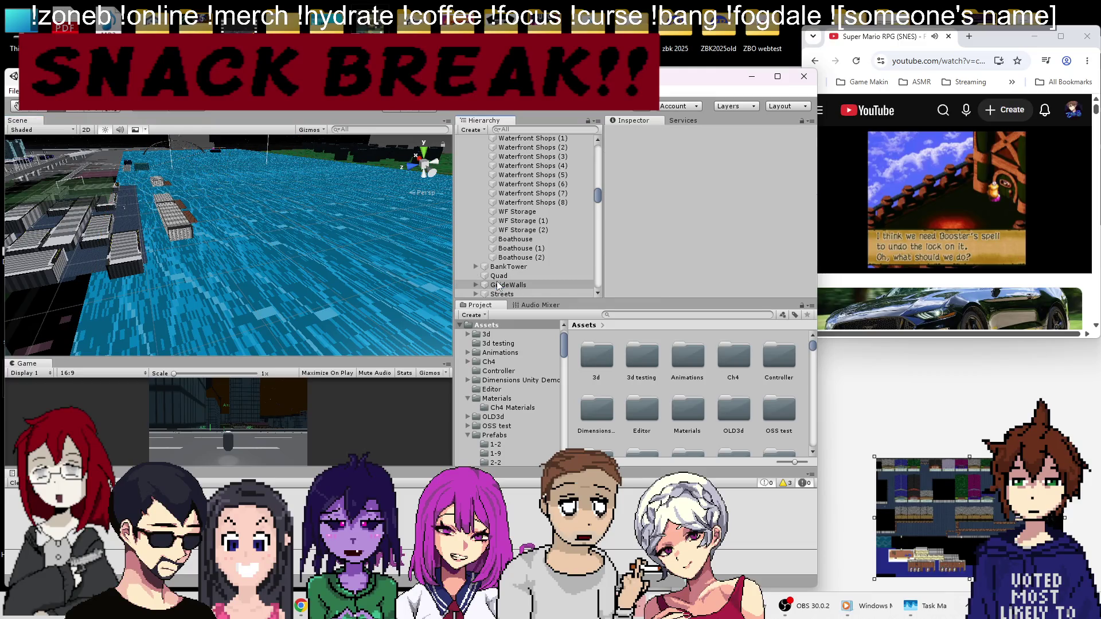
Step: Select the water quad and inspect its edge along the docks and city
left_click(185, 283)
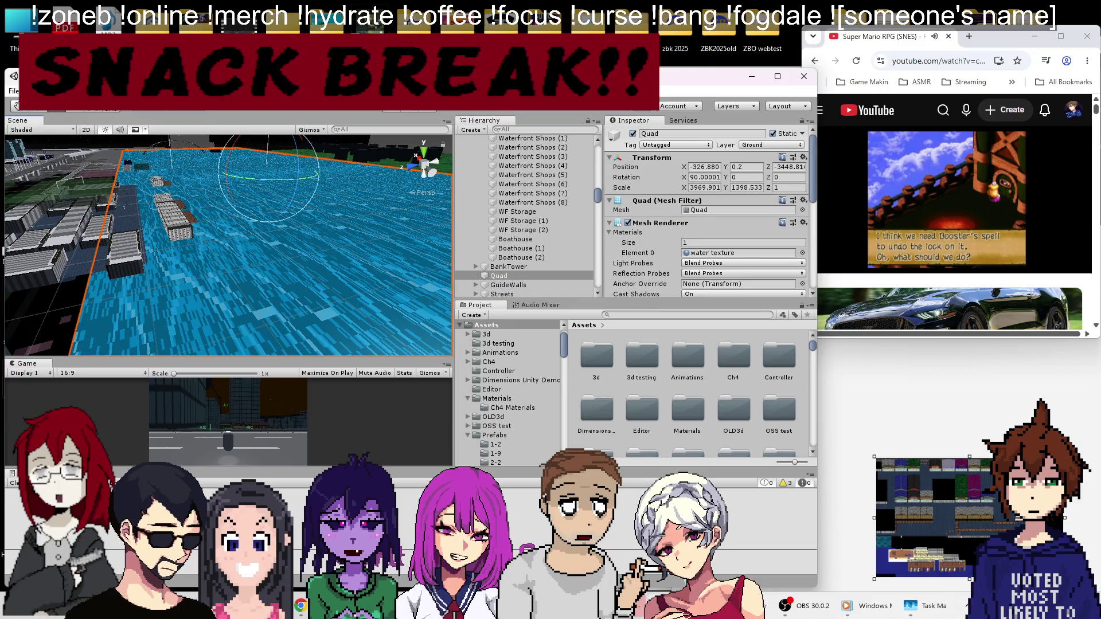
mouse_move(97, 179)
left_mouse_down()
mouse_move(224, 296)
mouse_move(273, 236)
mouse_move(150, 180)
mouse_move(89, 233)
mouse_move(179, 321)
mouse_move(227, 320)
mouse_move(225, 236)
left_mouse_up()
scroll(225, 236, "up", 3)
scroll(225, 236, "up", 5)
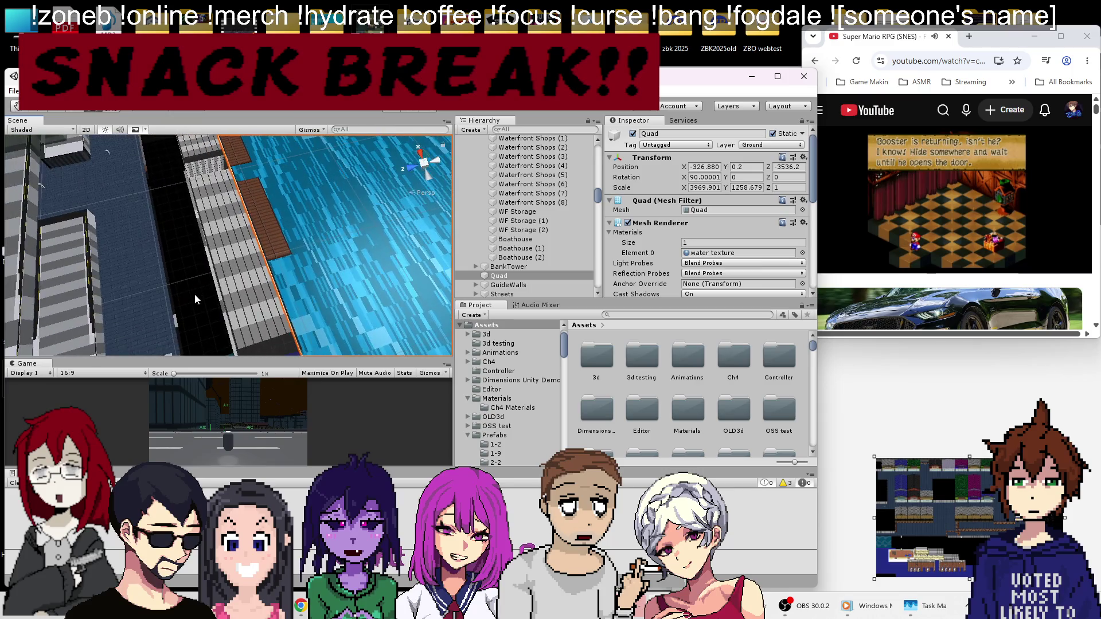
left_click_drag(194, 298, 183, 288)
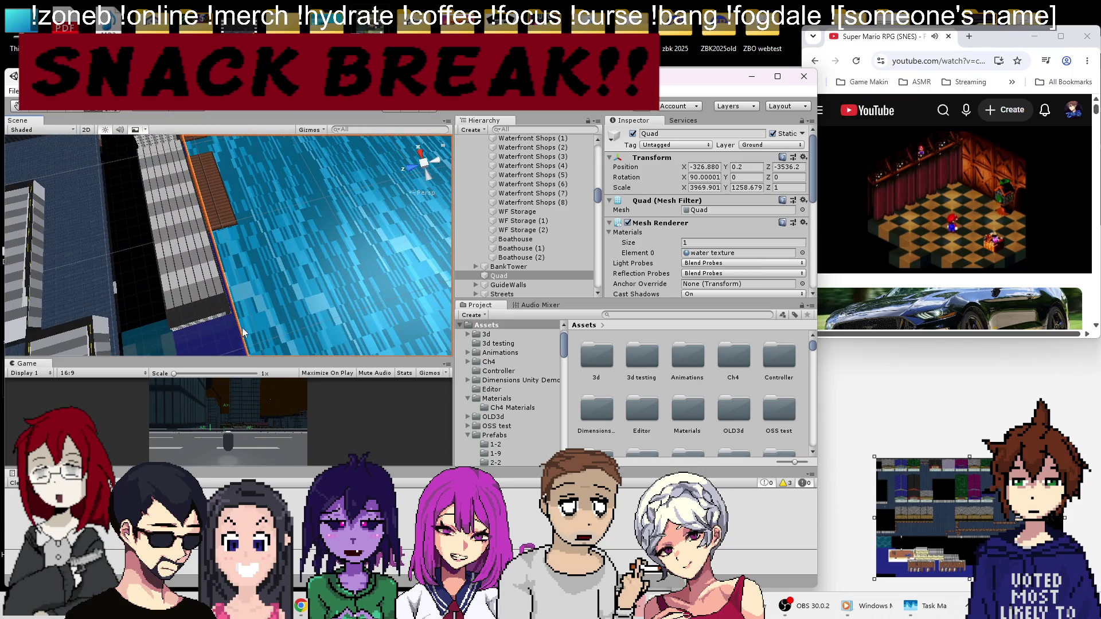
scroll(243, 331, "down", 6)
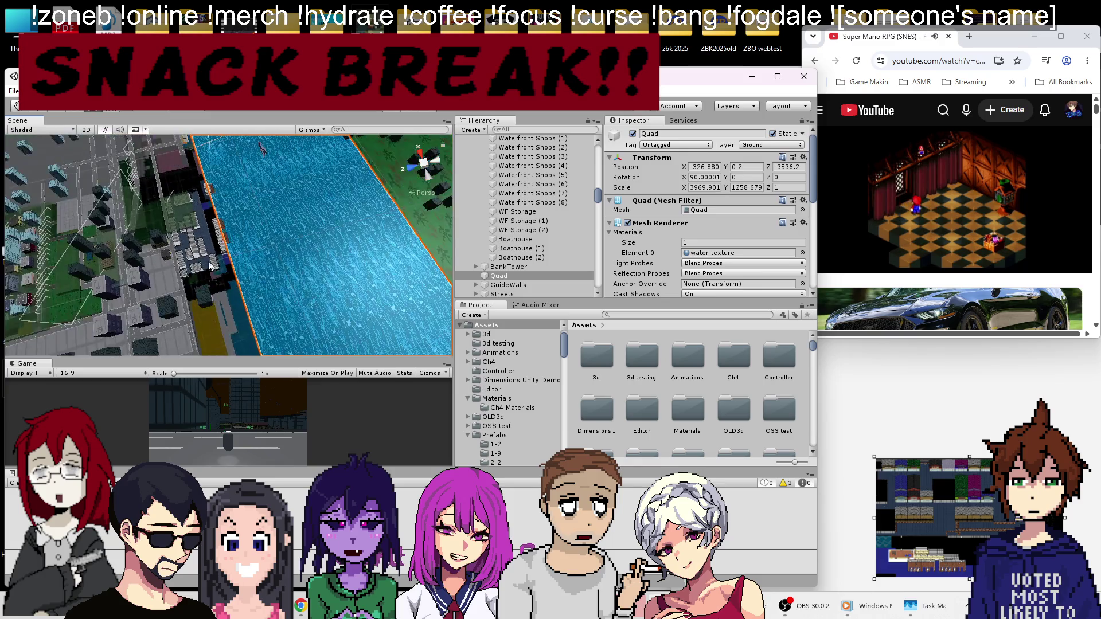
scroll(222, 242, "down", 5)
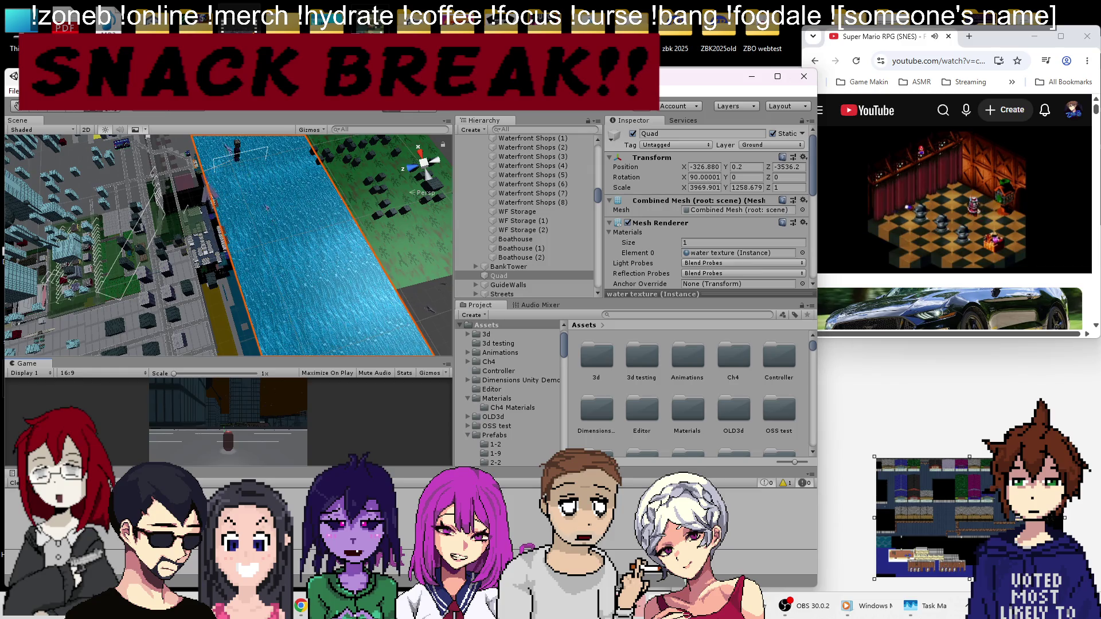
left_click_drag(205, 175, 176, 172)
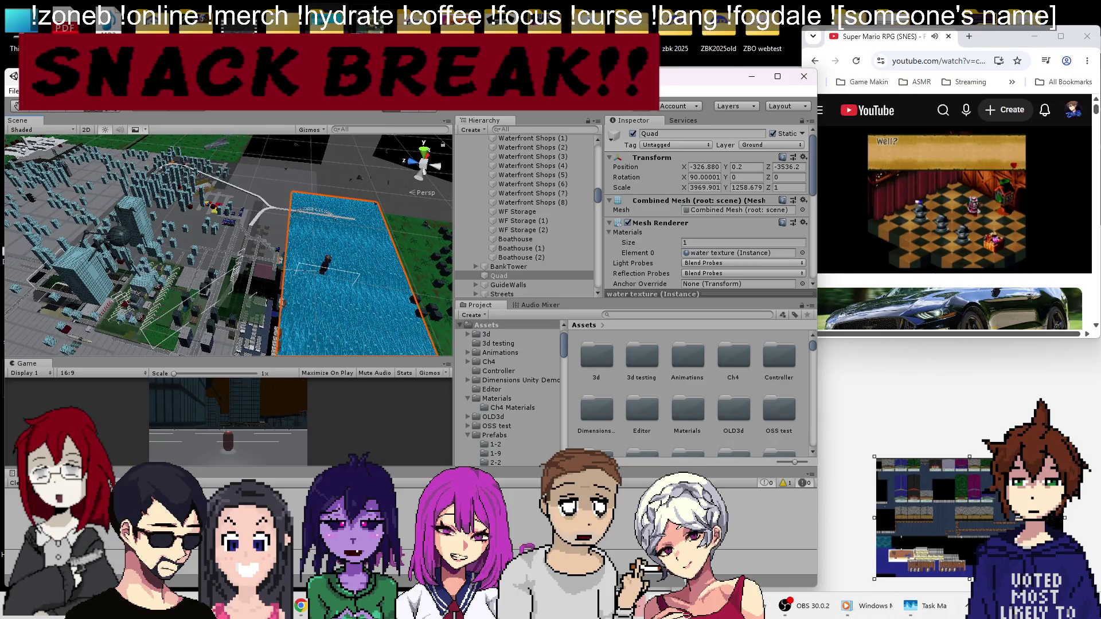
mouse_move(290, 217)
left_mouse_down()
mouse_move(301, 209)
mouse_move(267, 146)
left_mouse_up()
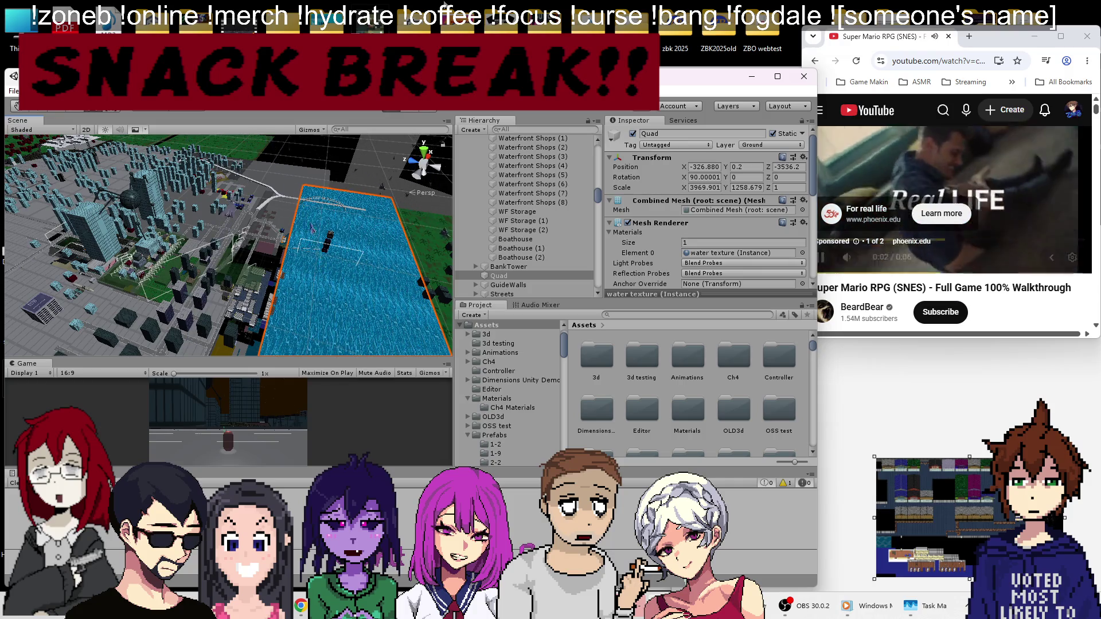
Step: Unmute the Super Mario RPG walkthrough, skip the ad, and return to Unity's river view
left_click(858, 263)
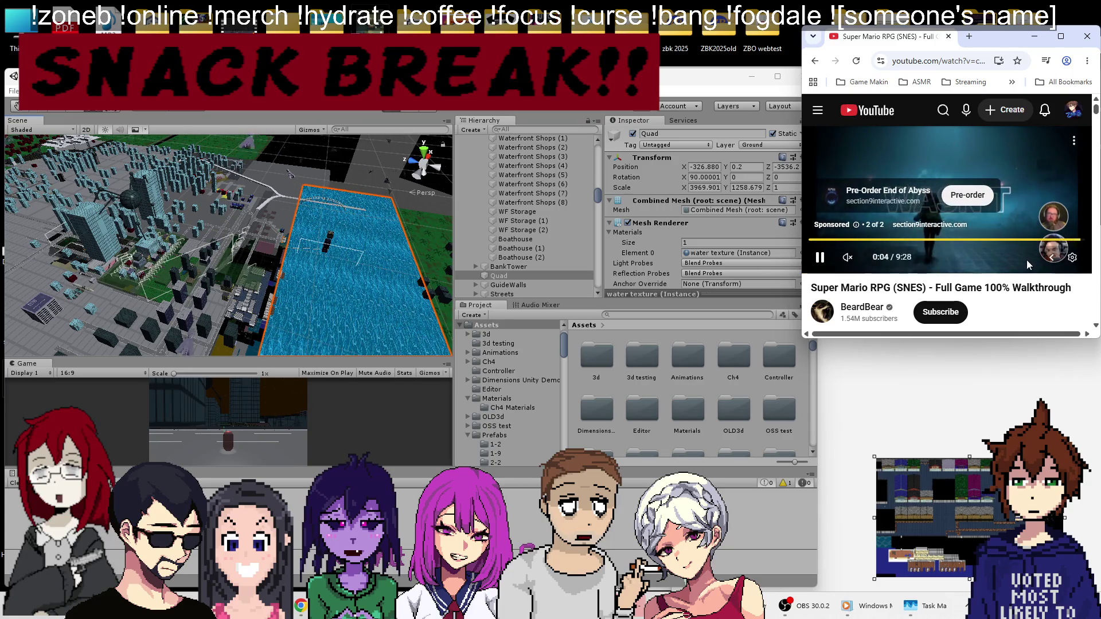
left_click(1049, 223)
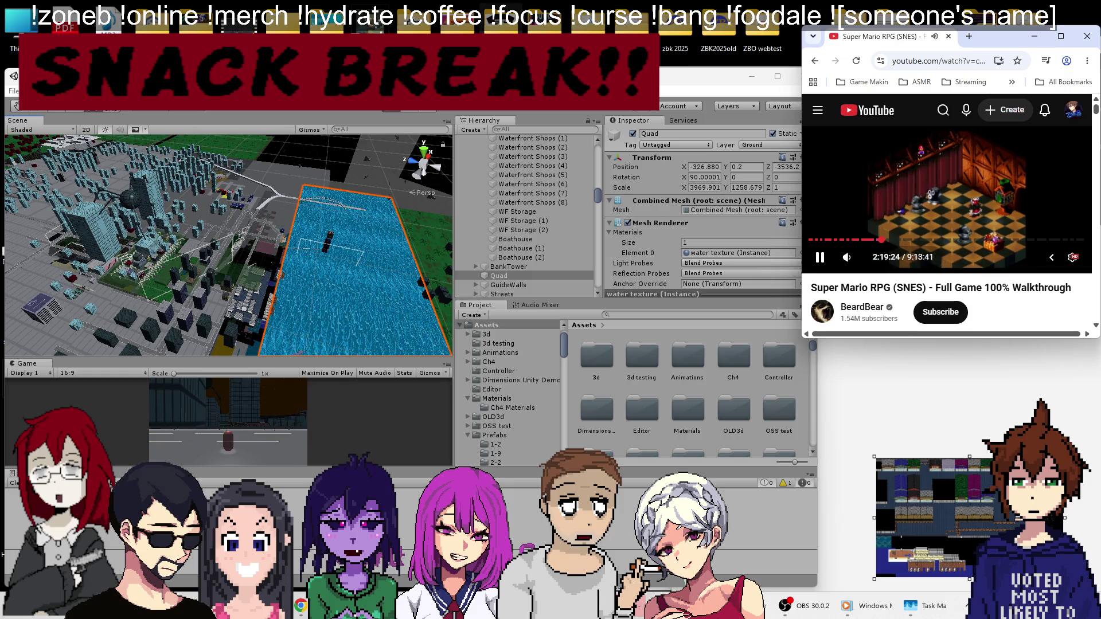
left_click(407, 317)
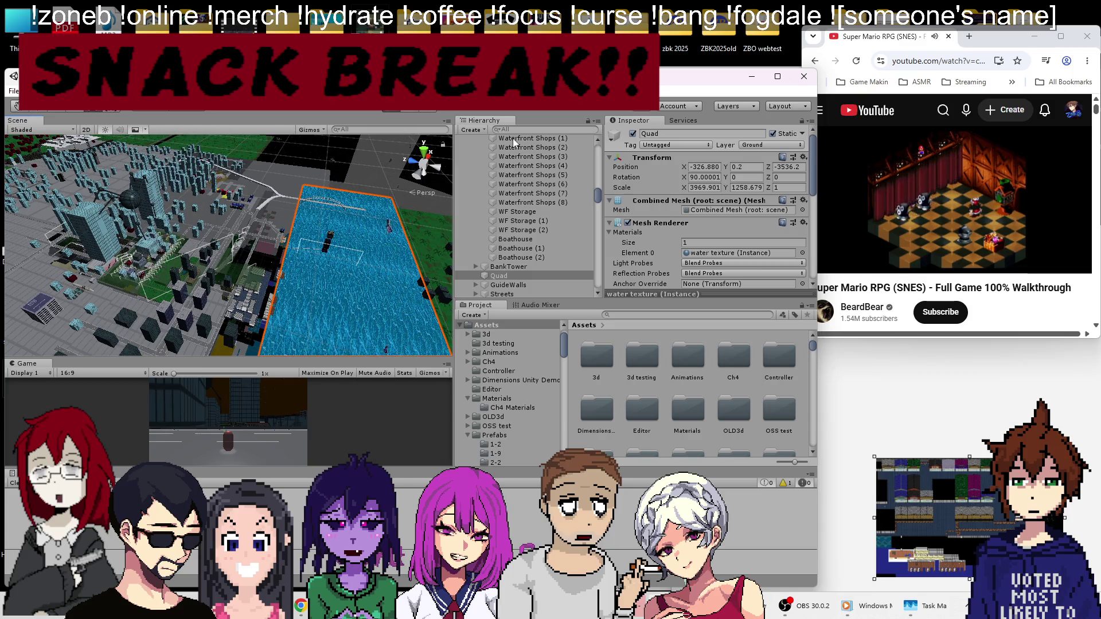
left_click_drag(365, 264, 394, 110)
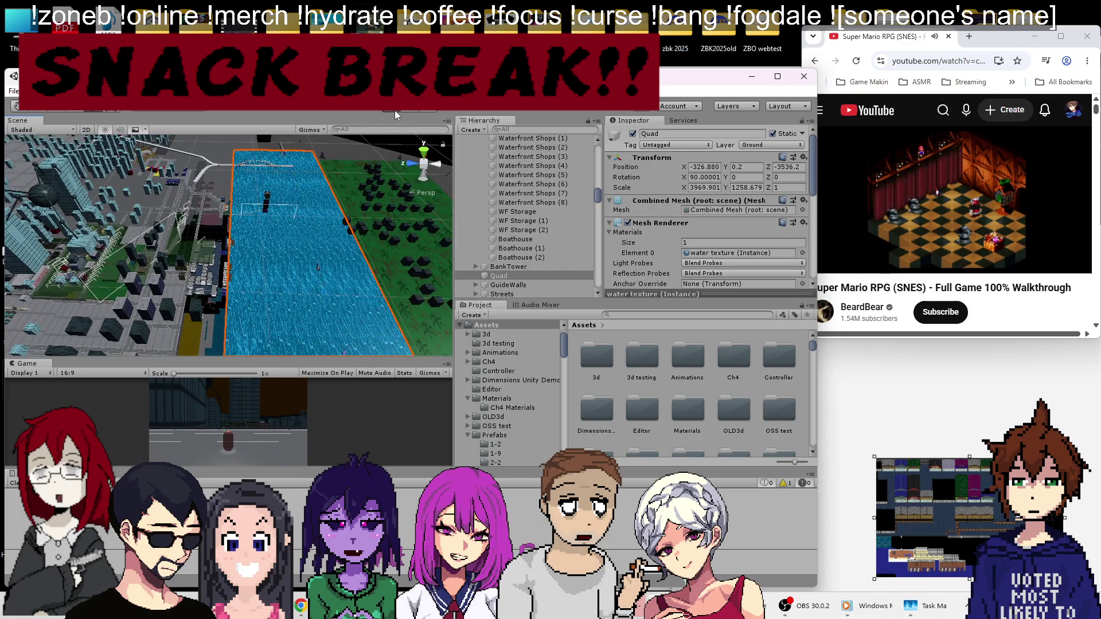
Step: Stop play mode and push old bldg (14) back from the riverbank, Z 342 to 622
left_click(393, 108)
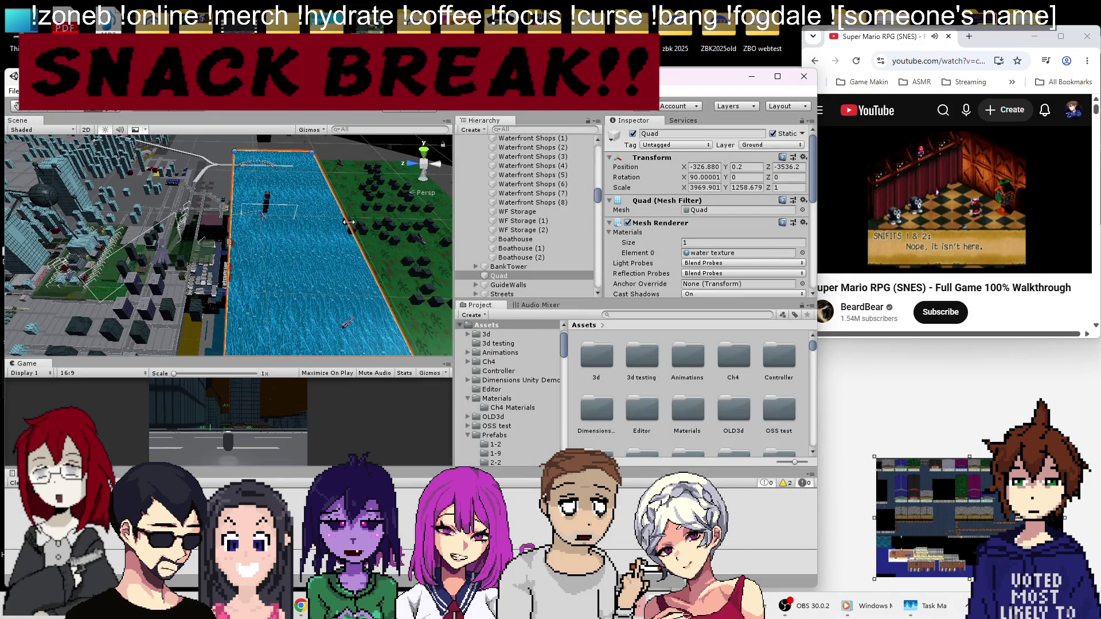
left_click_drag(349, 222, 246, 266)
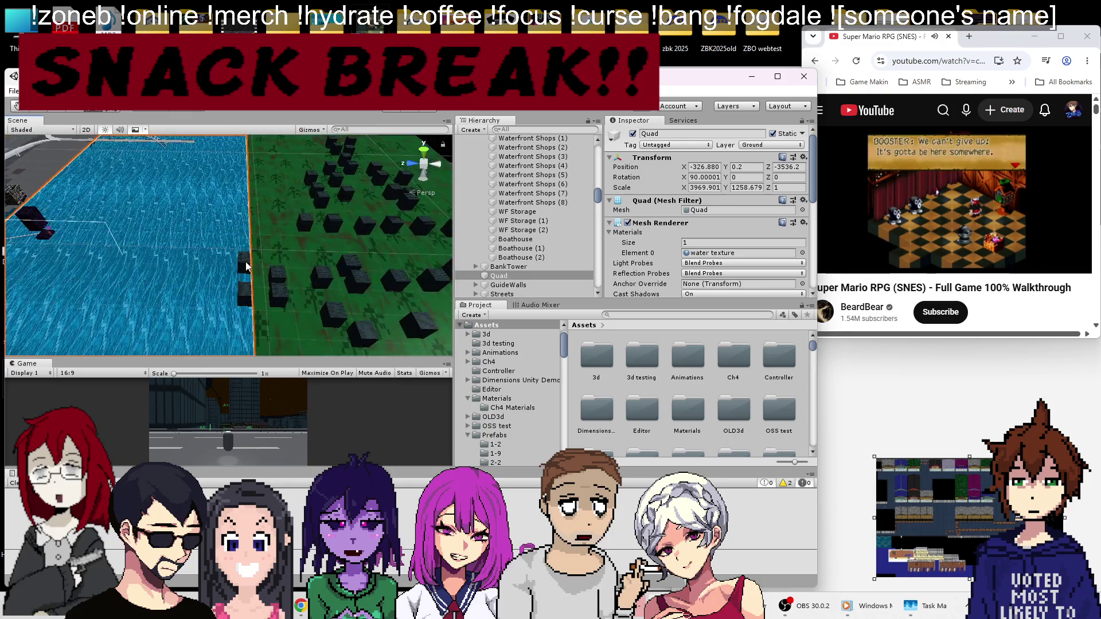
left_click(245, 261)
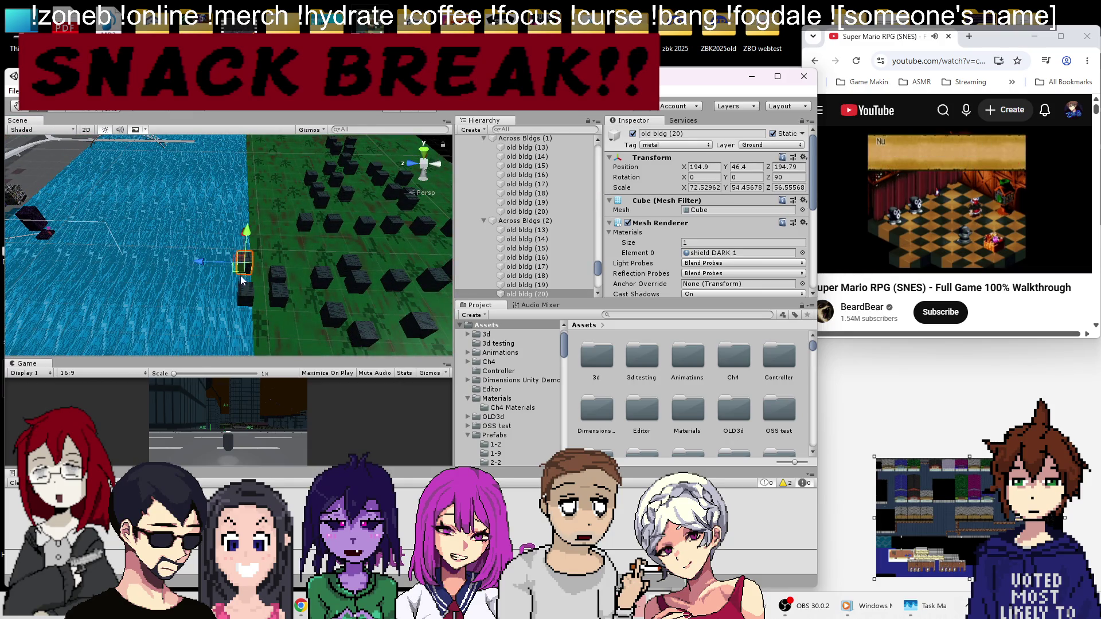
left_click_drag(252, 242, 229, 227)
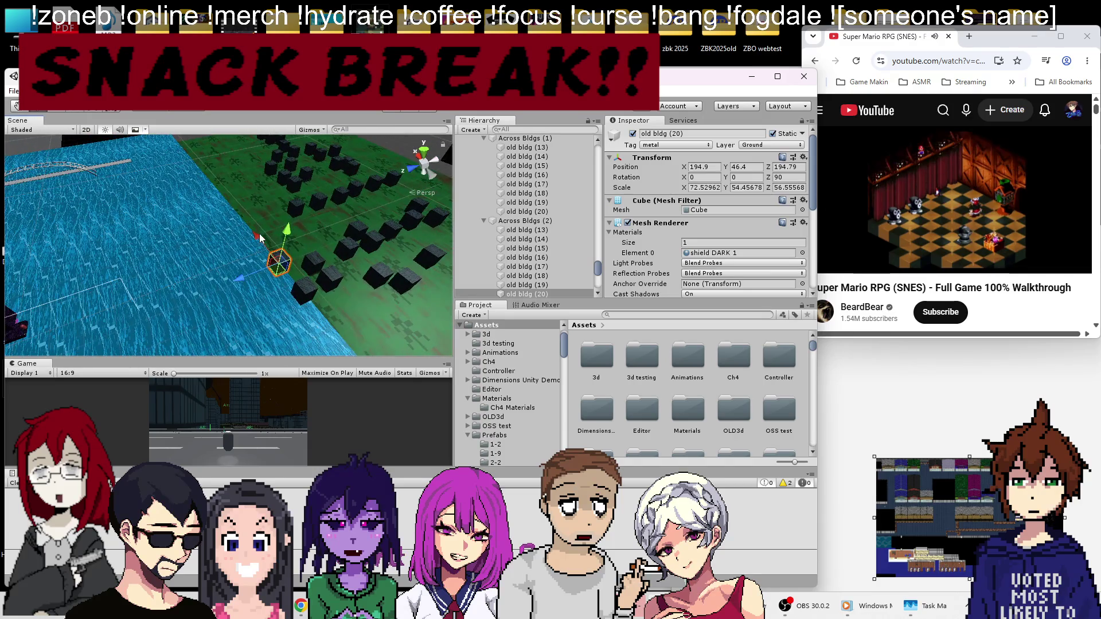
mouse_move(229, 263)
left_mouse_down()
mouse_move(273, 263)
mouse_move(249, 289)
left_mouse_up()
left_click(275, 264)
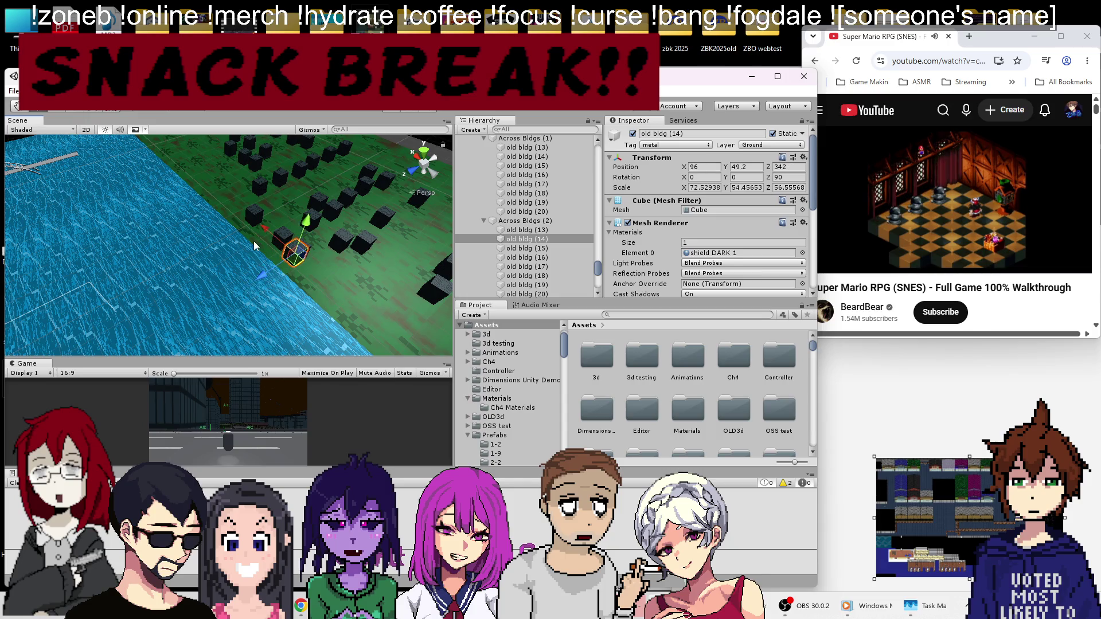
left_click_drag(267, 230, 323, 278)
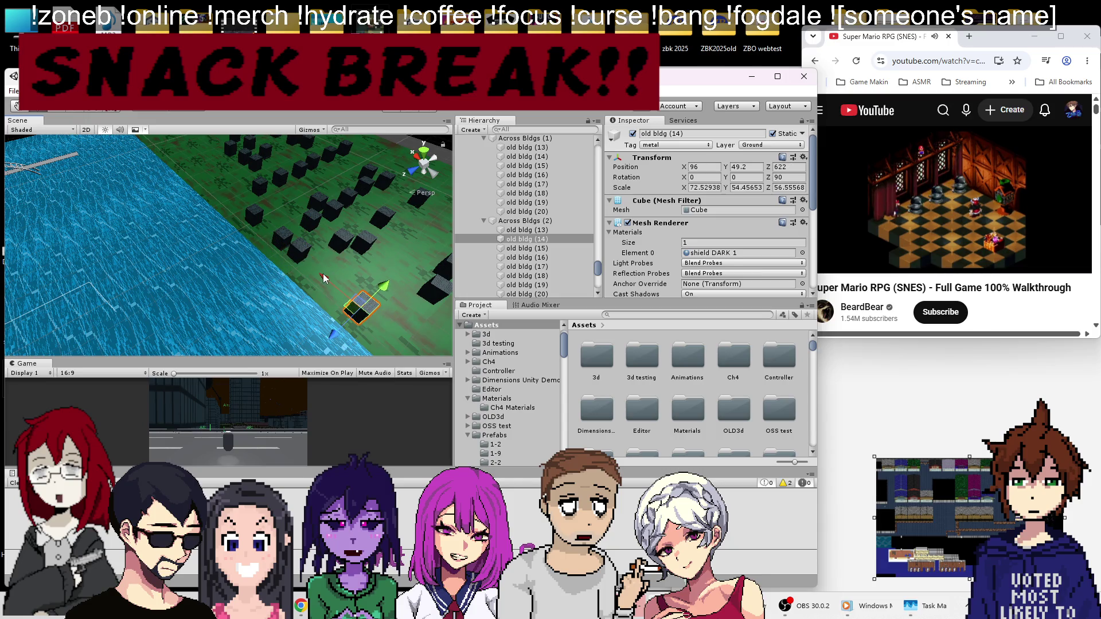
mouse_move(323, 278)
left_mouse_down()
mouse_move(545, 247)
mouse_move(1056, 226)
mouse_move(342, 257)
mouse_move(239, 287)
mouse_move(231, 277)
mouse_move(317, 288)
mouse_move(267, 278)
mouse_move(251, 253)
mouse_move(263, 267)
left_mouse_up()
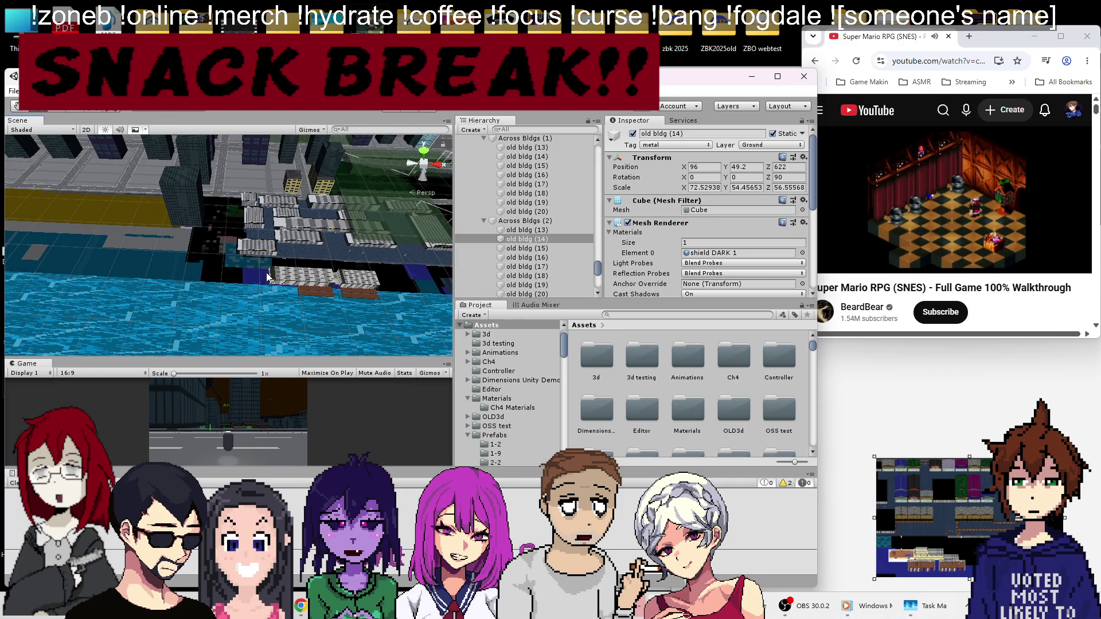
left_click_drag(266, 271, 252, 288)
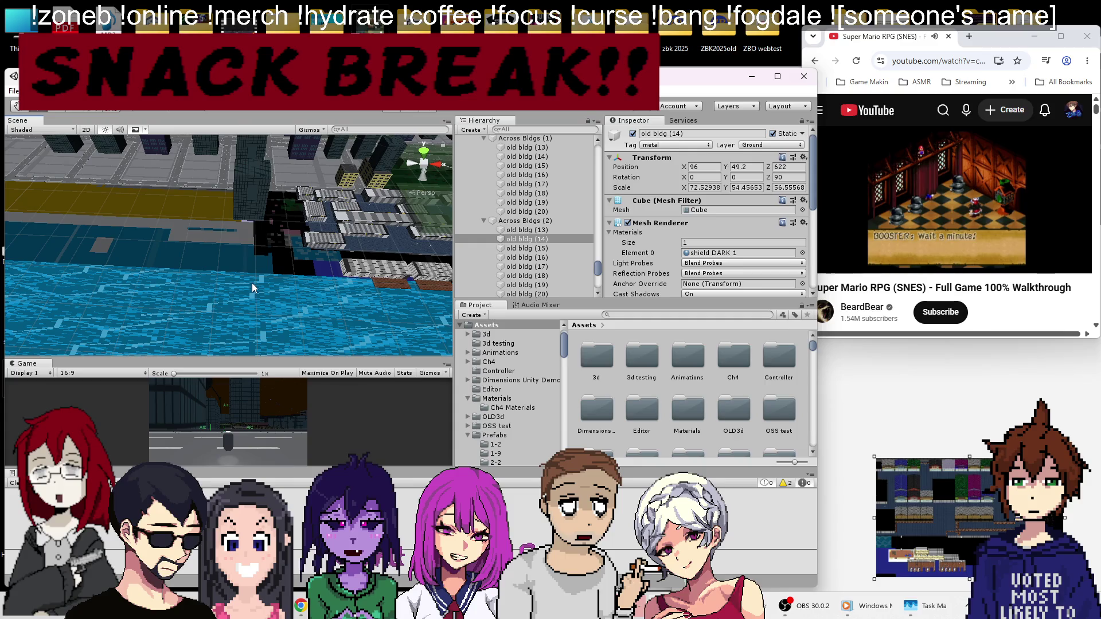
mouse_move(342, 264)
left_mouse_down()
mouse_move(343, 274)
mouse_move(291, 271)
mouse_move(286, 293)
mouse_move(312, 294)
left_mouse_up()
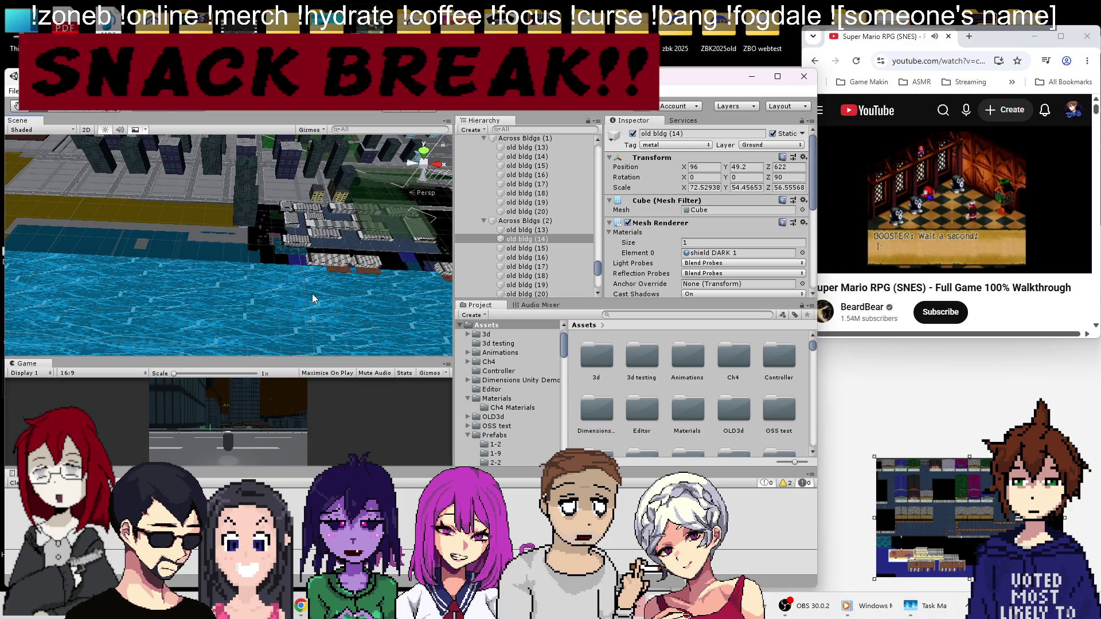
mouse_move(312, 293)
left_mouse_down()
mouse_move(19, 270)
mouse_move(282, 293)
mouse_move(394, 274)
left_mouse_up()
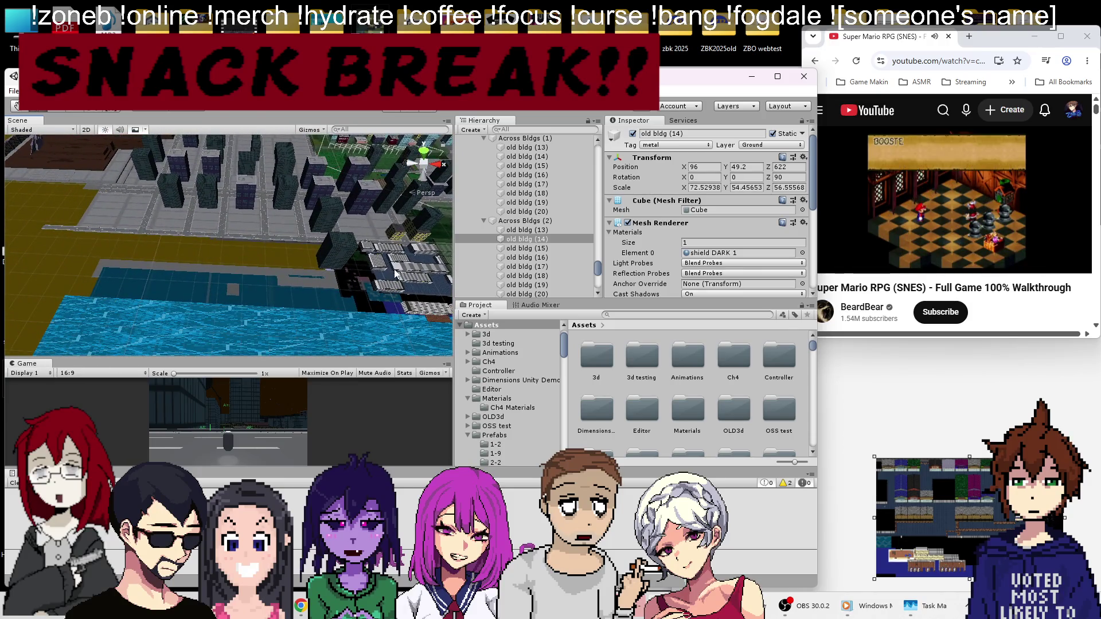
Step: Rename the water Quad to 'River'
left_click(210, 344)
key("f")
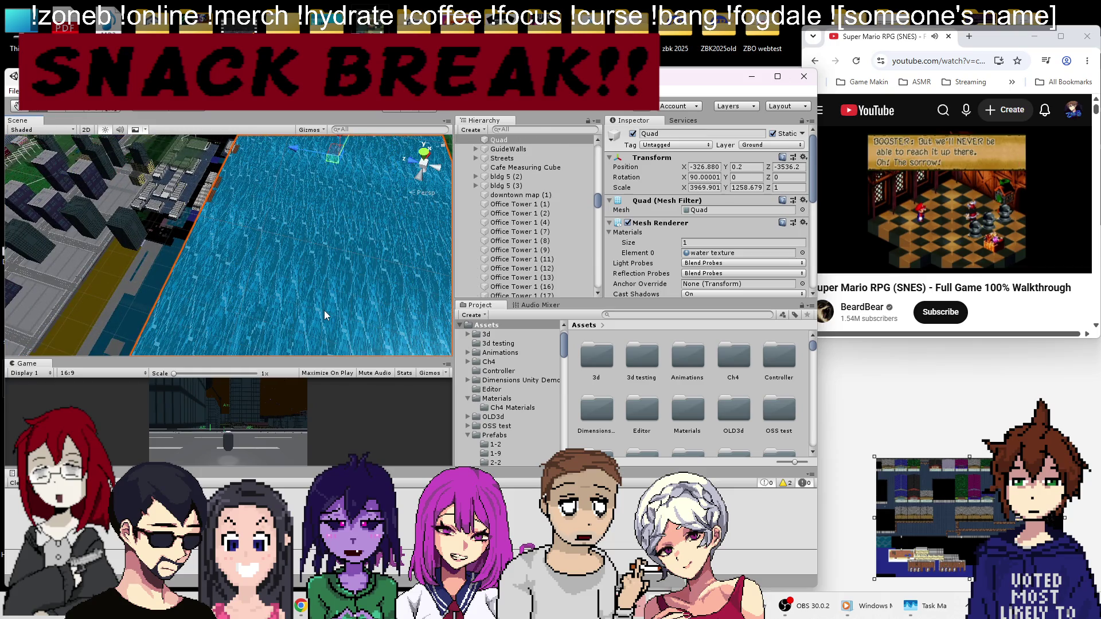
scroll(264, 253, "down", 3)
scroll(516, 230, "up", 3)
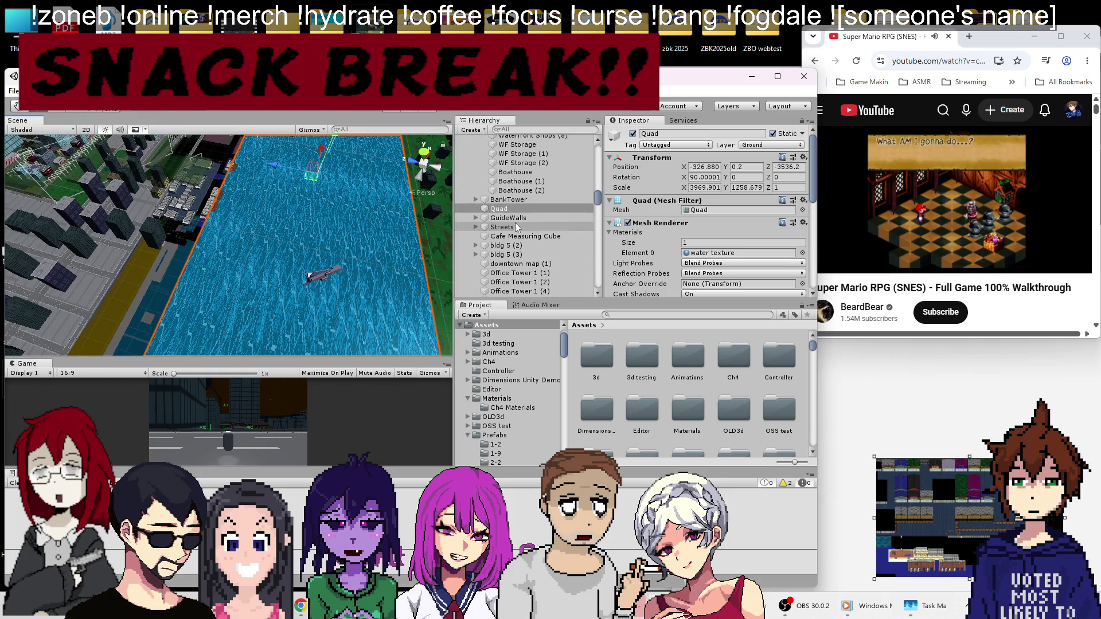
right_click(507, 210)
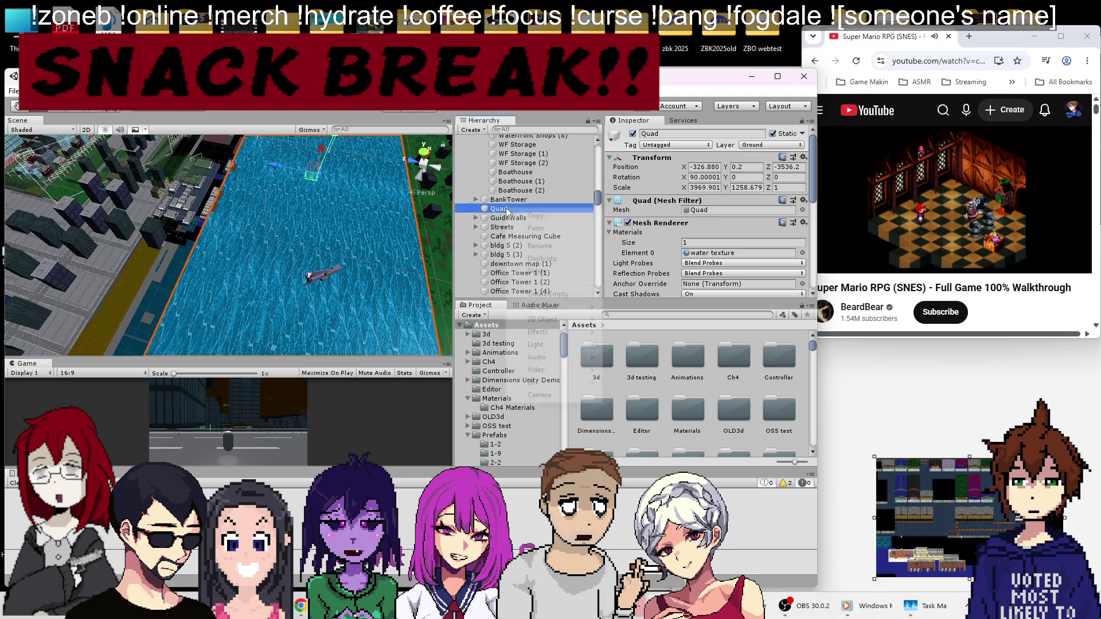
left_click(544, 247)
type("River")
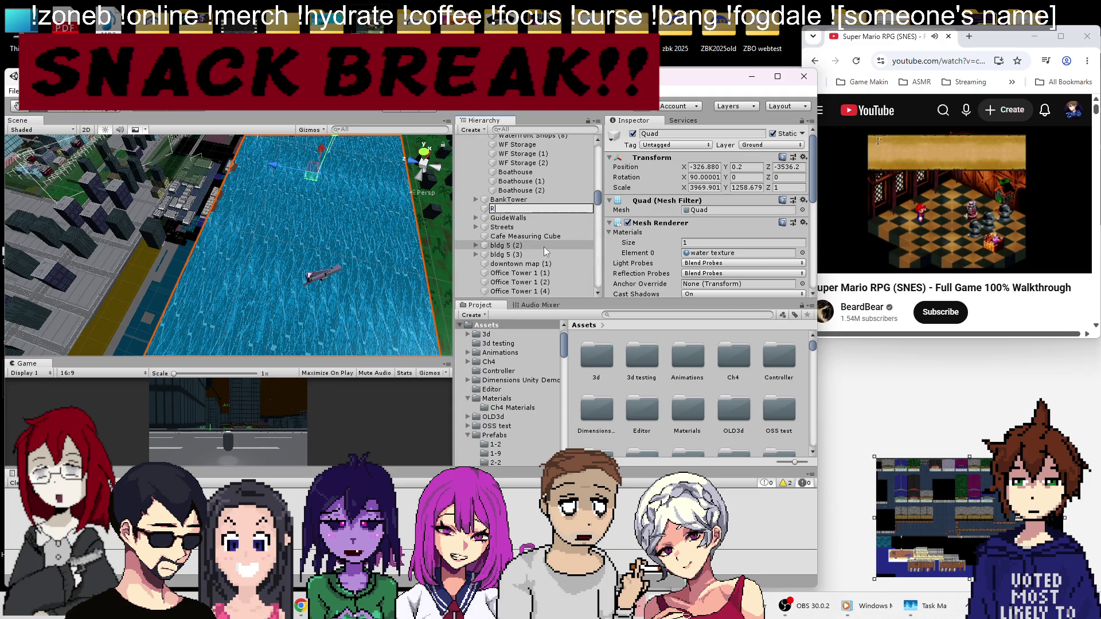
key("Return")
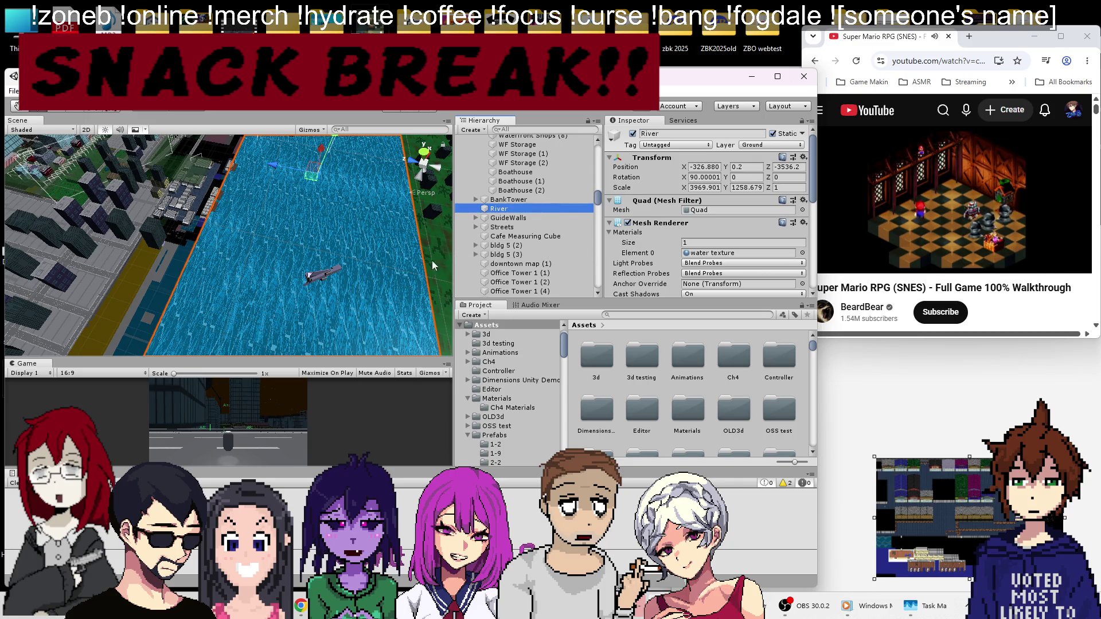
Step: Duplicate River as River (1), shift it along the river, and shrink its Y scale
key("ctrl+d")
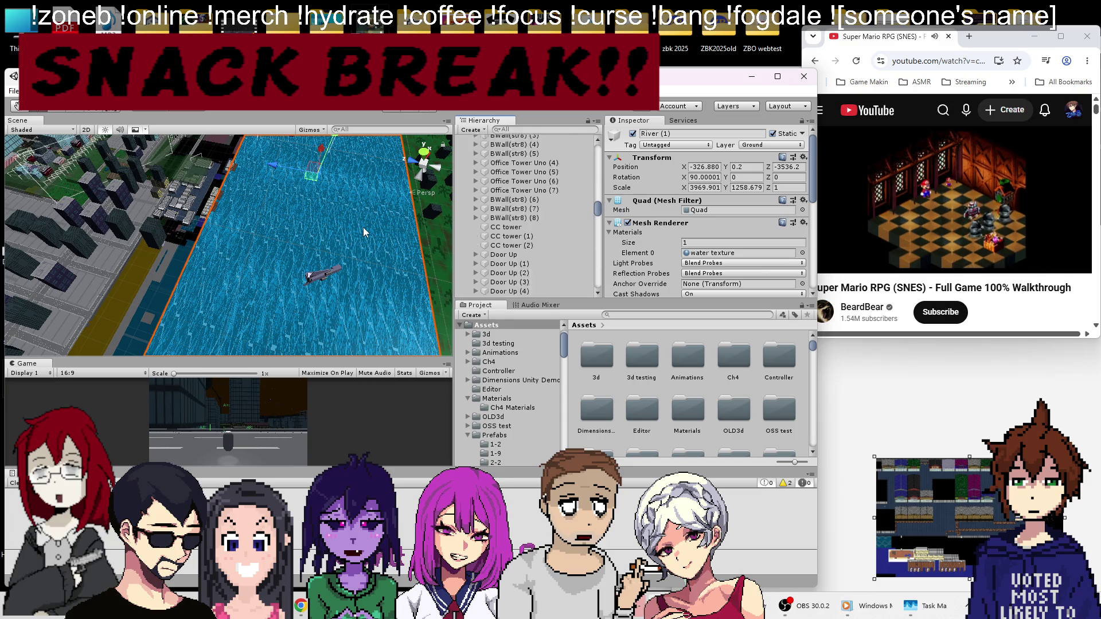
left_click_drag(277, 169, 250, 180)
key("t")
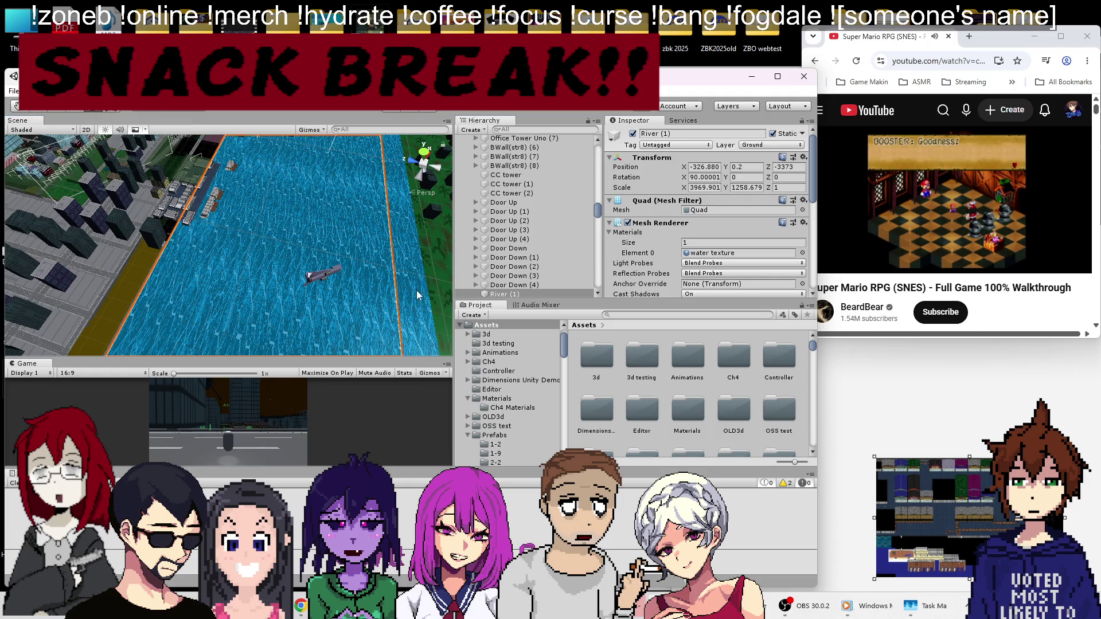
left_click_drag(383, 306, 356, 315)
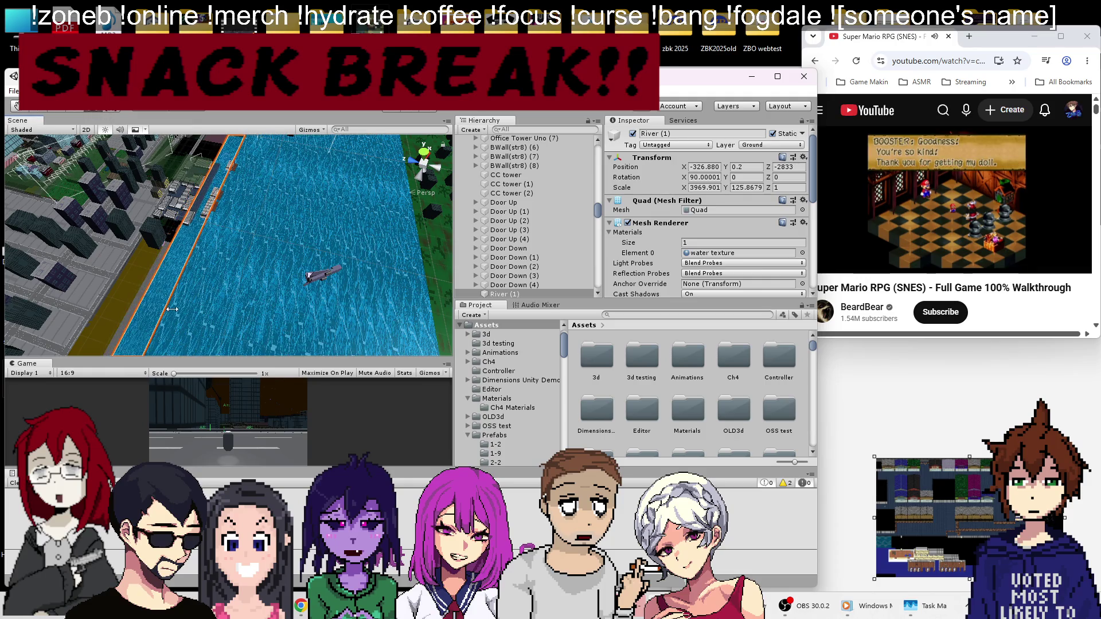
Step: Narrow and nudge River (1) with the Rect handles so its edges meet the docks
scroll(258, 202, "down", 3)
mouse_move(259, 202)
left_mouse_down()
mouse_move(187, 338)
mouse_move(193, 388)
left_mouse_up()
left_click_drag(202, 304, 217, 259)
mouse_move(274, 209)
left_mouse_down()
mouse_move(261, 229)
mouse_move(310, 198)
mouse_move(336, 200)
left_mouse_up()
scroll(286, 241, "up", 3)
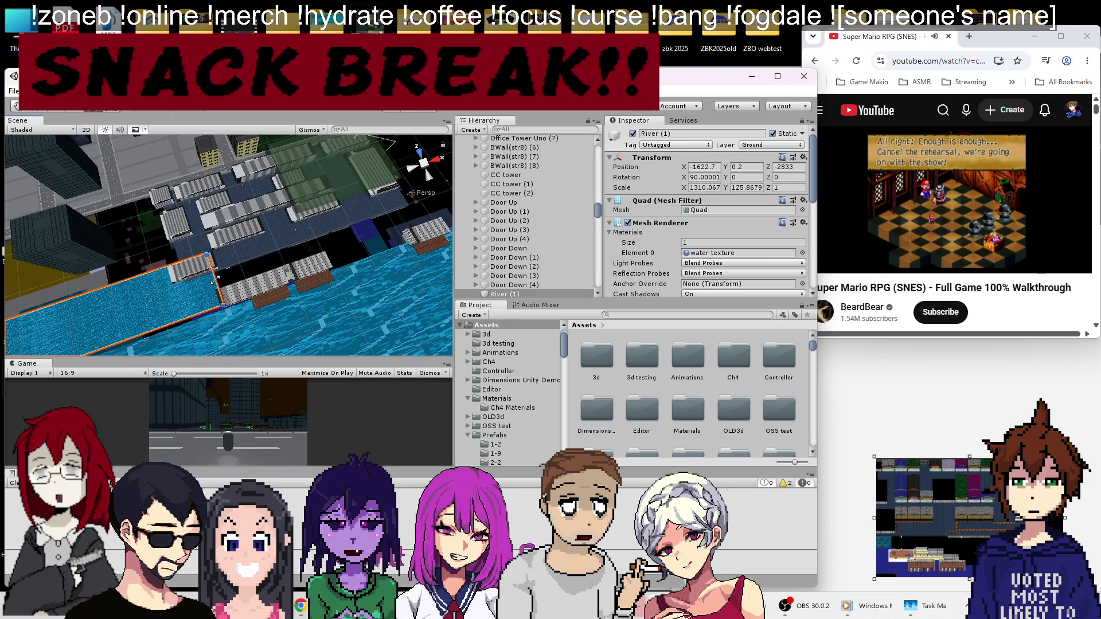
left_click_drag(253, 266, 238, 270)
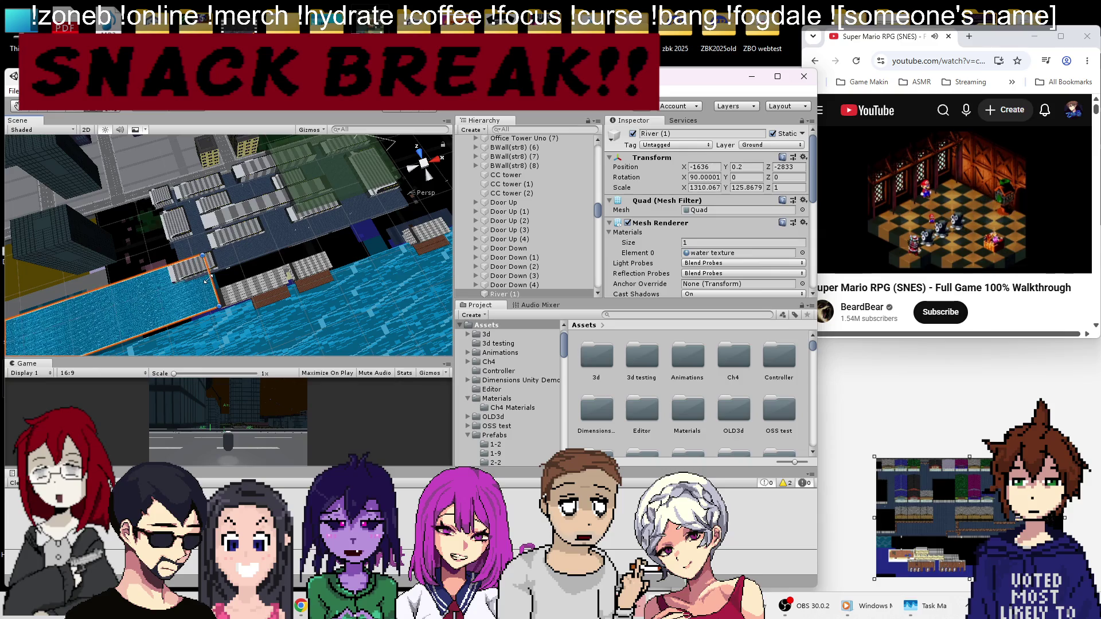
scroll(223, 278, "up", 2)
scroll(223, 278, "up", 5)
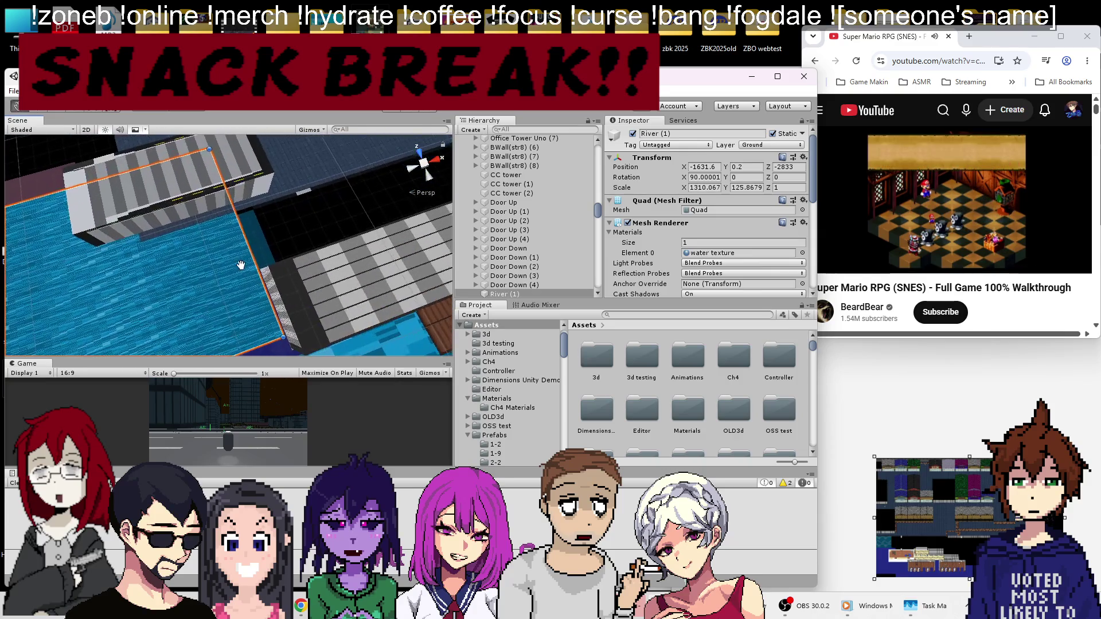
left_click_drag(251, 257, 256, 256)
scroll(234, 252, "down", 3)
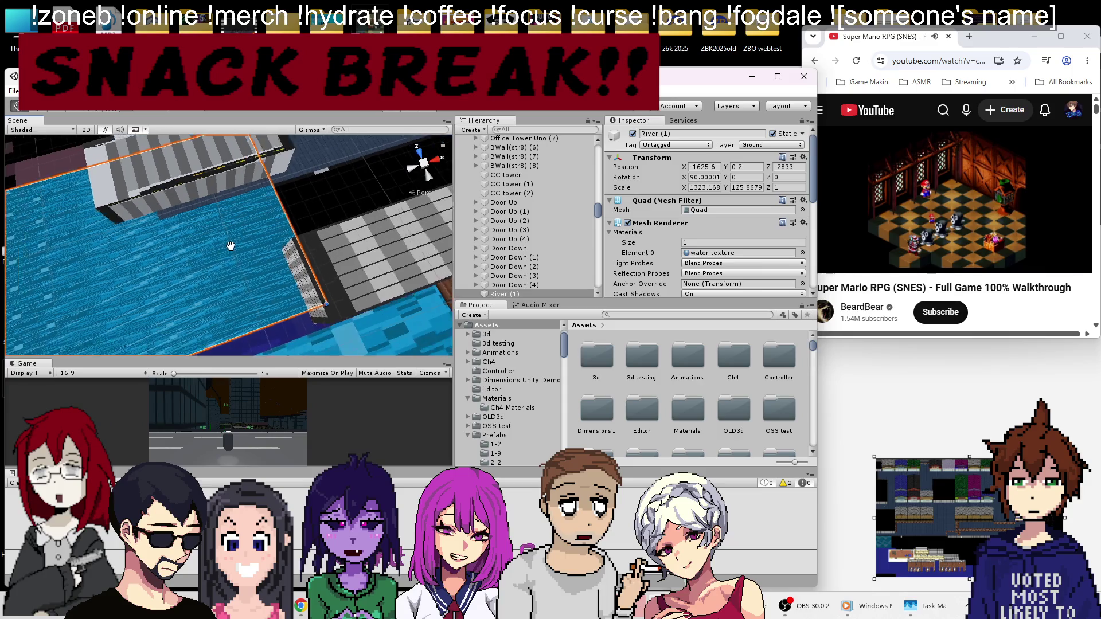
scroll(234, 251, "down", 2)
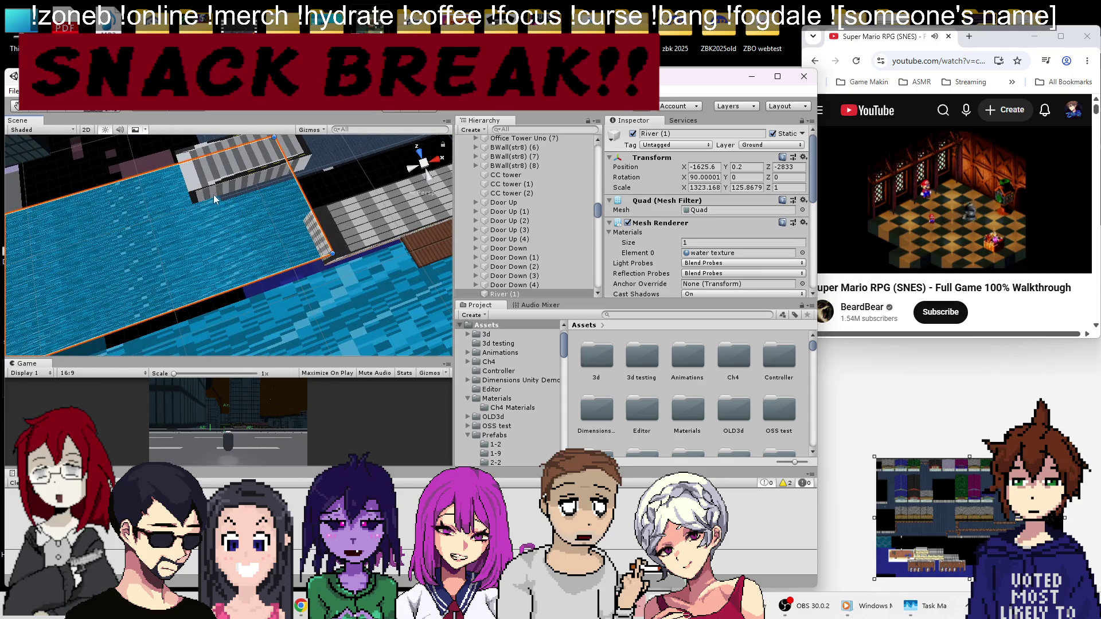
Step: Inspect a waterfront building, then reselect River (1) and review the river
mouse_move(208, 195)
left_mouse_down()
mouse_move(184, 236)
mouse_move(222, 249)
mouse_move(205, 228)
mouse_move(239, 236)
mouse_move(228, 236)
mouse_move(327, 195)
mouse_move(239, 214)
left_mouse_up()
left_click(204, 227)
left_click(239, 216)
mouse_move(280, 253)
left_mouse_down()
mouse_move(249, 282)
mouse_move(243, 262)
left_mouse_up()
Step: Set River (1) Position Y to 0.18 and survey the river and city
type("0.18")
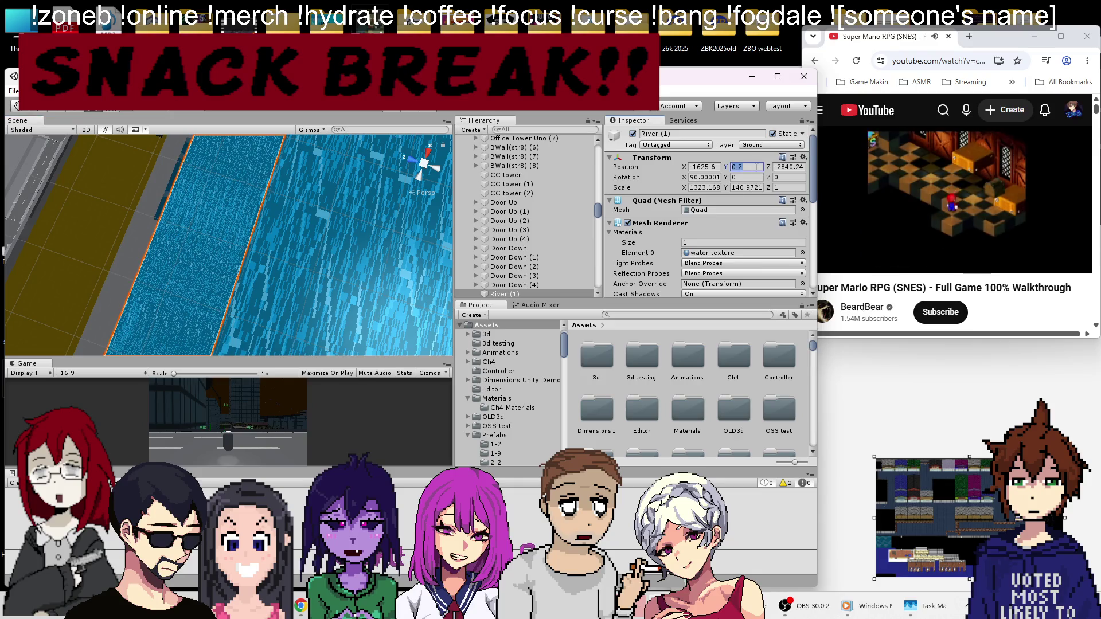
key("Return")
mouse_move(444, 207)
left_mouse_down()
mouse_move(253, 269)
mouse_move(193, 228)
mouse_move(171, 249)
left_mouse_up()
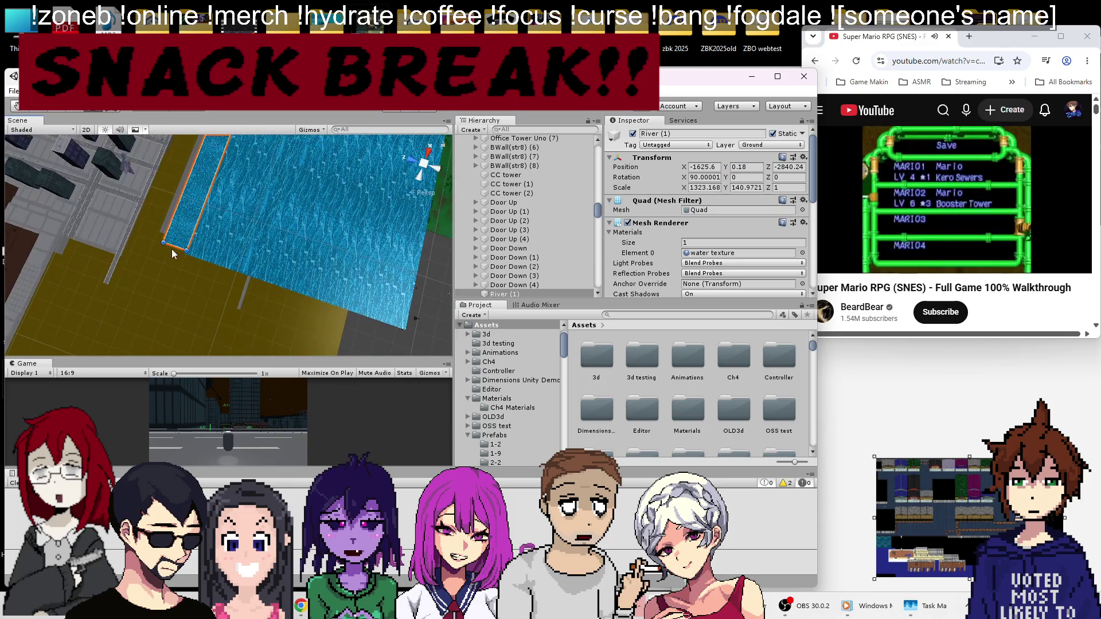
scroll(344, 191, "up", 3)
scroll(344, 191, "down", 2)
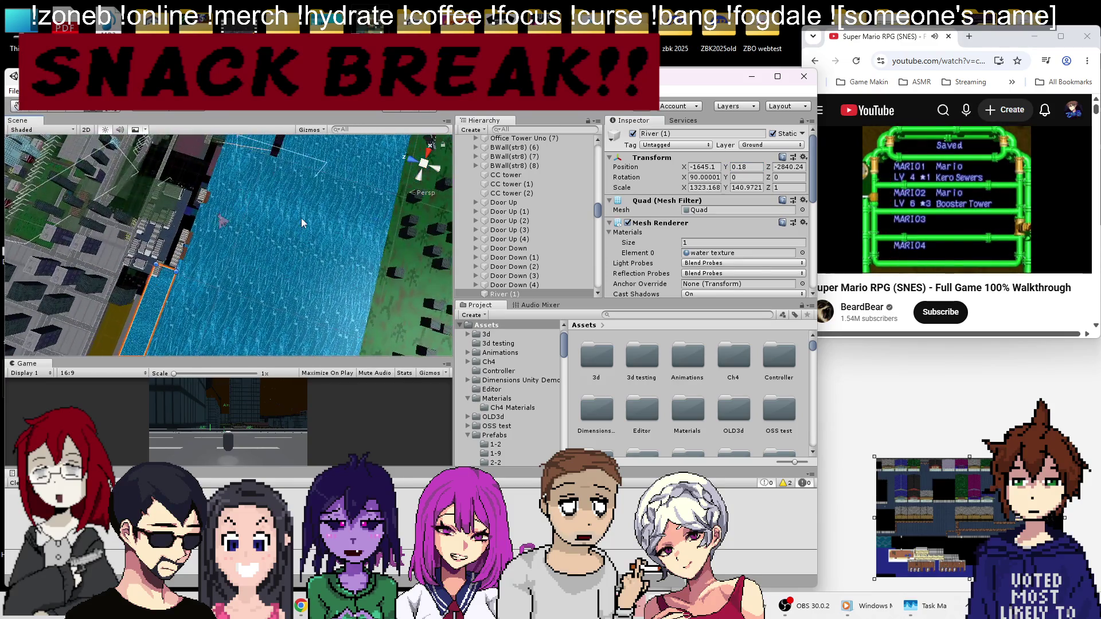
scroll(284, 198, "down", 4)
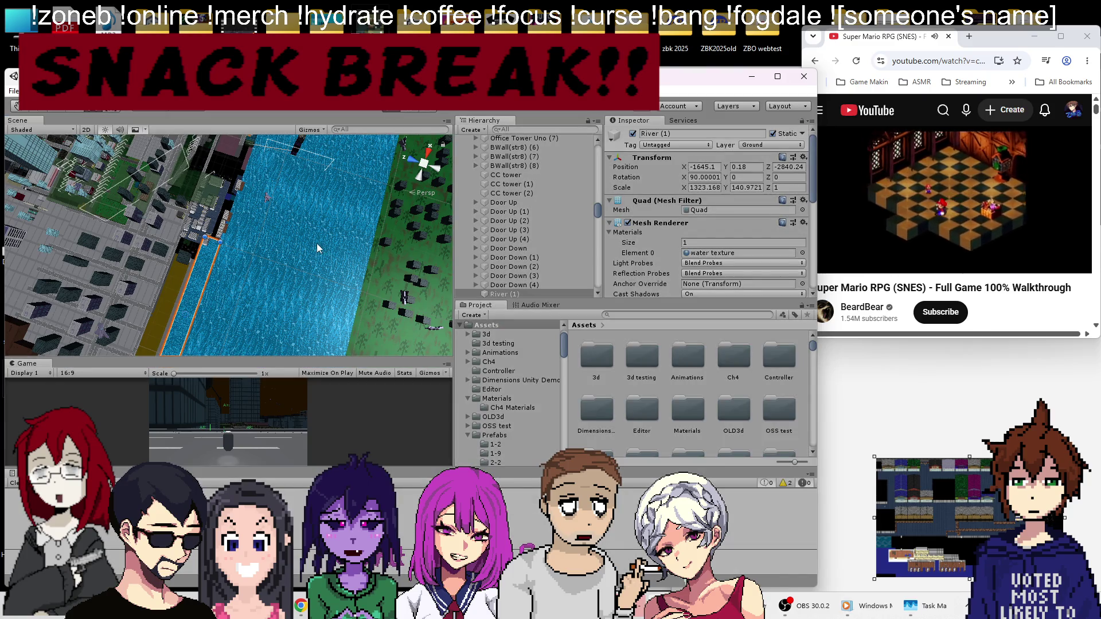
scroll(228, 278, "up", 3)
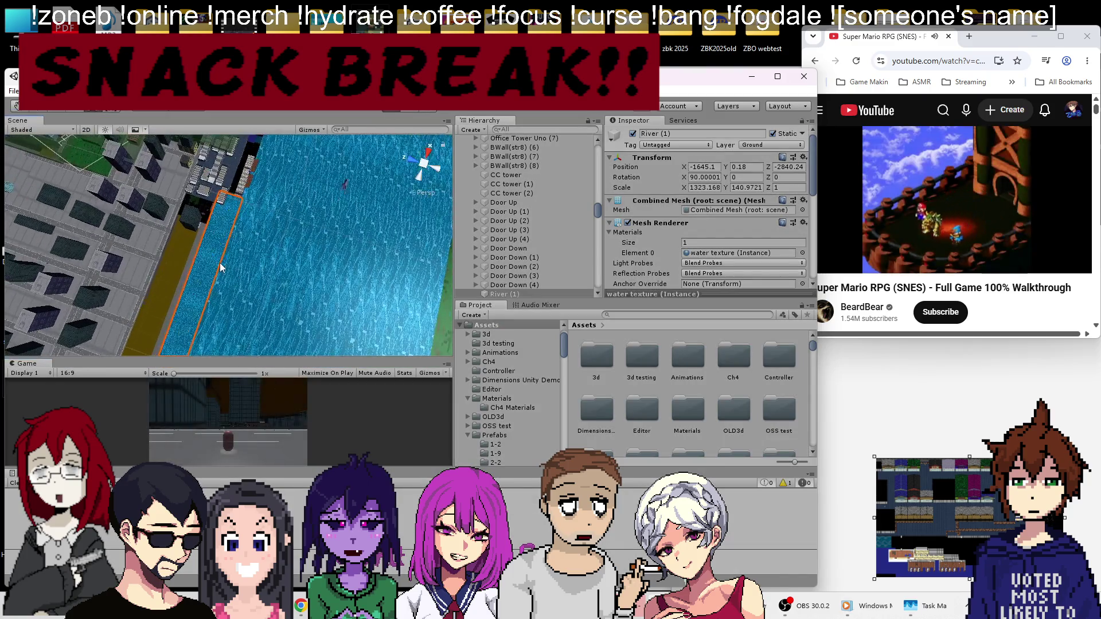
scroll(220, 267, "up", 5)
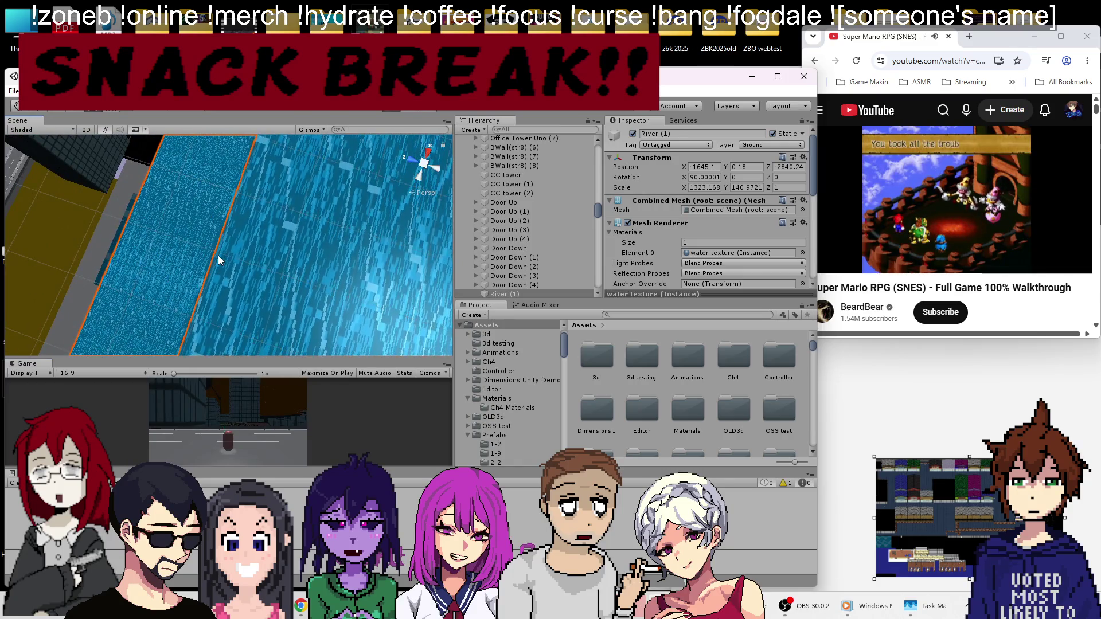
scroll(201, 180, "down", 4)
scroll(215, 184, "up", 5)
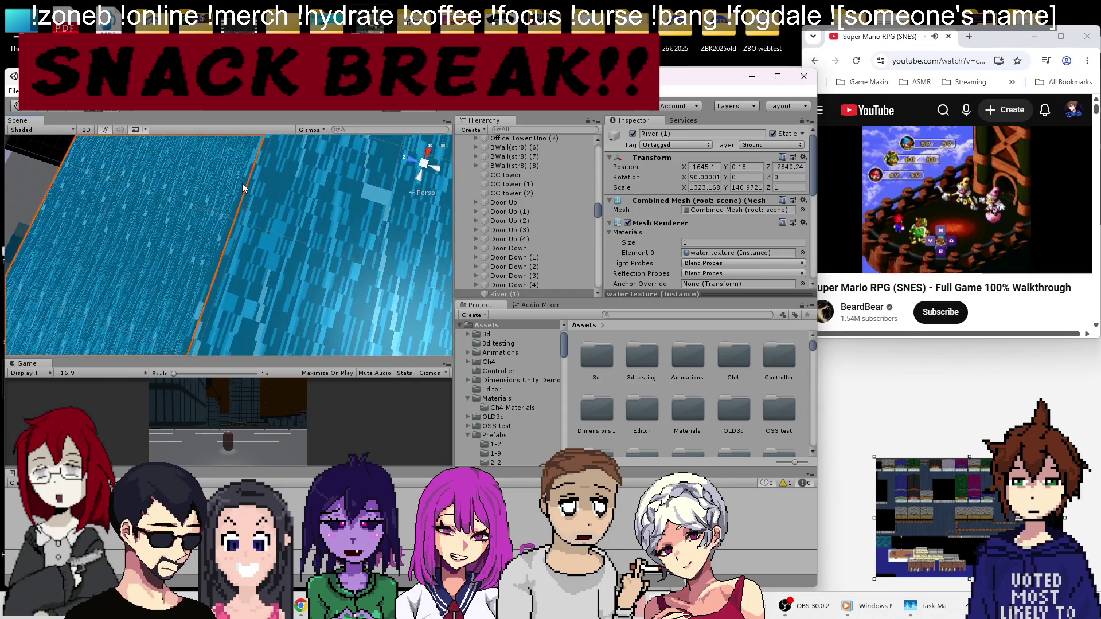
scroll(274, 197, "down", 4)
left_click_drag(294, 222, 381, 119)
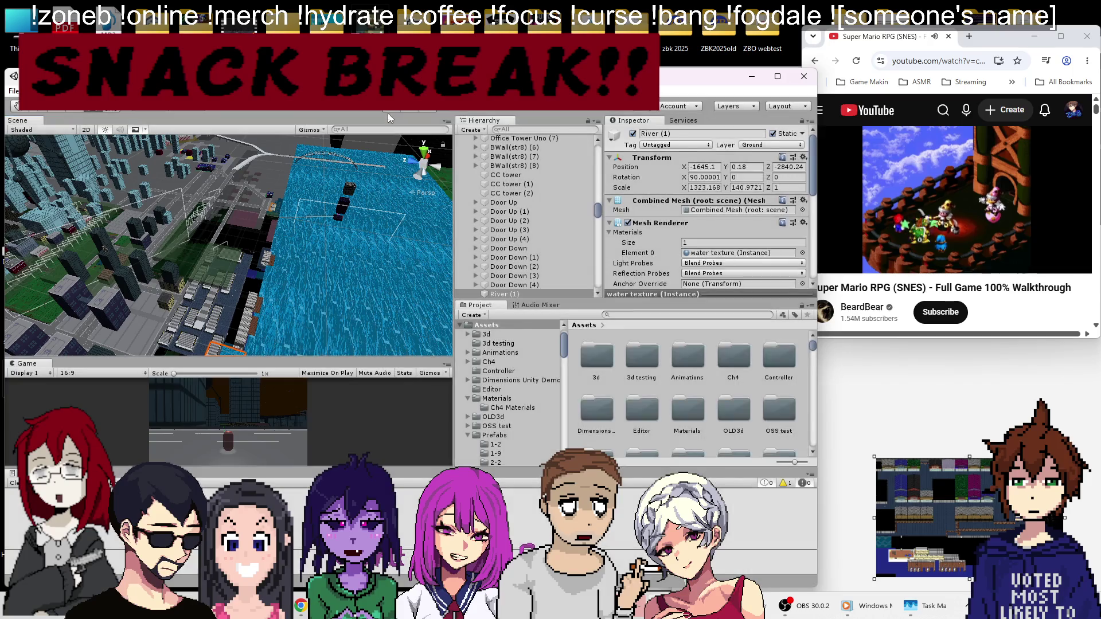
Step: Stop the running preview, move closer to the river, and play the scene again
left_click(402, 106)
scroll(235, 224, "down", 5)
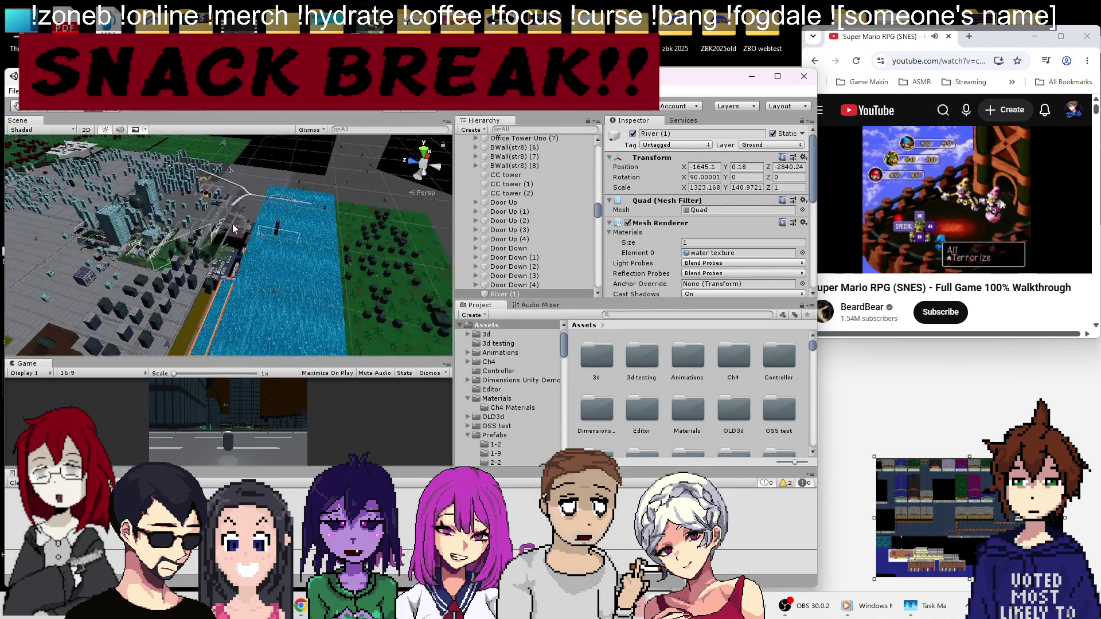
left_click_drag(233, 233, 221, 207)
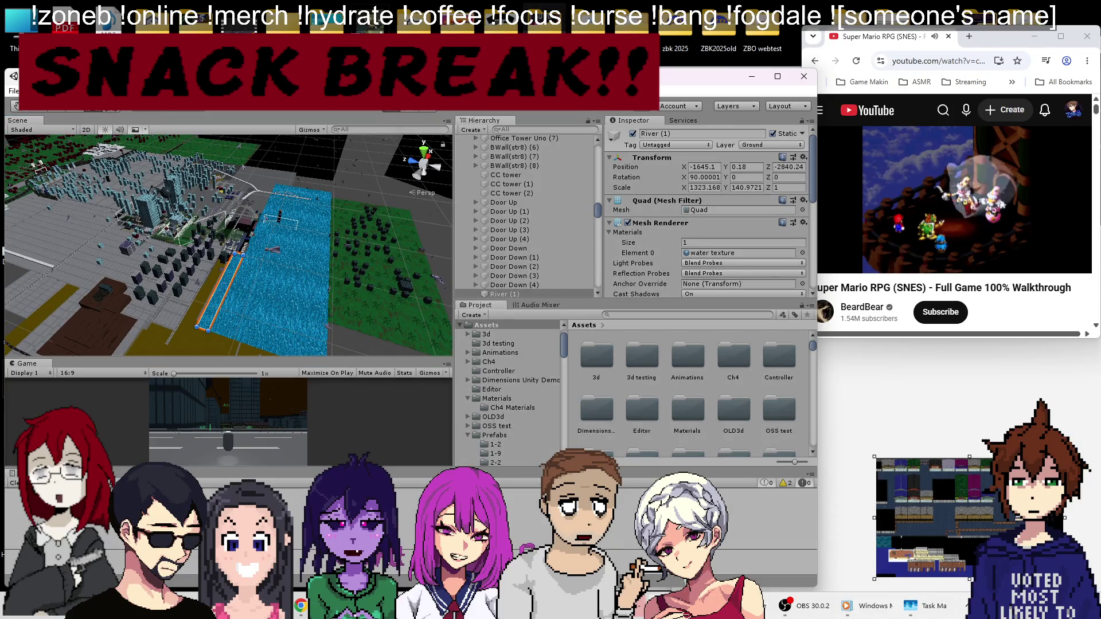
key("ctrl+p")
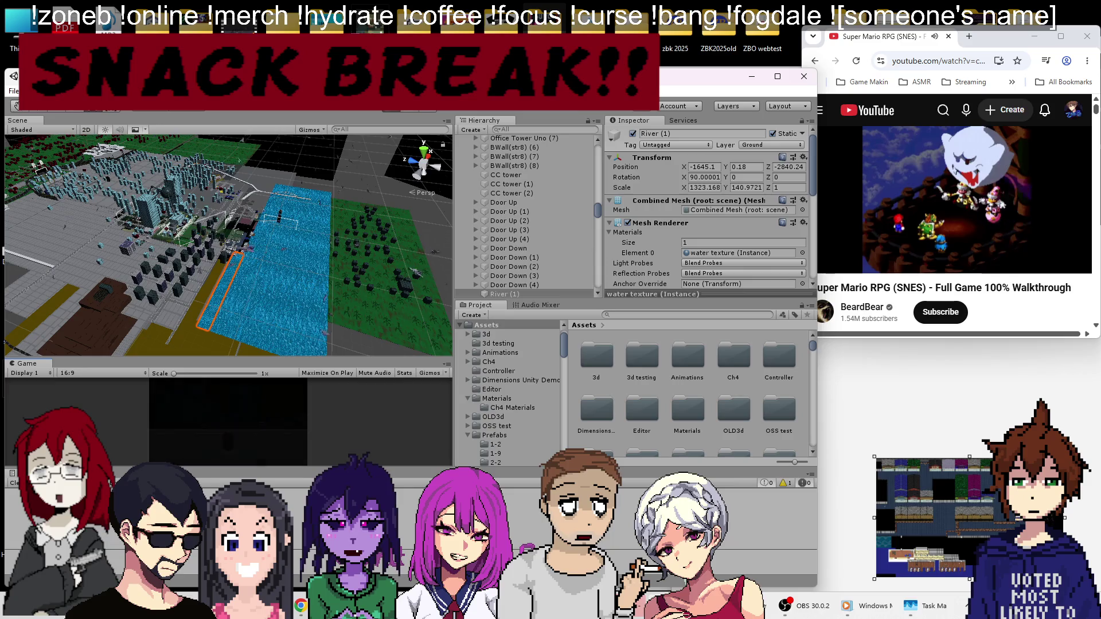
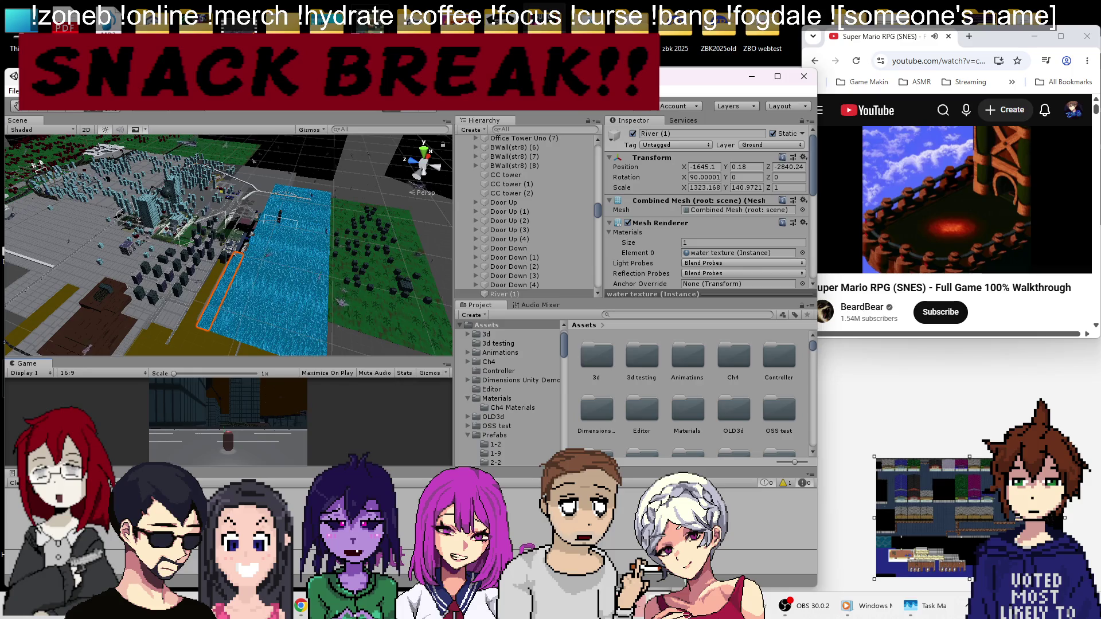
Step: Bring OBS Studio forward and make the webcam source visible in the scene
left_click(821, 612)
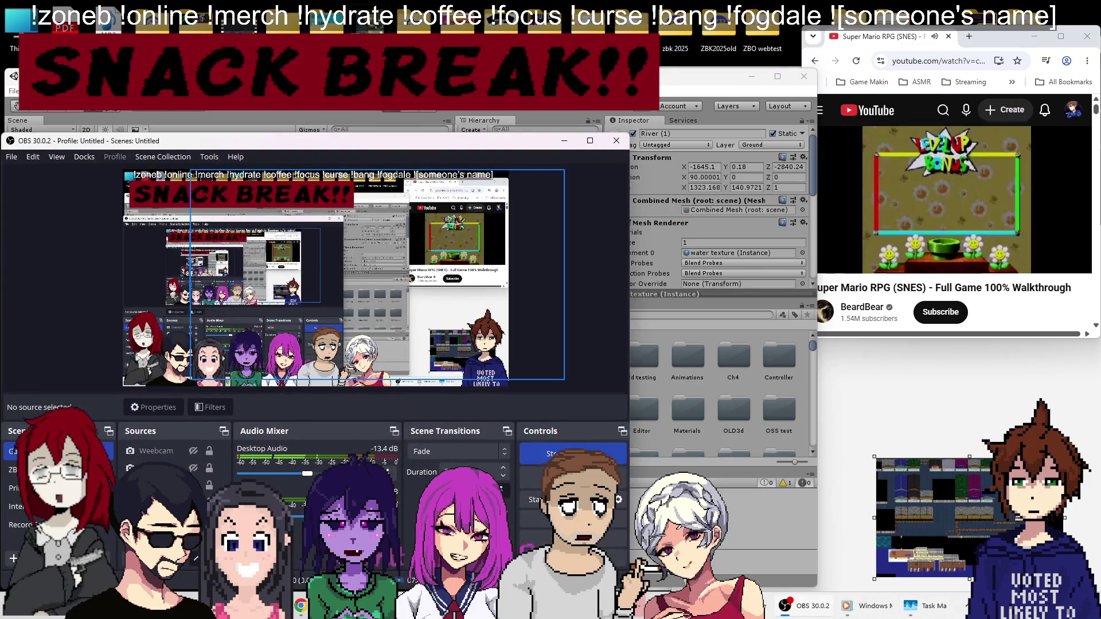
scroll(192, 463, "up", 1)
left_click(193, 466)
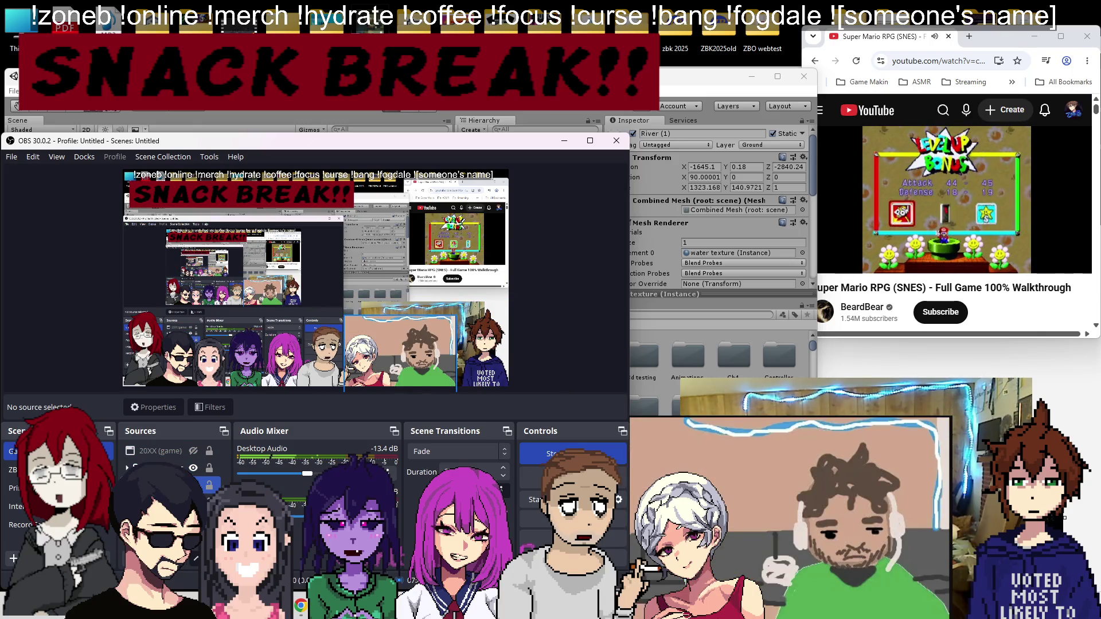
Step: Hide the SNACK BREAK!! overlay source and clear the source selection
scroll(192, 468, "up", 1)
left_click(192, 472)
left_click(193, 468)
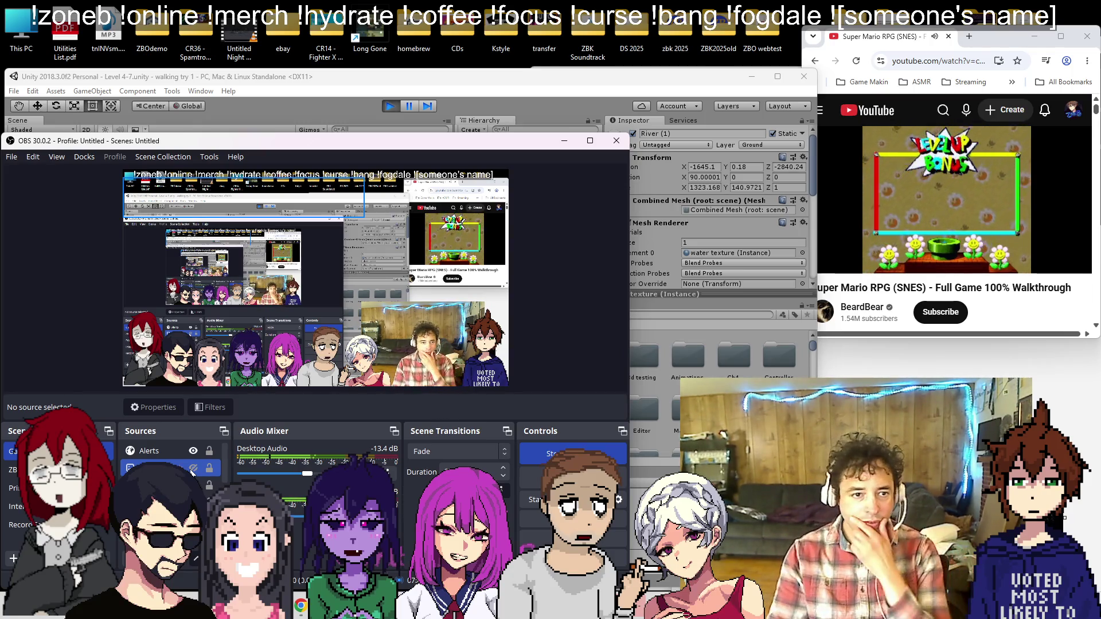
left_click(553, 275)
Step: Stop play mode and duplicate the River (1) water quad
left_click(564, 141)
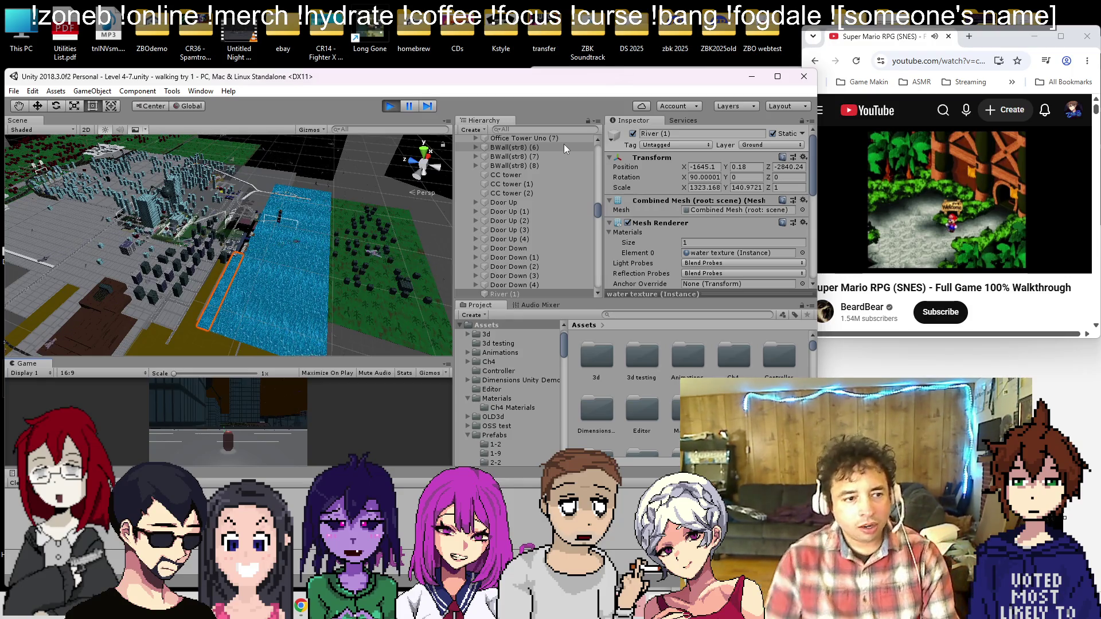
left_click(389, 106)
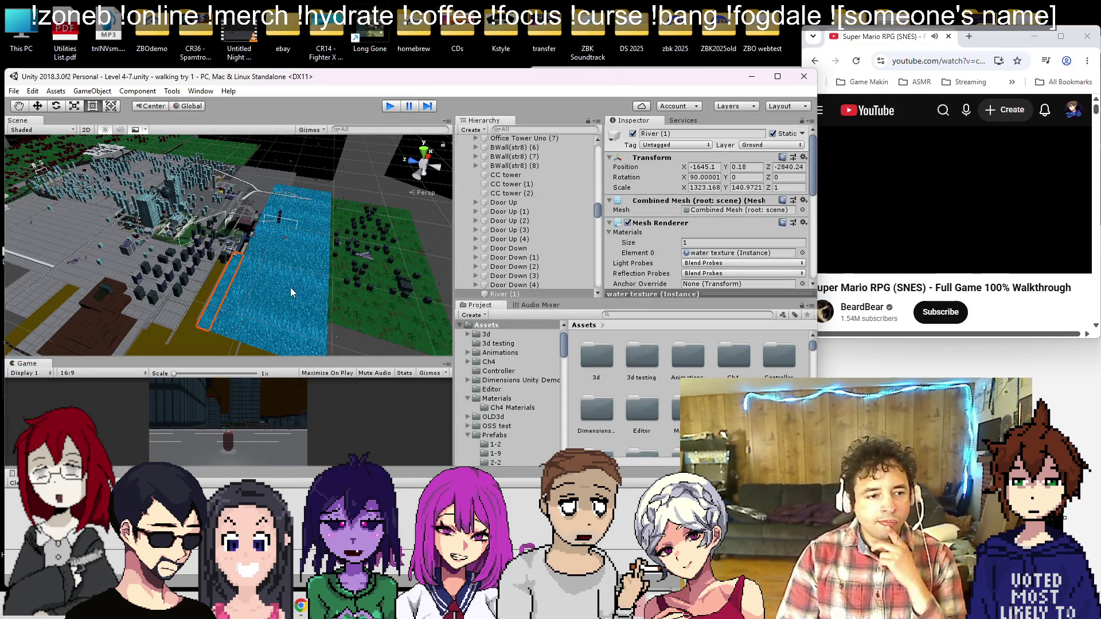
left_click_drag(339, 245, 447, 275)
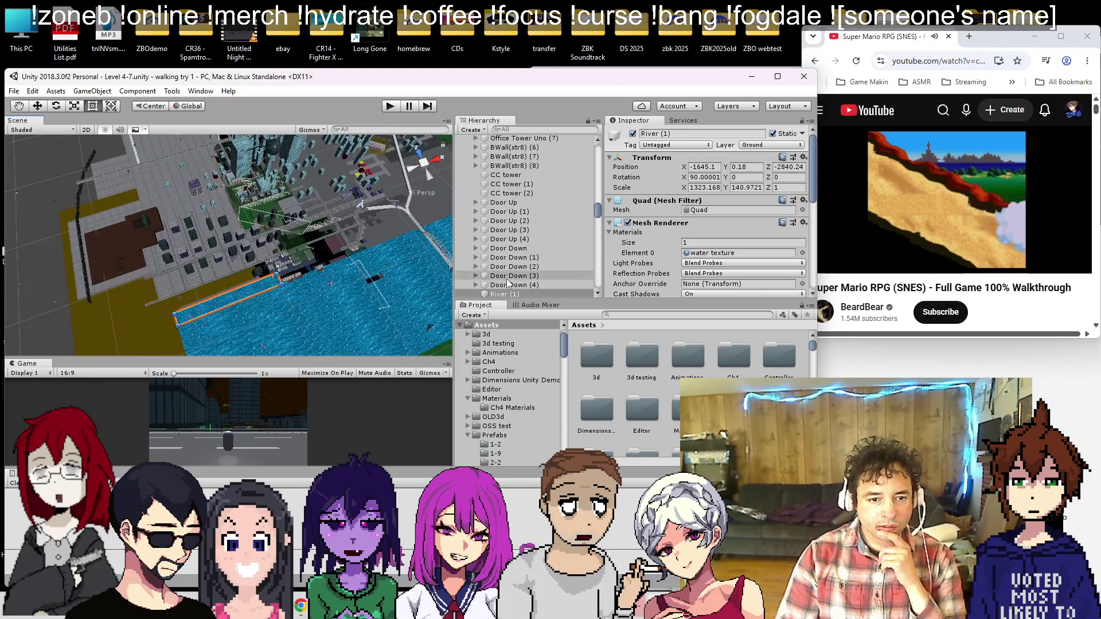
left_click(504, 292)
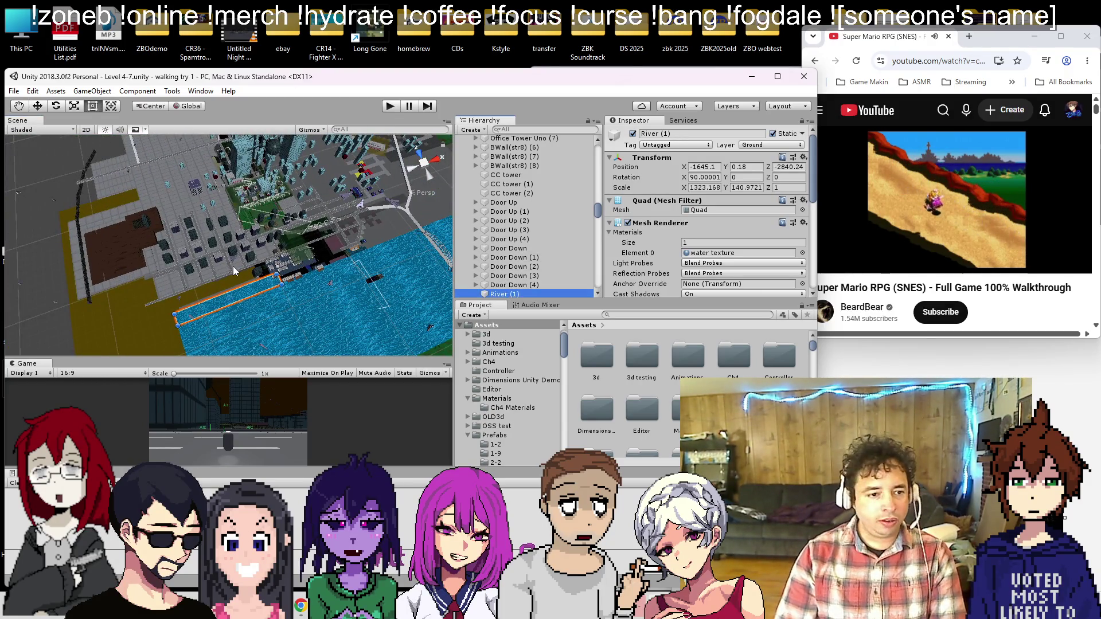
key("ctrl+d")
Step: Slide the River (2) copy along X to X 29.52 beside the boathouse
key("w")
left_click_drag(270, 284, 405, 225)
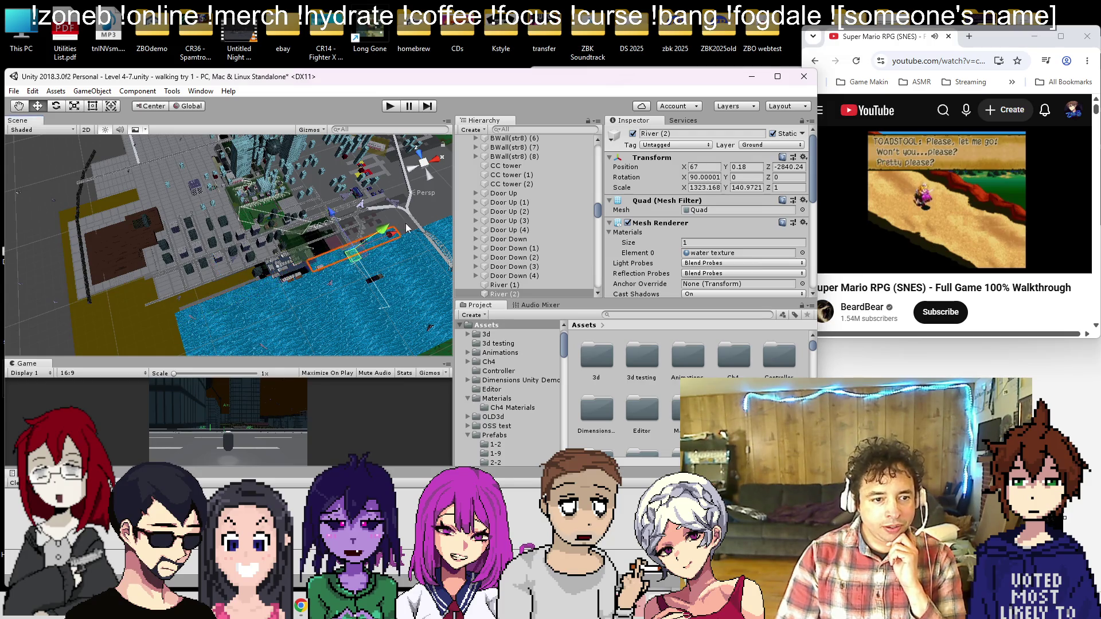
key("f")
left_click_drag(245, 211, 335, 178)
key("f")
scroll(266, 243, "up", 4)
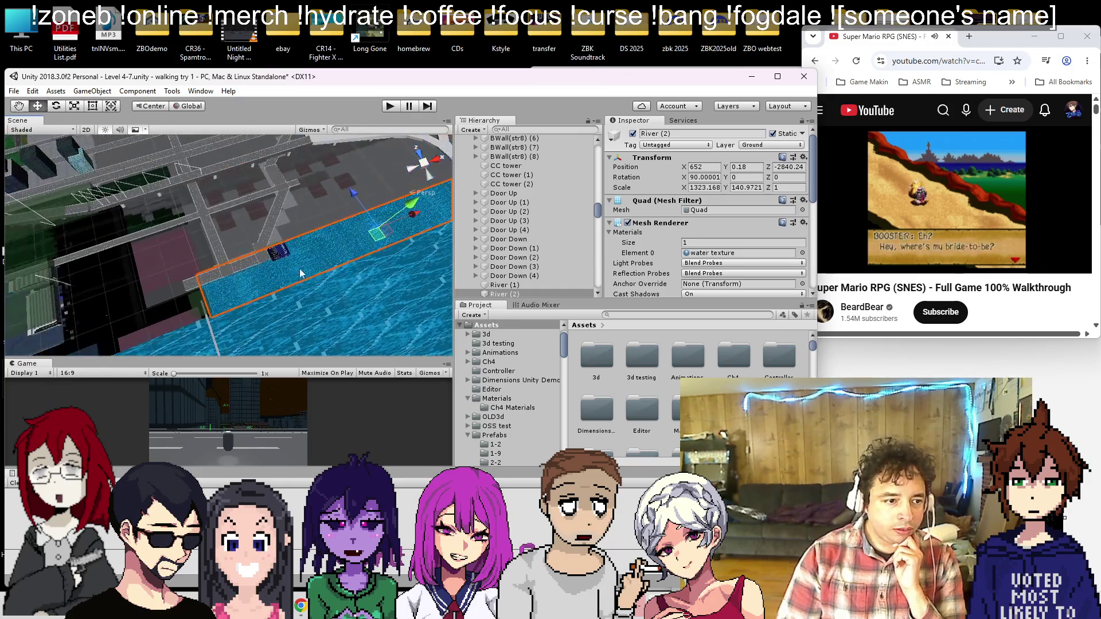
Step: Shrink River (2) with the Rect tool into a thin strip, X scale 66.13
left_click(92, 106)
scroll(118, 280, "up", 5)
mouse_move(180, 280)
left_mouse_down()
mouse_move(209, 297)
mouse_move(260, 264)
left_mouse_up()
scroll(208, 297, "up", 2)
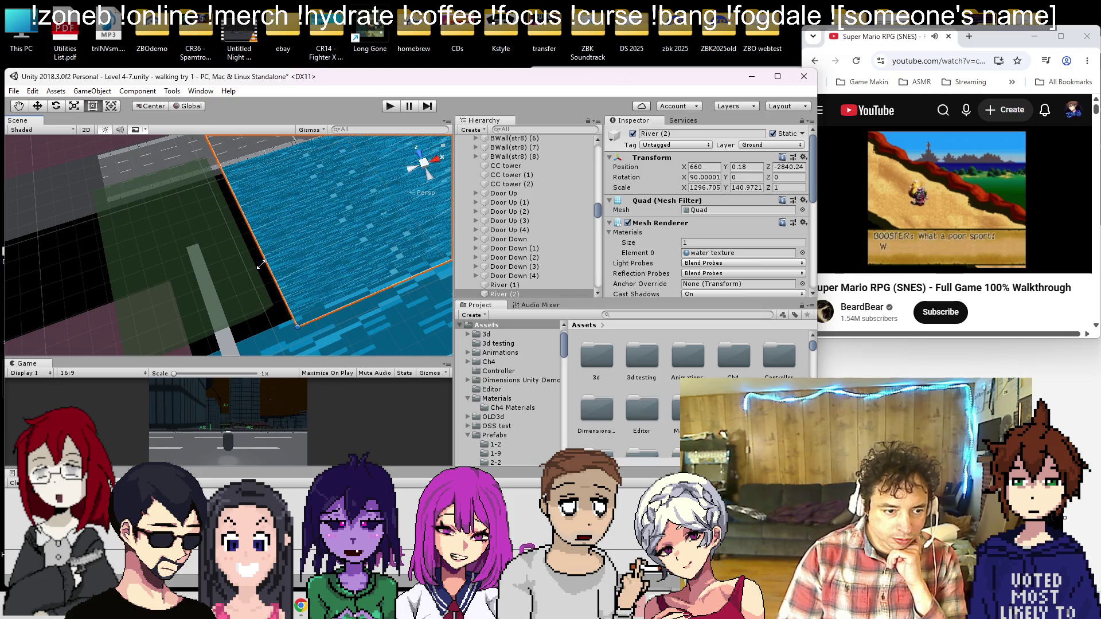
left_click_drag(337, 309, 249, 252)
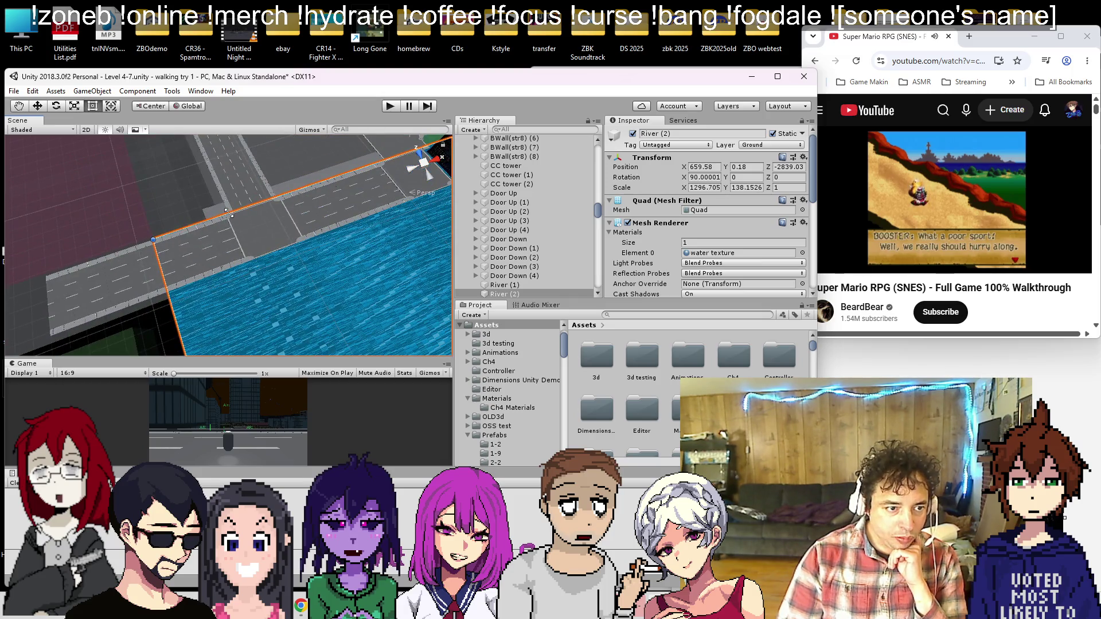
mouse_move(227, 212)
left_mouse_down()
mouse_move(241, 270)
mouse_move(312, 244)
mouse_move(294, 232)
mouse_move(269, 241)
mouse_move(166, 348)
mouse_move(205, 312)
mouse_move(169, 262)
mouse_move(205, 256)
mouse_move(181, 269)
left_mouse_up()
scroll(293, 229, "down", 5)
scroll(172, 332, "up", 5)
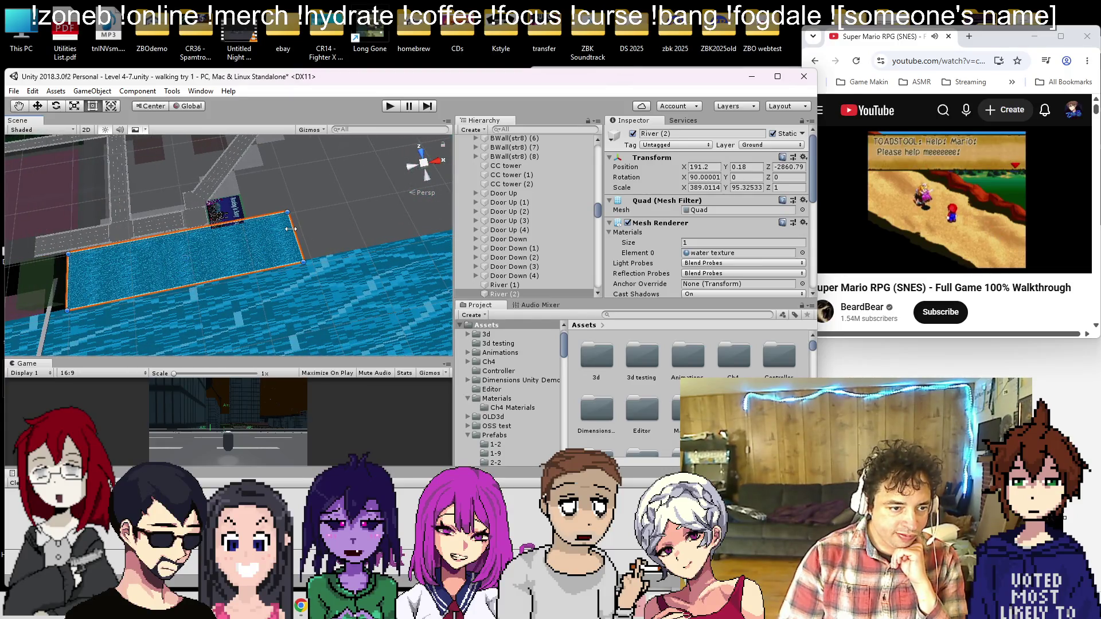
mouse_move(290, 229)
left_mouse_down()
mouse_move(72, 292)
mouse_move(119, 288)
left_mouse_up()
left_click_drag(198, 258, 27, 178)
Step: Move Boathouse (2) down to the pier area along the waterfront
left_click(48, 202)
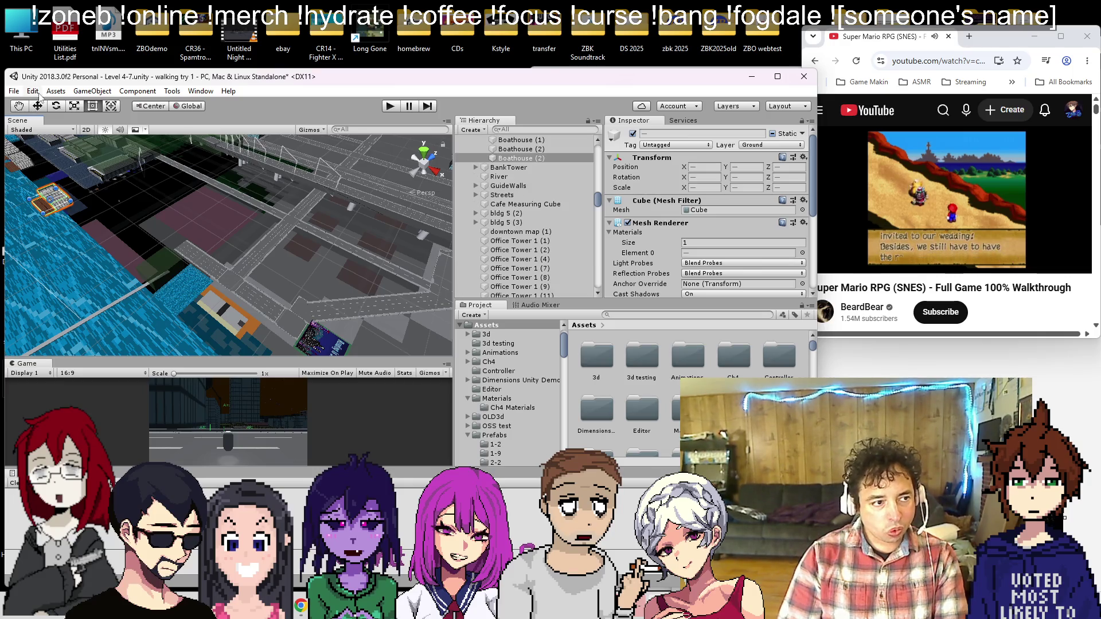
mouse_move(71, 219)
left_mouse_down()
mouse_move(158, 296)
mouse_move(135, 254)
mouse_move(137, 226)
mouse_move(176, 209)
left_mouse_up()
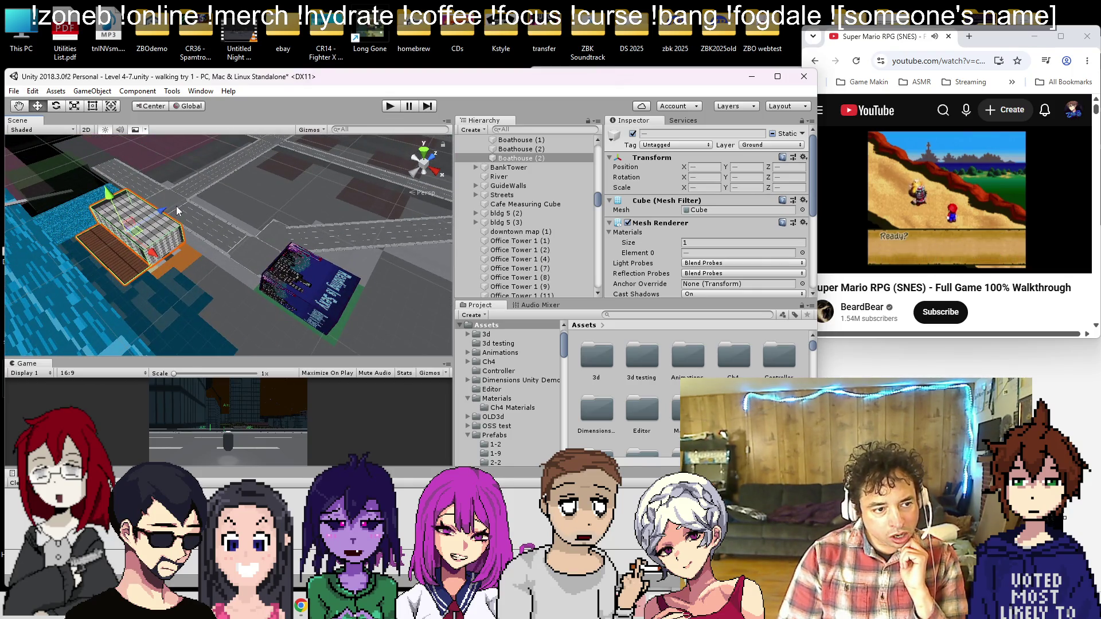
left_click_drag(162, 265, 284, 317)
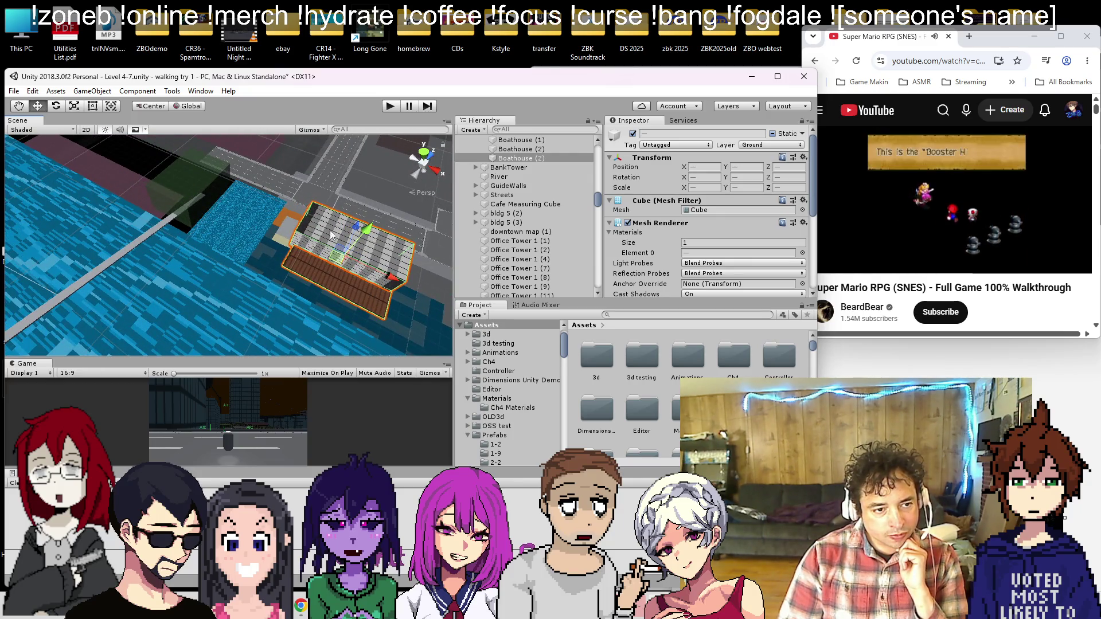
left_click_drag(394, 282, 336, 270)
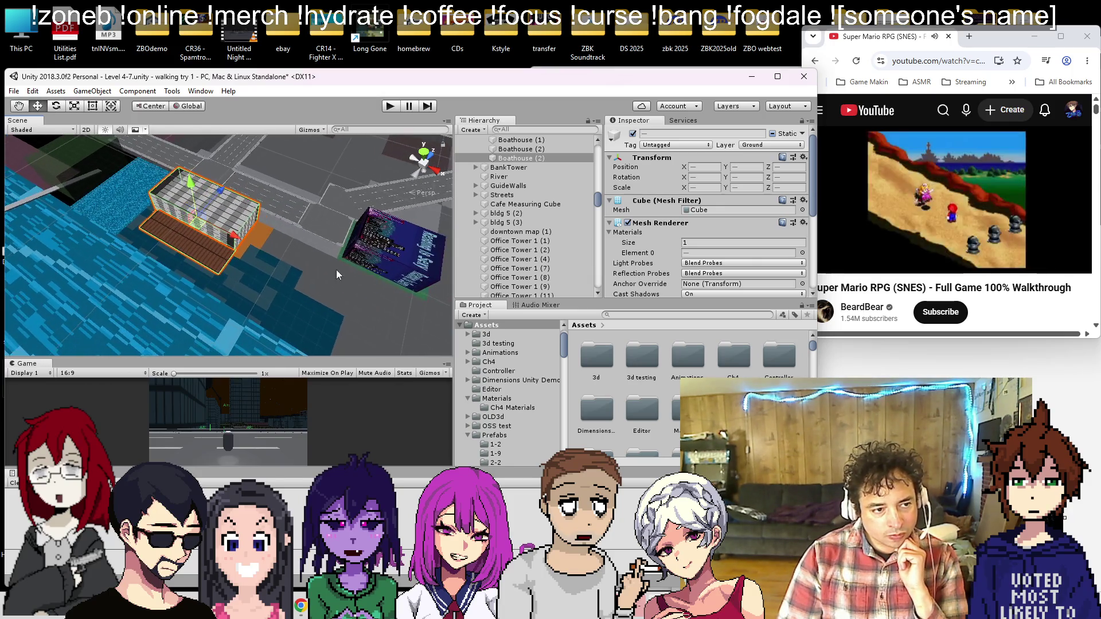
Step: Widen the River (2) water quad to X scale 244.03
left_click(121, 218)
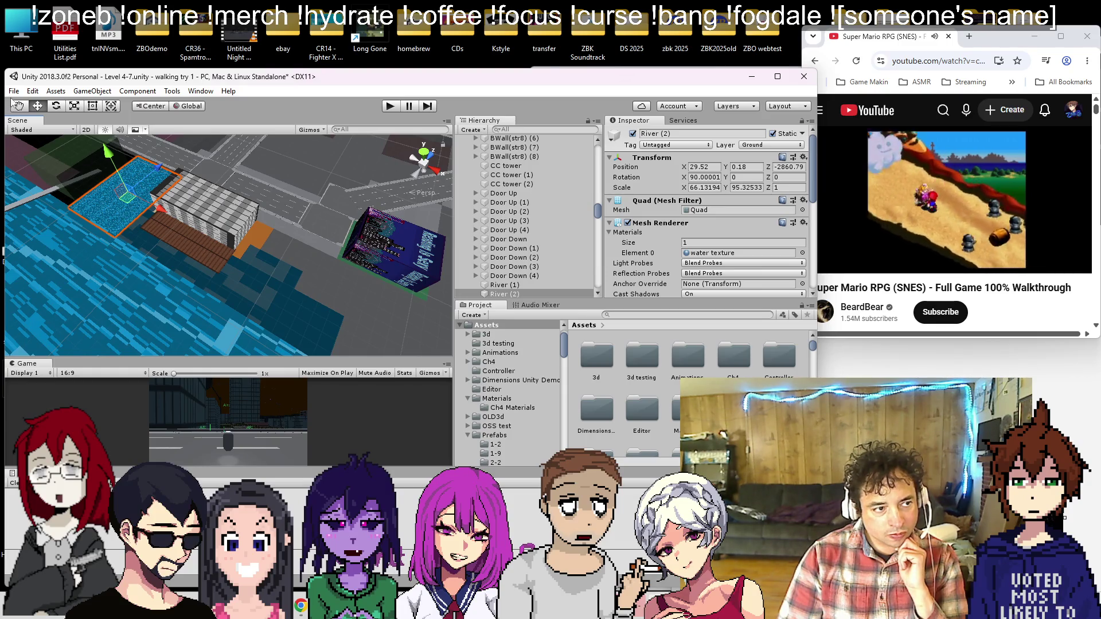
left_click_drag(136, 231, 298, 336)
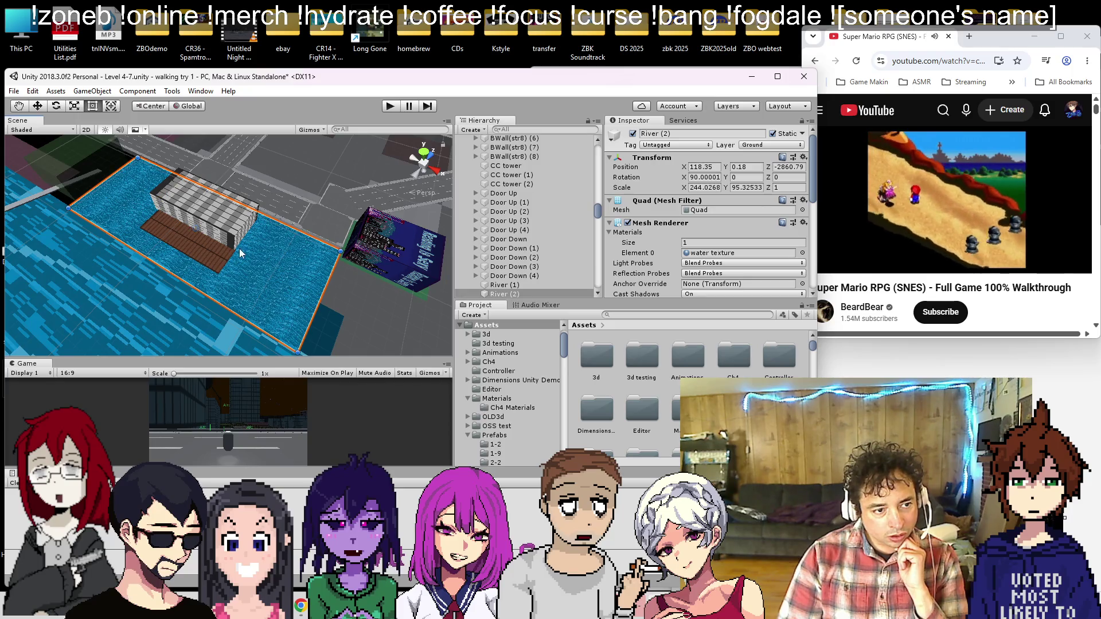
scroll(224, 255, "down", 4)
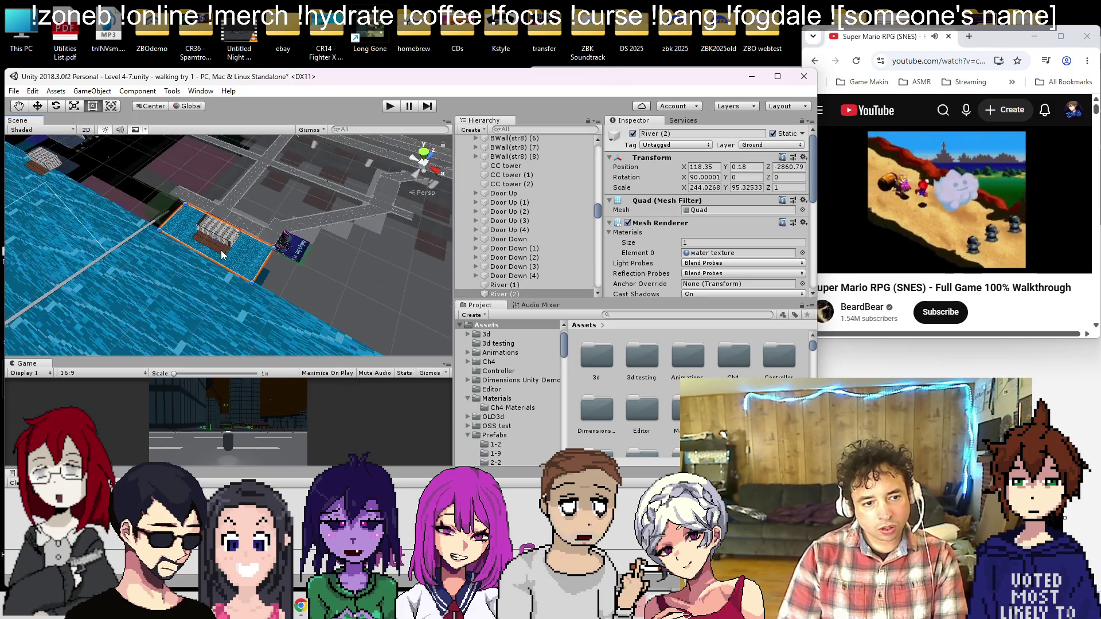
Step: Move the WF (1) pier along Z so it sits at X 258
left_click(67, 147)
mouse_move(123, 145)
left_mouse_down()
mouse_move(126, 212)
mouse_move(205, 305)
left_mouse_up()
mouse_move(254, 250)
left_mouse_down()
mouse_move(284, 251)
mouse_move(268, 252)
left_mouse_up()
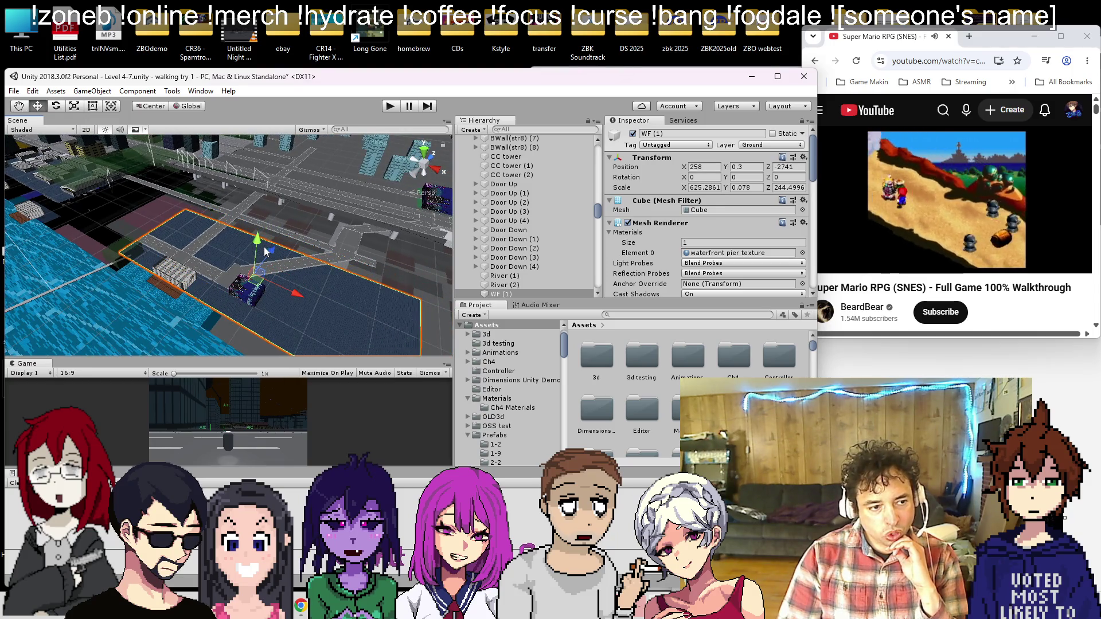
Step: Resize the WF (1) pier to a narrow strip at X 153.09, X scale 315.707
left_click(93, 106)
left_click_drag(134, 243, 145, 265)
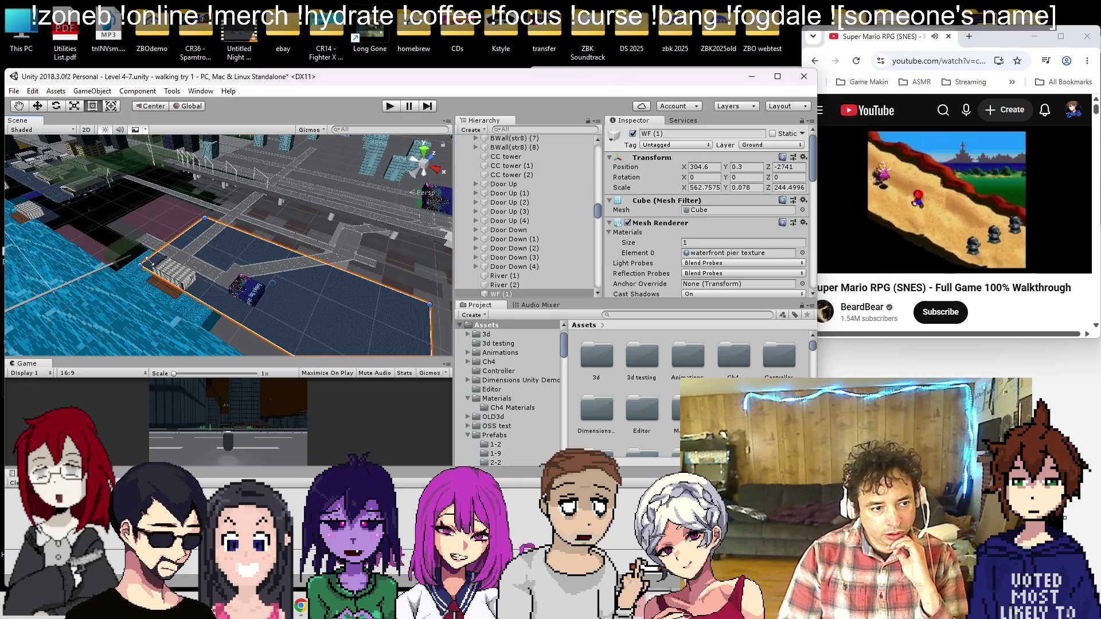
left_click_drag(232, 232, 217, 275)
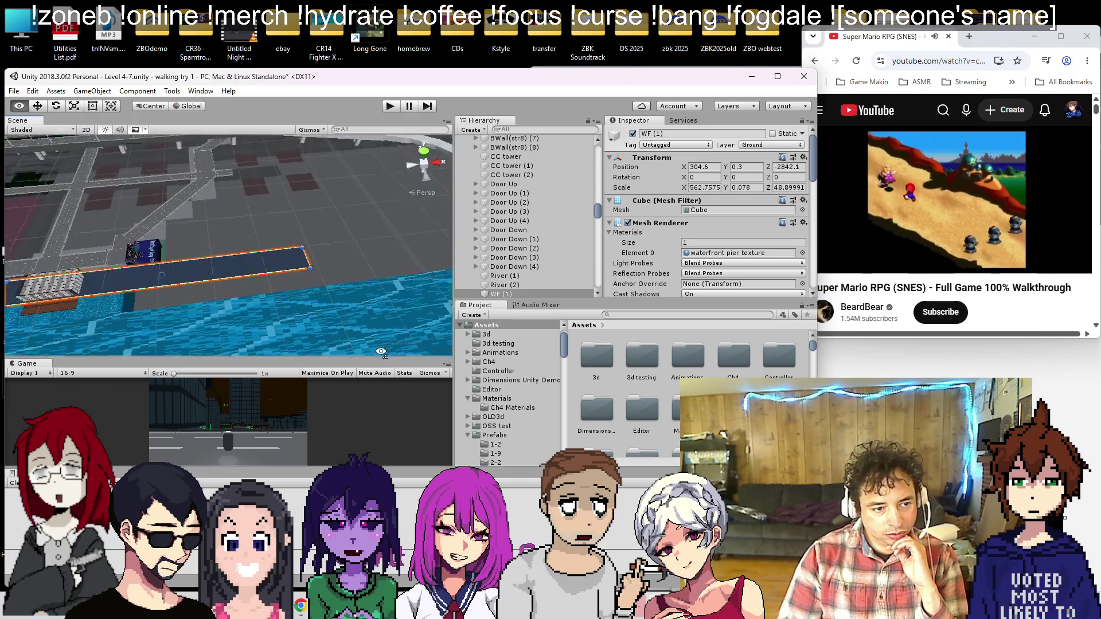
mouse_move(298, 244)
left_mouse_down()
mouse_move(174, 260)
mouse_move(134, 288)
mouse_move(147, 270)
mouse_move(180, 277)
left_mouse_up()
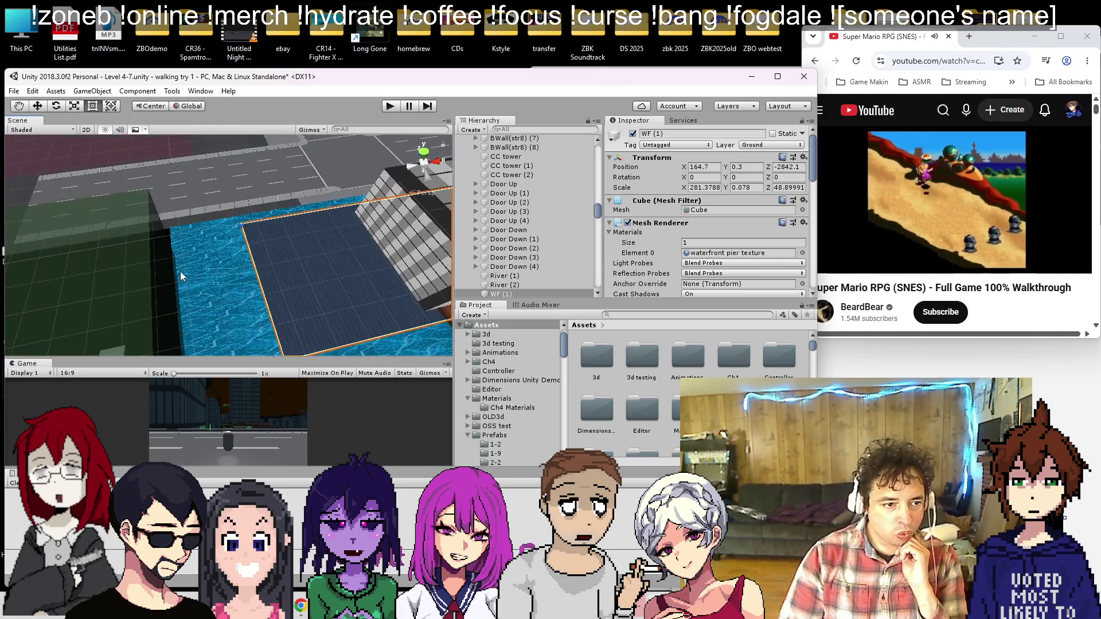
mouse_move(240, 222)
left_mouse_down()
mouse_move(166, 224)
mouse_move(195, 270)
mouse_move(255, 245)
left_mouse_up()
scroll(212, 243, "down", 3)
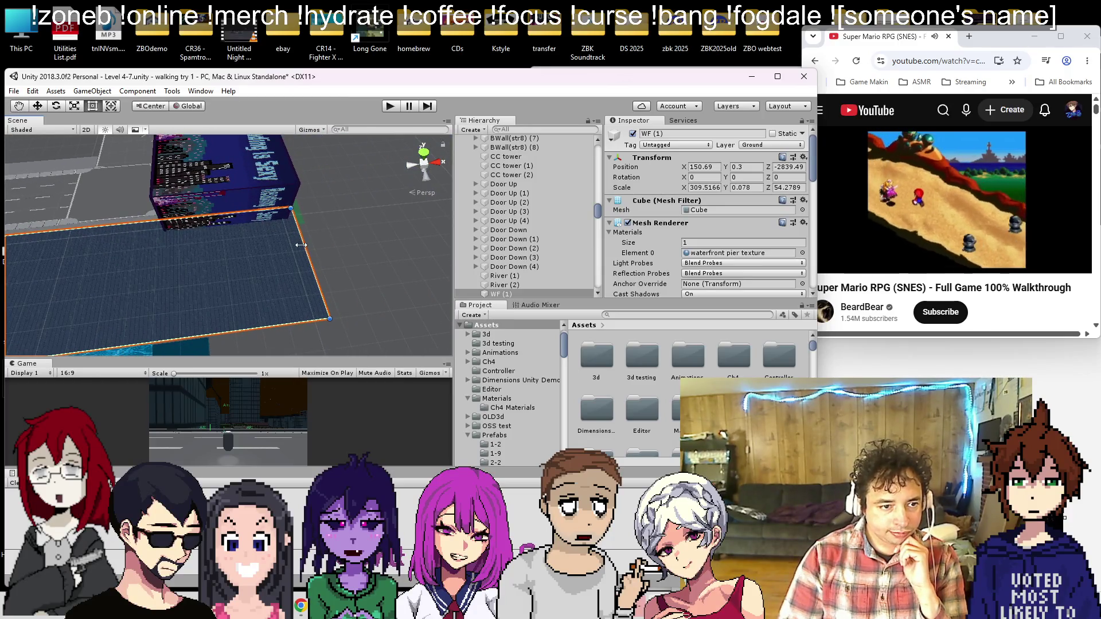
mouse_move(177, 267)
left_mouse_down()
mouse_move(222, 249)
mouse_move(129, 264)
left_mouse_up()
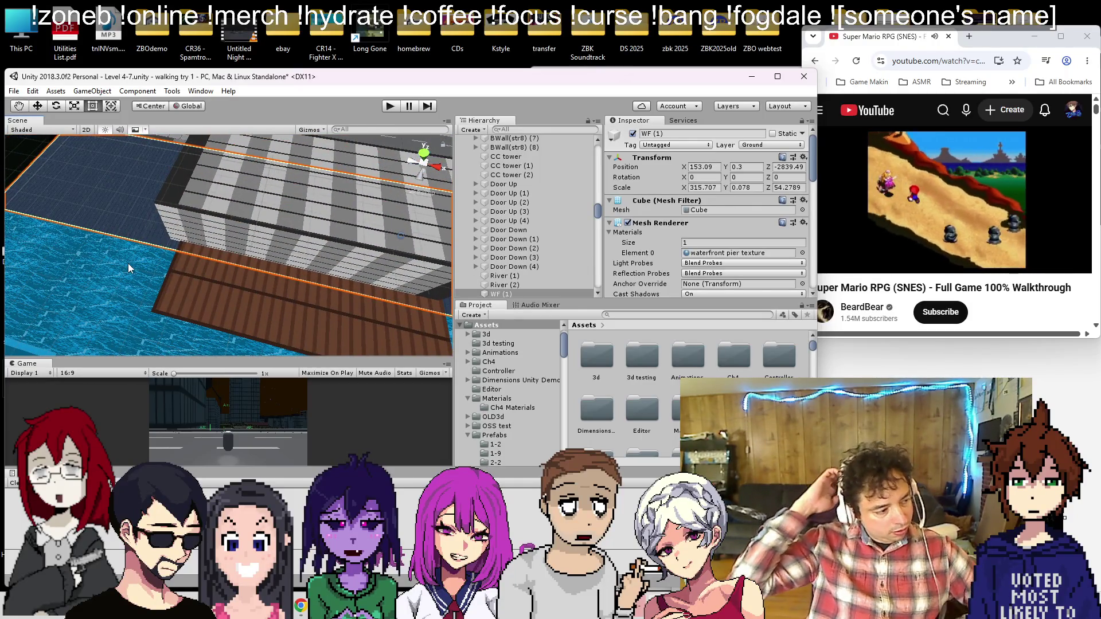
left_click_drag(128, 263, 98, 212)
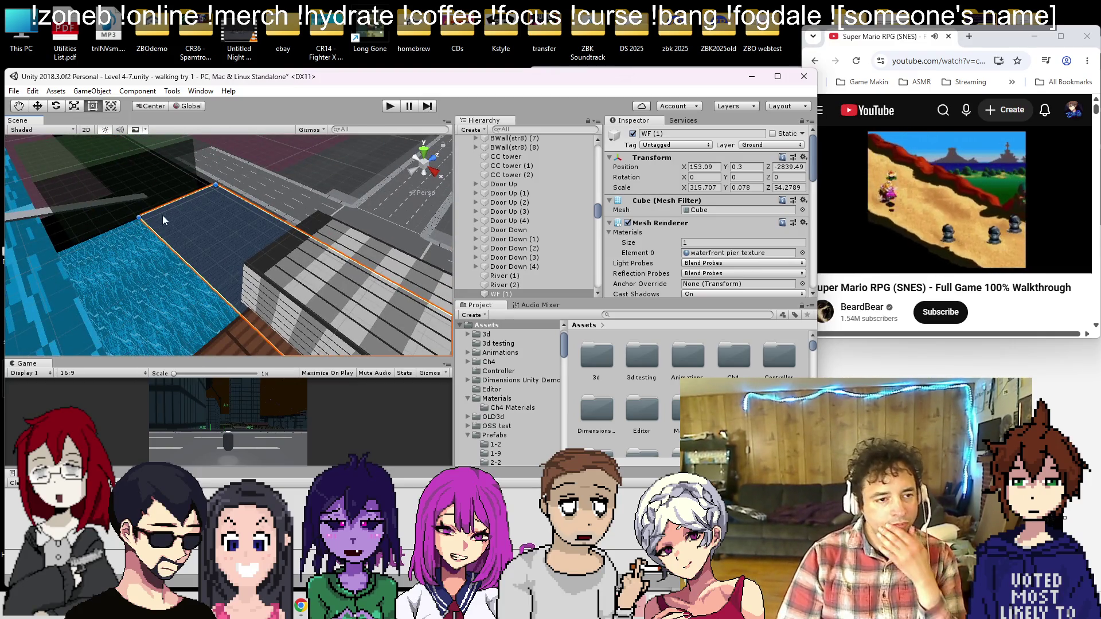
Step: Save the scene and select the ramp strip over the water
key("ctrl+s")
mouse_move(265, 213)
left_mouse_down()
mouse_move(254, 207)
mouse_move(1053, 231)
left_mouse_up()
left_click_drag(441, 201, 216, 222)
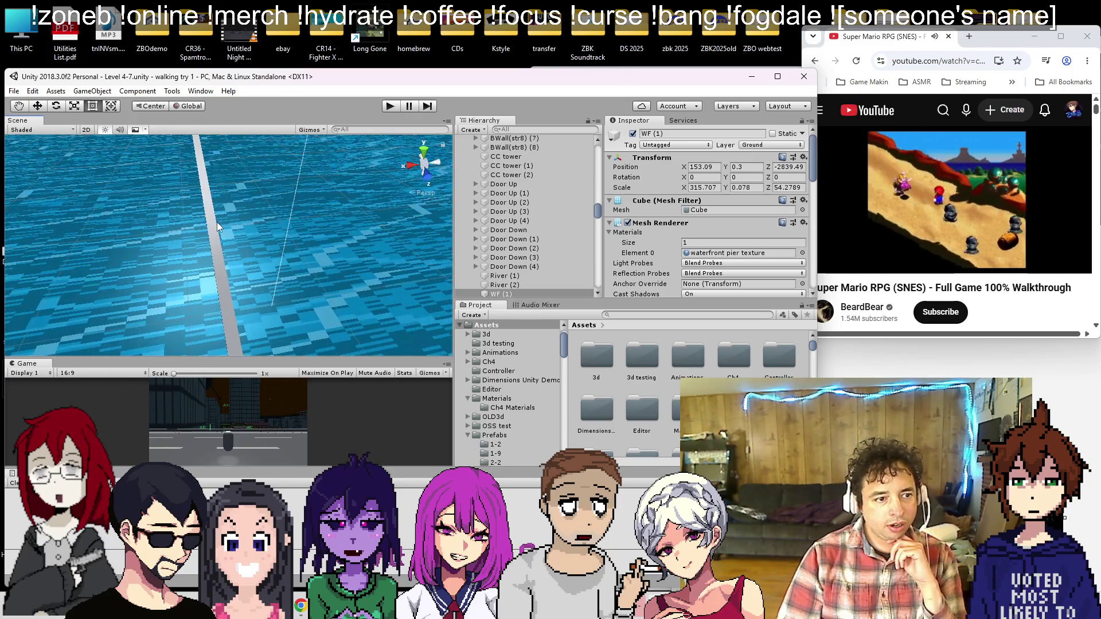
left_click(217, 222)
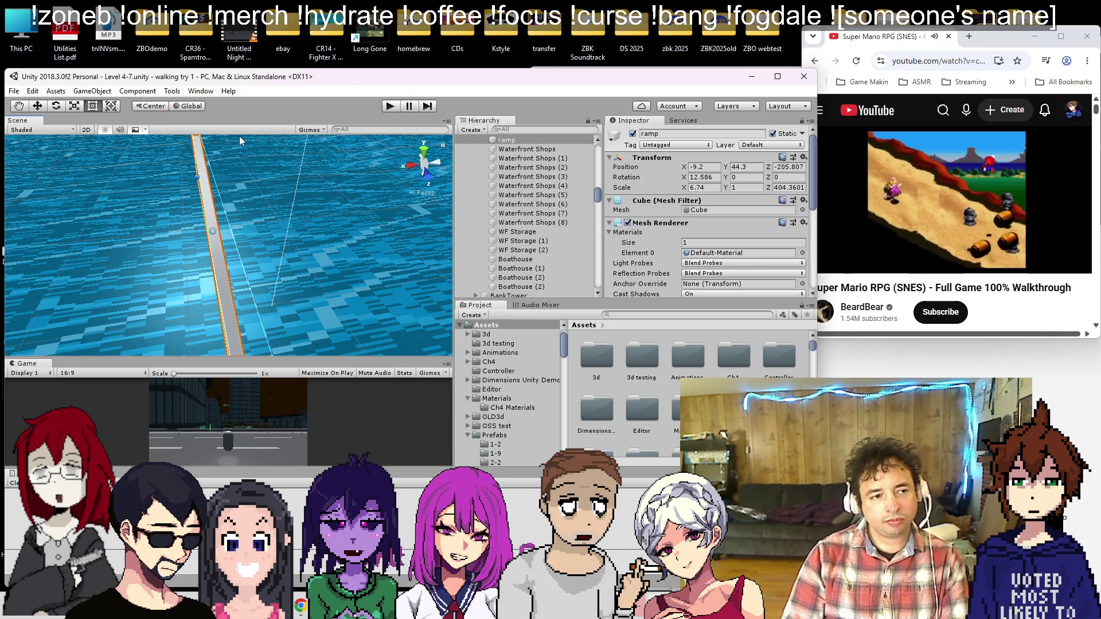
left_click(14, 91)
Step: Open the Chapter 2 Action Test scene from the Scenes folder
left_click(28, 122)
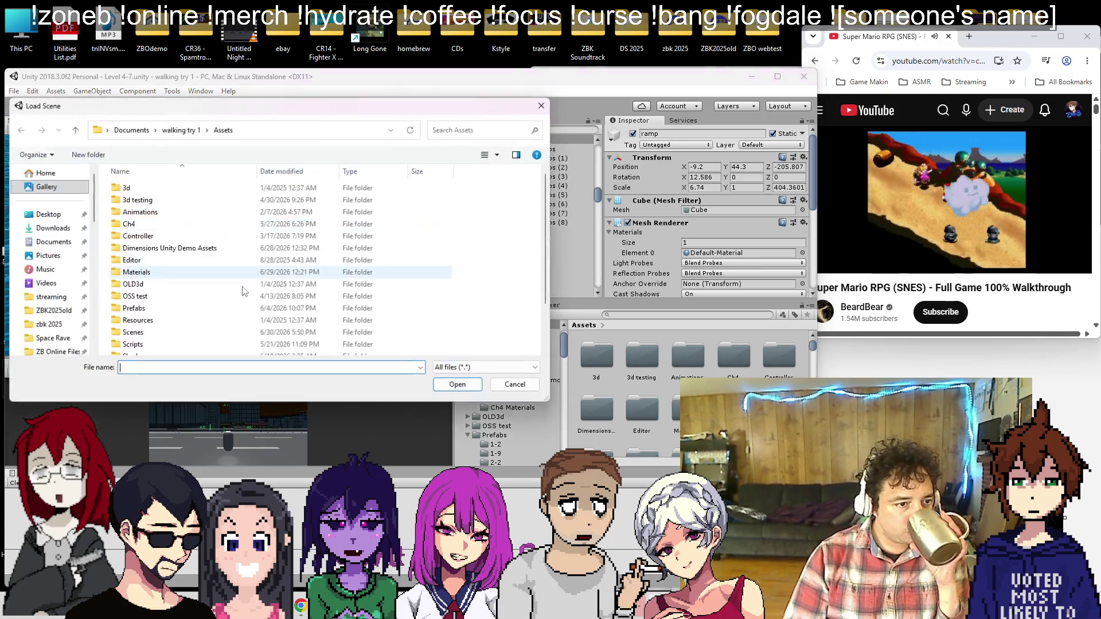
double_click(143, 332)
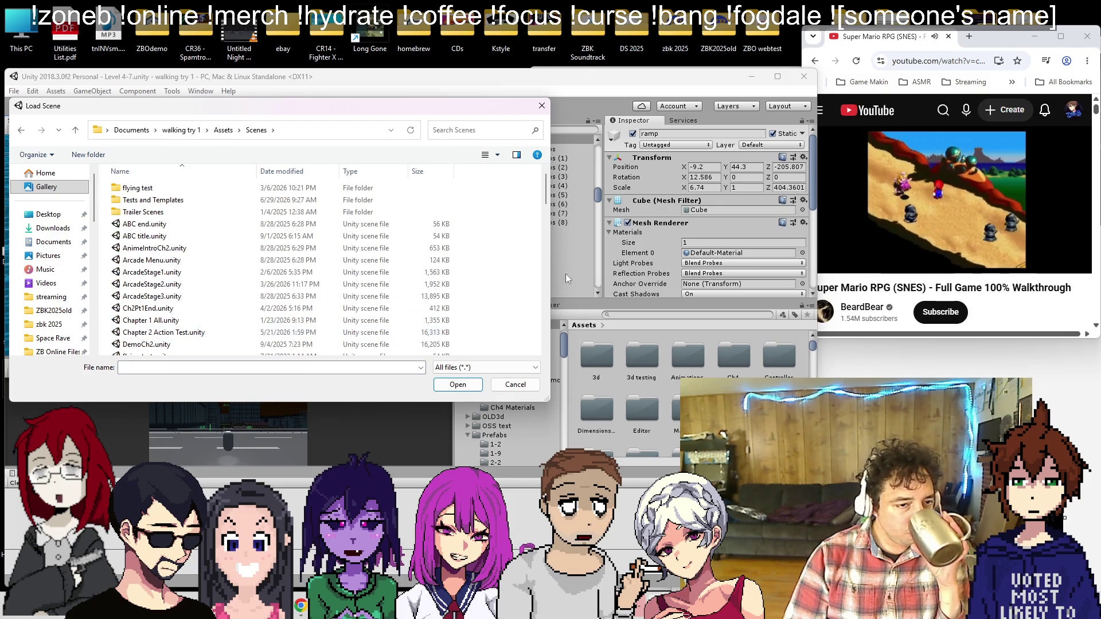
scroll(210, 320, "down", 3)
double_click(179, 272)
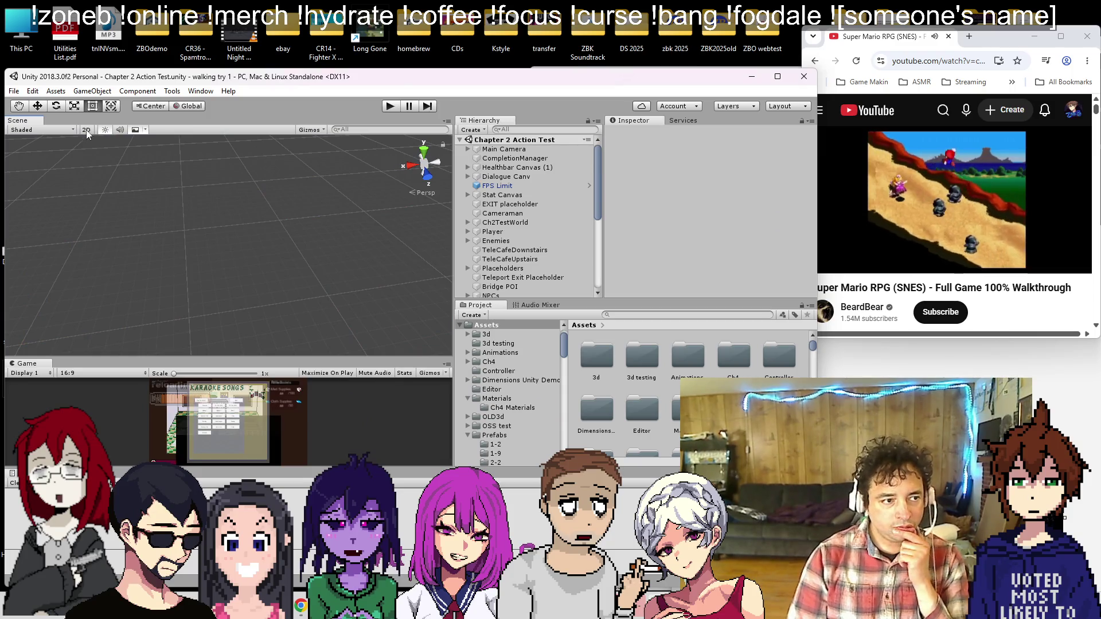
Step: Switch the scene view to 2D and select the 2f b sprite
left_click(89, 131)
scroll(143, 194, "down", 3)
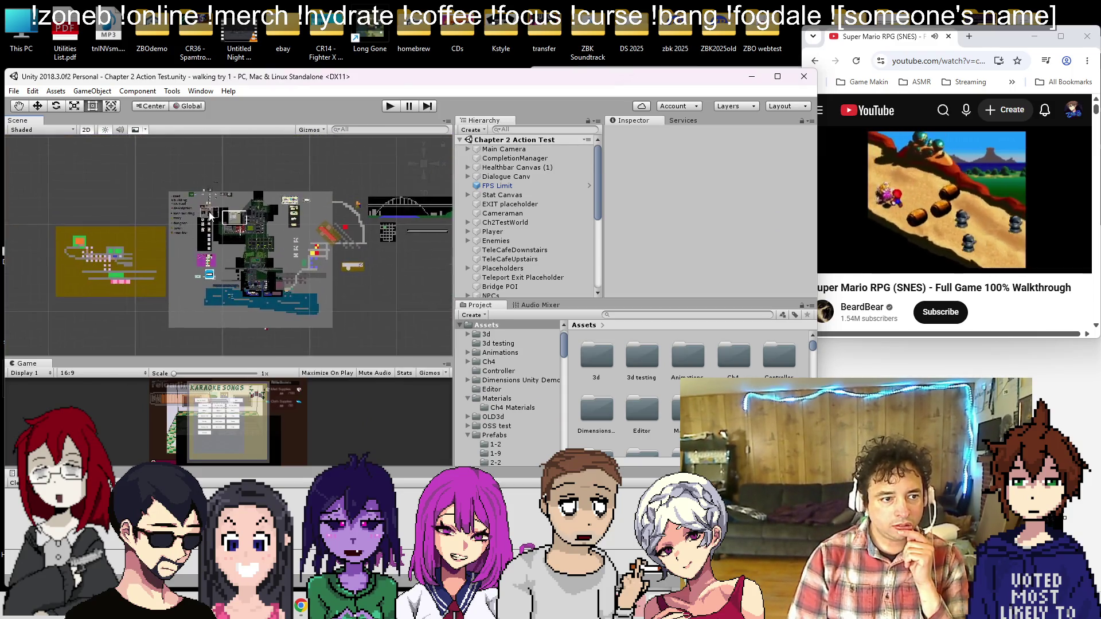
scroll(210, 247, "up", 8)
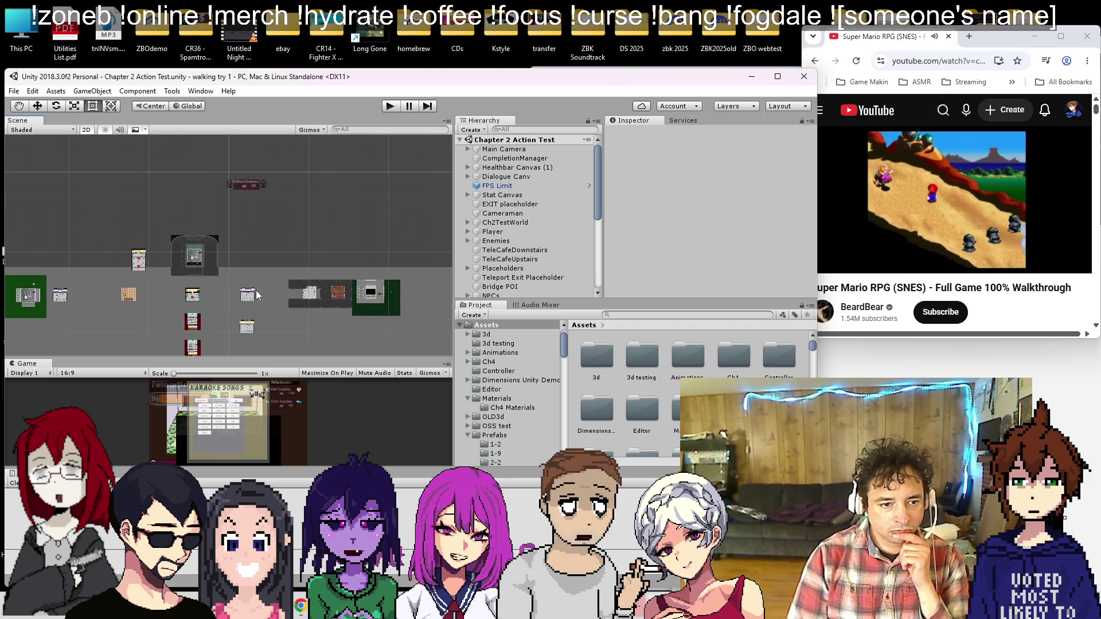
scroll(281, 277, "up", 3)
left_click(304, 269)
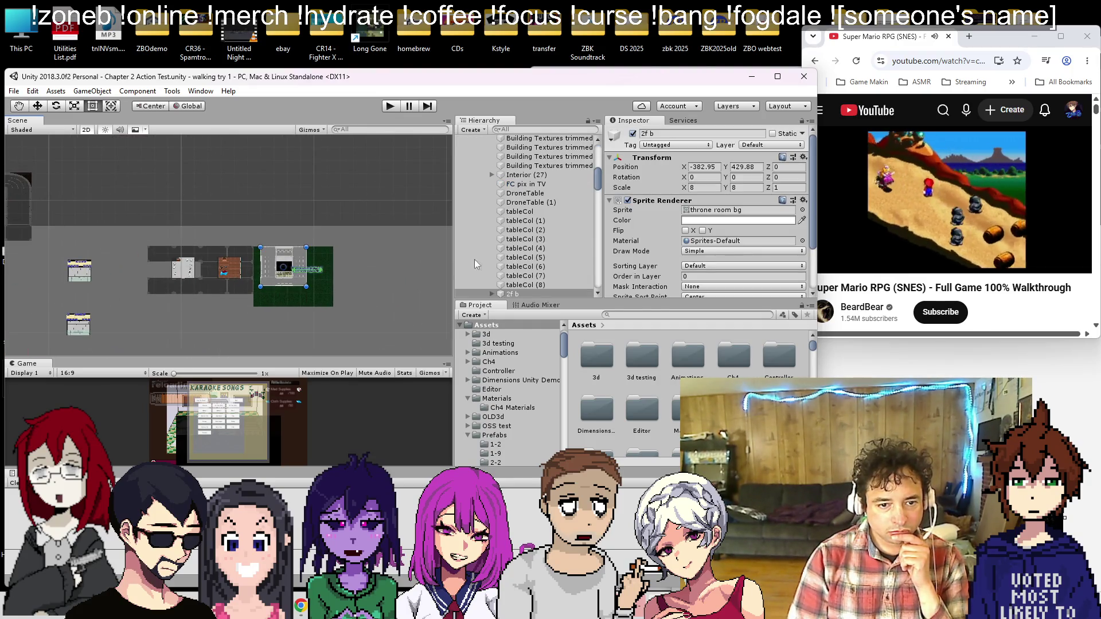
scroll(315, 278, "up", 10)
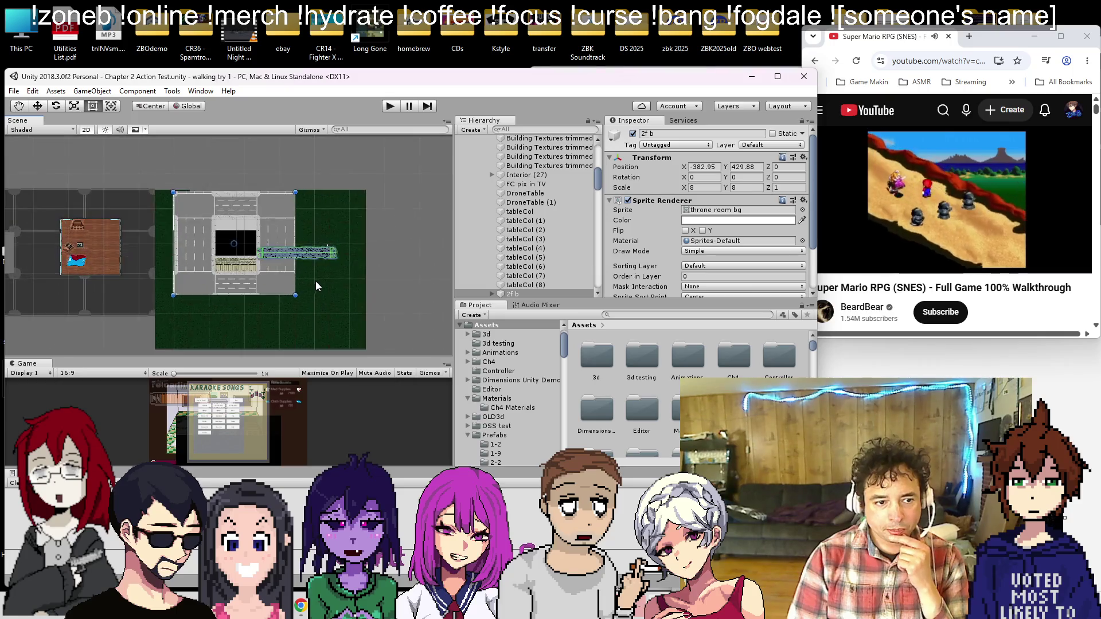
left_click(296, 237)
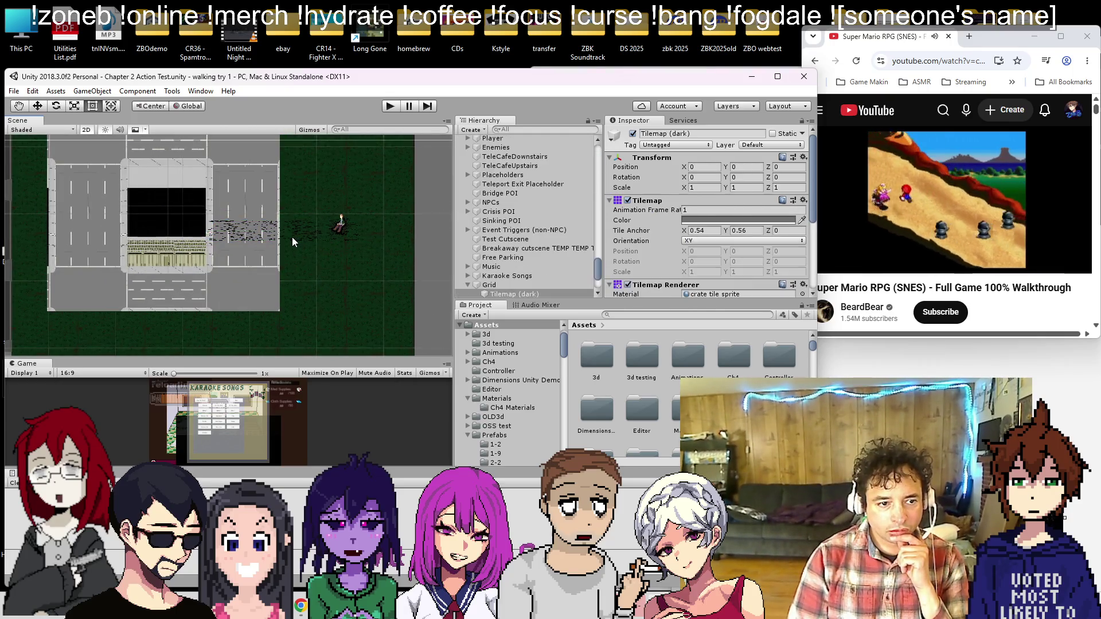
scroll(228, 240, "up", 8)
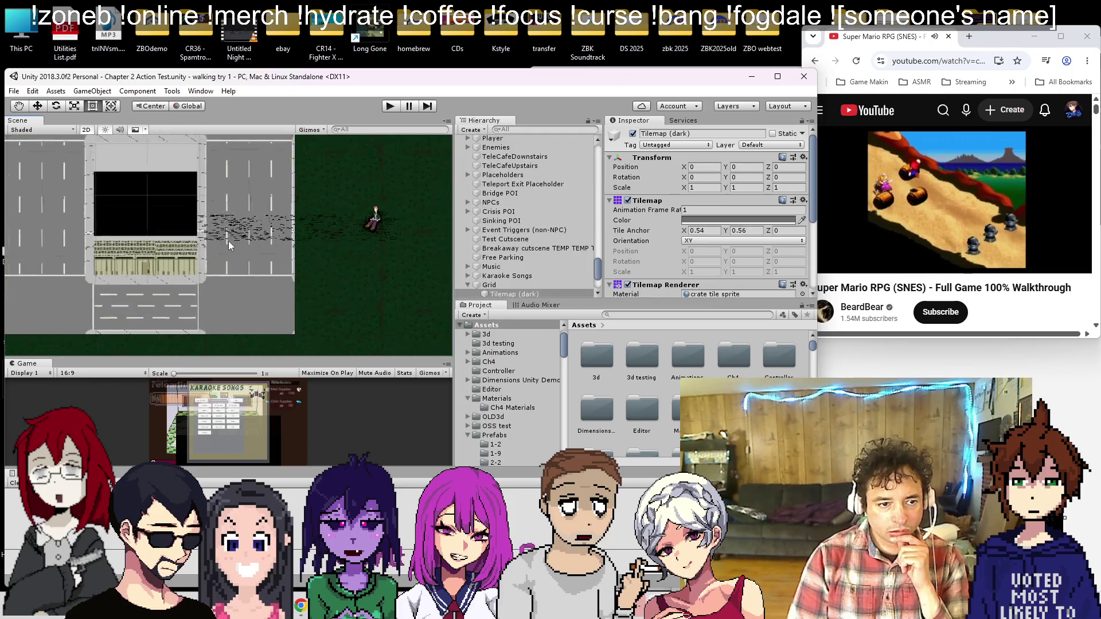
left_click(222, 241)
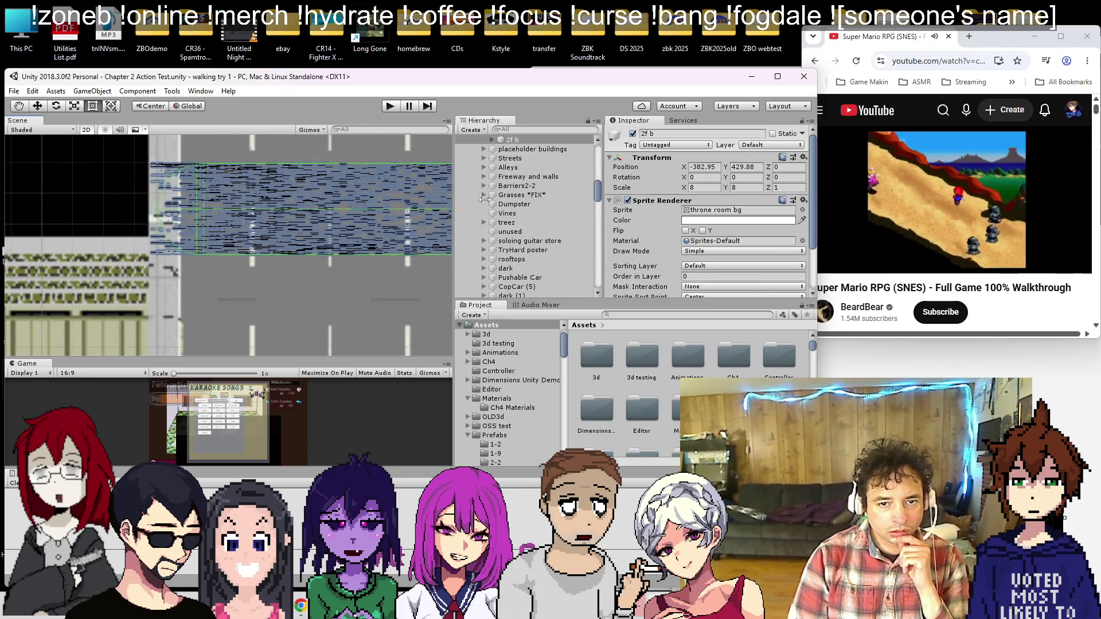
scroll(504, 209, "up", 3)
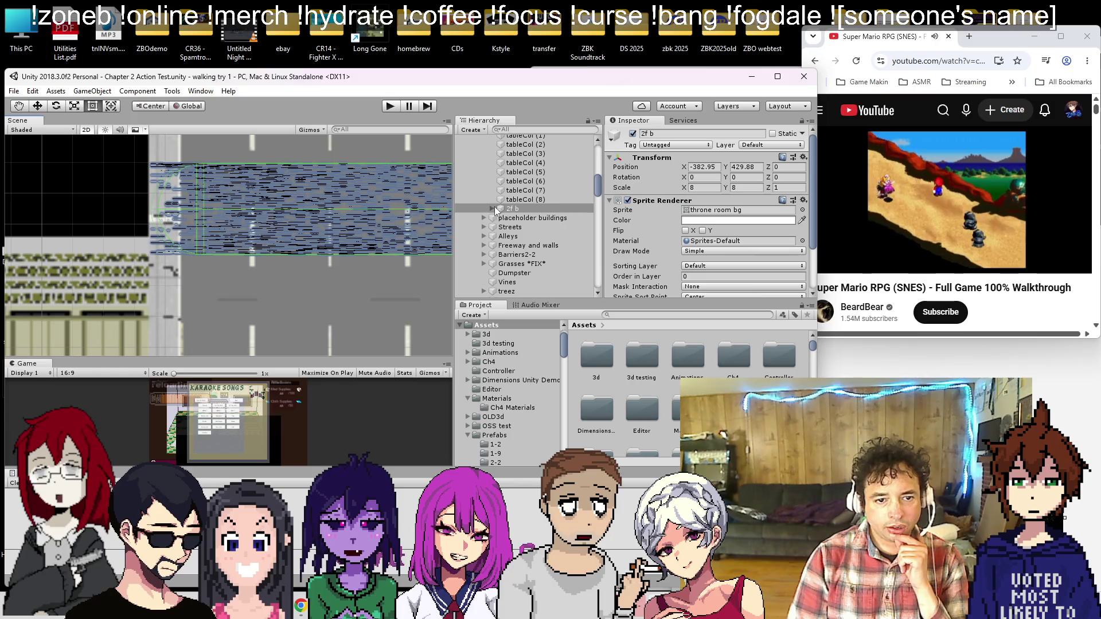
Step: Expand 2f b and select its cylinders through Cylinder (2)
left_click(494, 208)
scroll(692, 222, "down", 3)
left_click(560, 219)
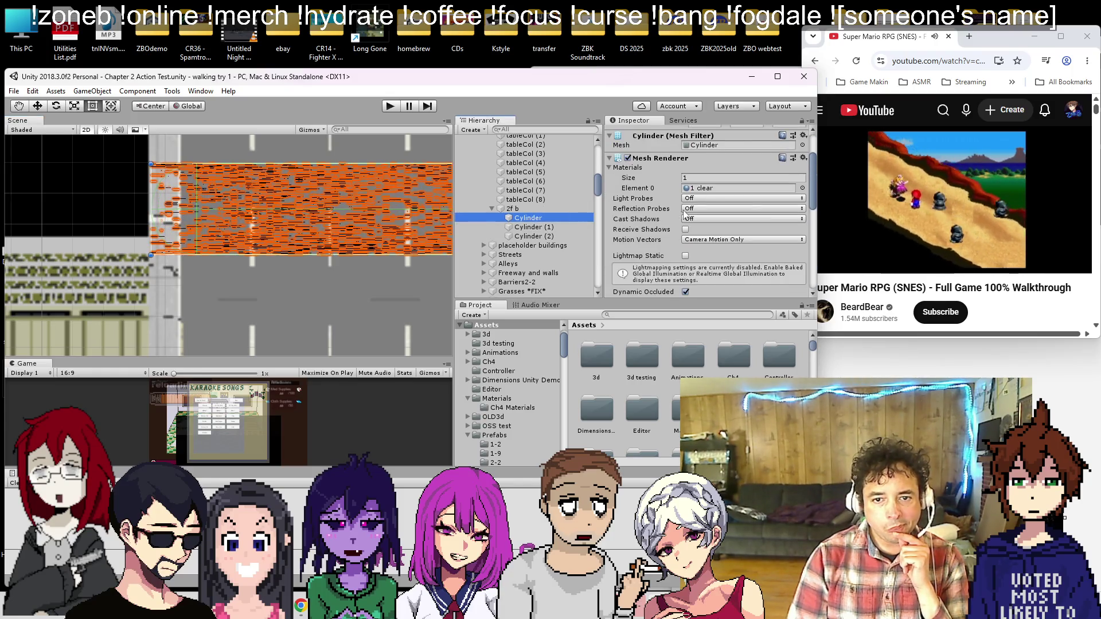
scroll(684, 217, "down", 3)
scroll(683, 214, "up", 3)
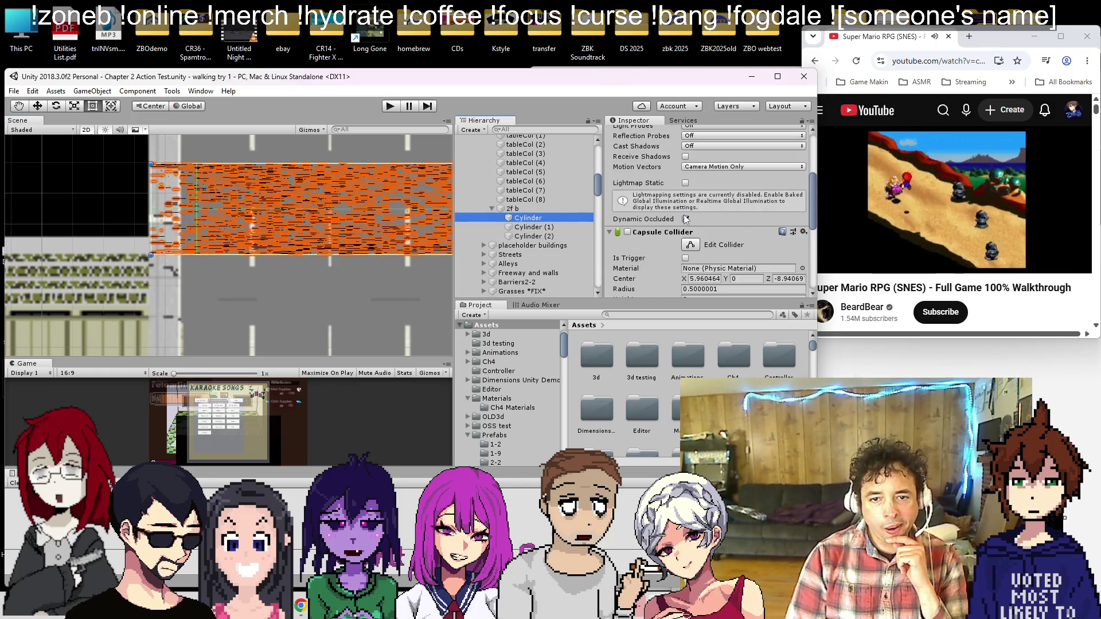
left_click(541, 228)
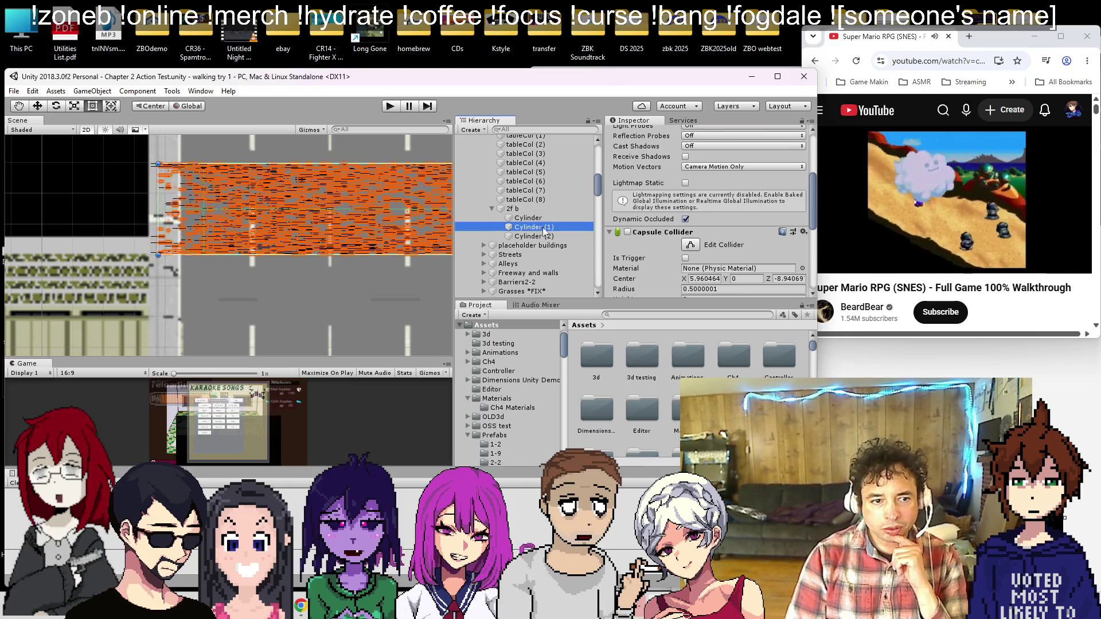
left_click(544, 236)
scroll(693, 261, "down", 3)
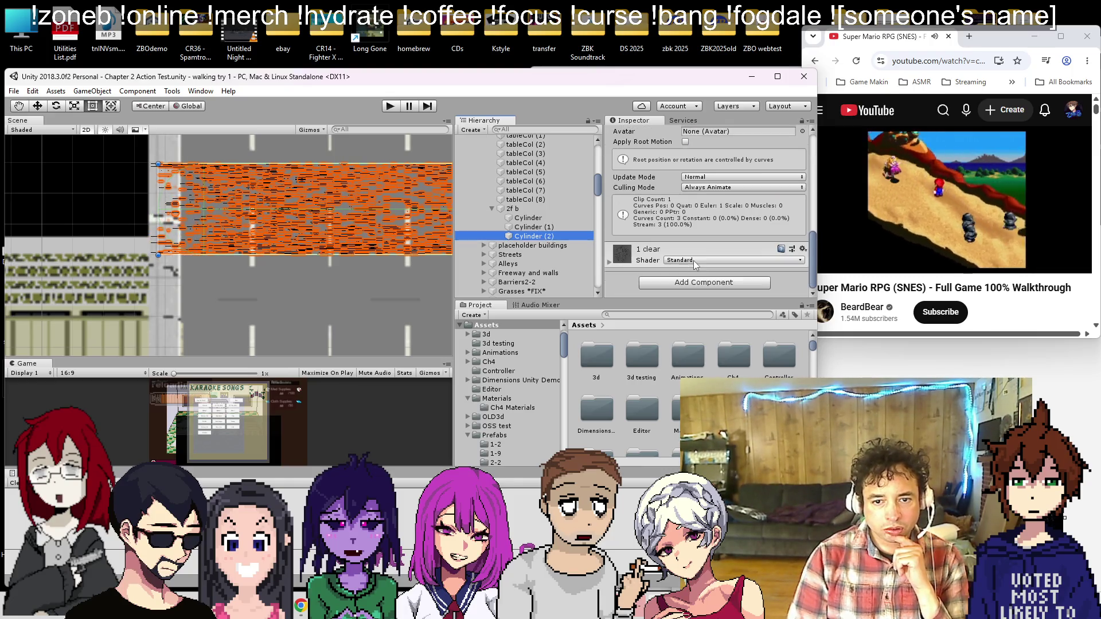
Step: Show the 1 clear material and locate its Albedo texture in the project
left_click(608, 262)
scroll(654, 246, "down", 3)
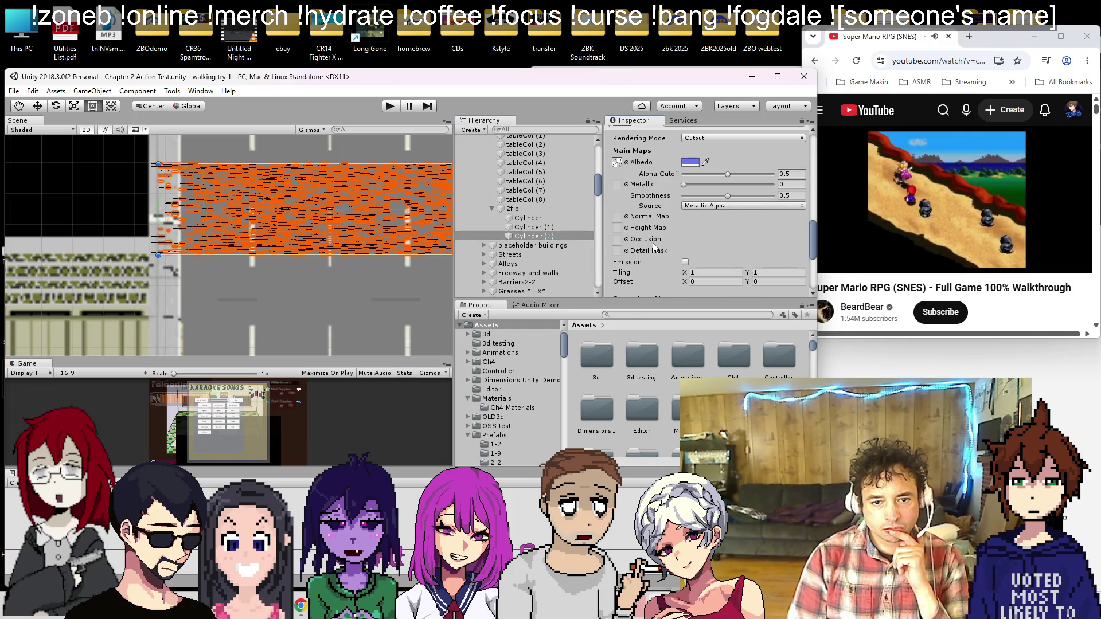
left_click(618, 162)
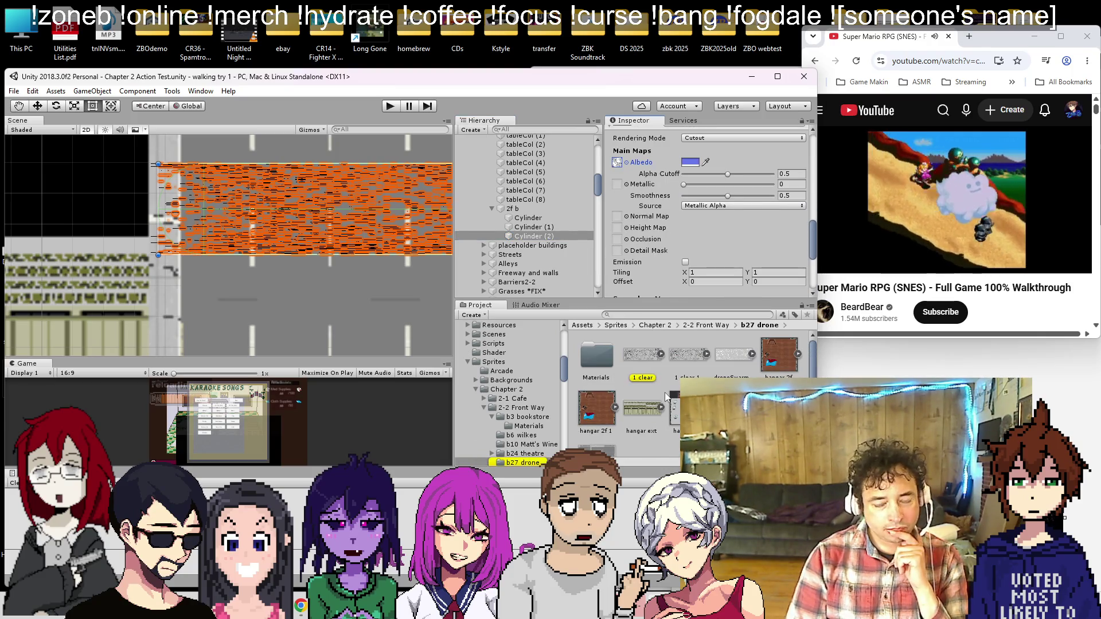
Step: Return to 3D view and frame and orbit around the orange Cylinder (2)
left_click(86, 130)
double_click(533, 236)
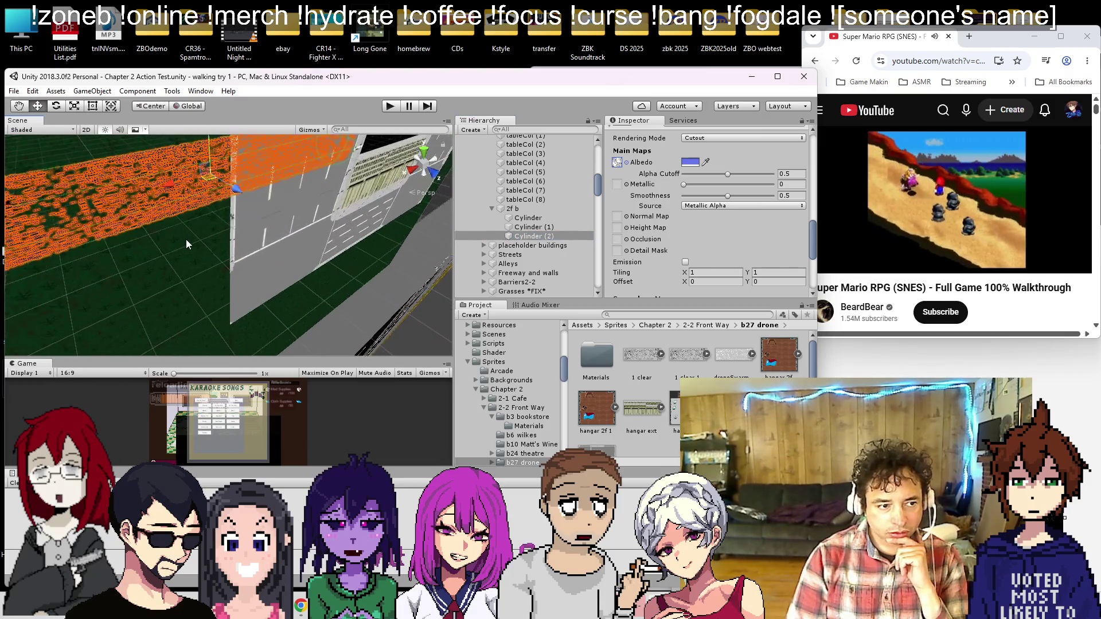
left_click_drag(301, 253, 200, 309)
scroll(200, 308, "down", 3)
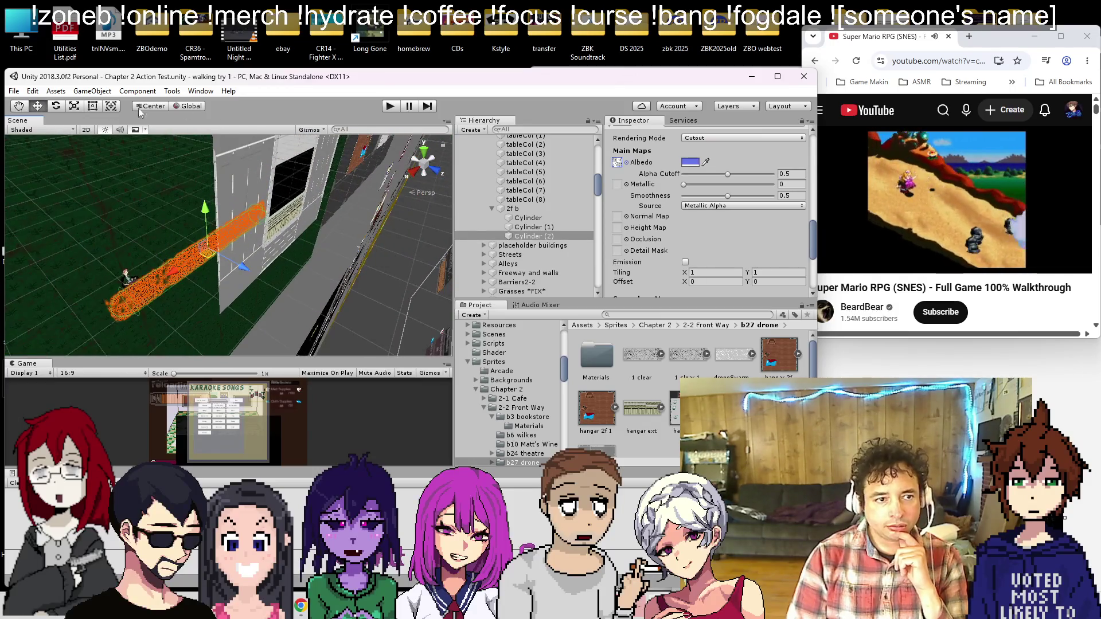
left_click(14, 91)
left_click(46, 116)
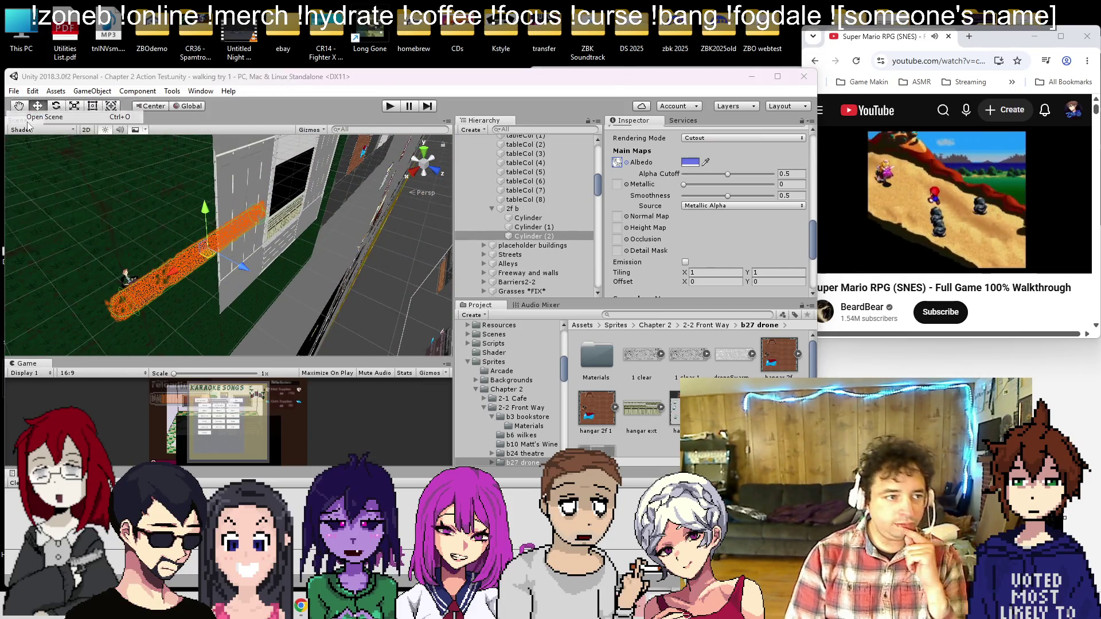
Step: Load Level 4-7.unity from the Scenes folder and select the Surface Level (3) ground
double_click(133, 333)
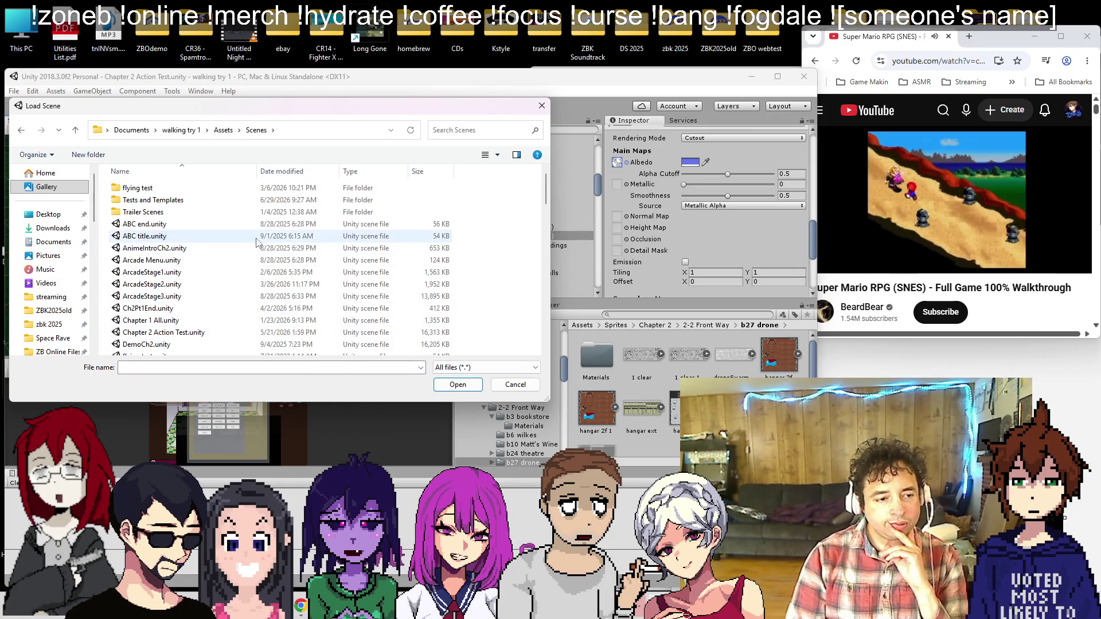
scroll(183, 281, "down", 5)
scroll(184, 277, "down", 5)
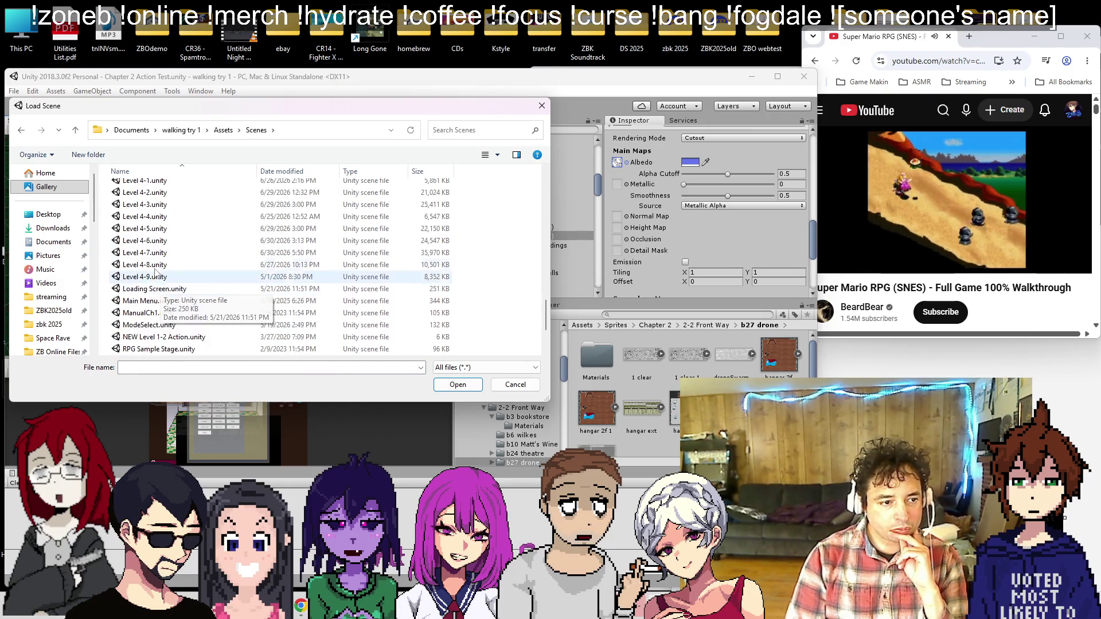
double_click(155, 253)
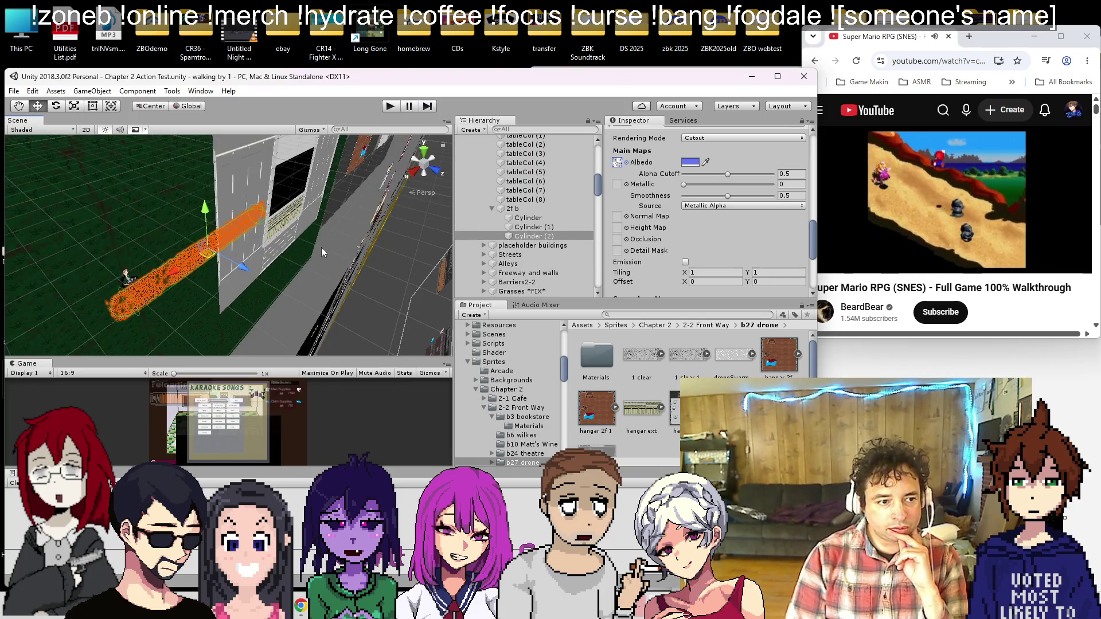
mouse_move(210, 237)
left_mouse_down()
mouse_move(377, 386)
mouse_move(442, 387)
mouse_move(229, 298)
left_mouse_up()
left_click(201, 282)
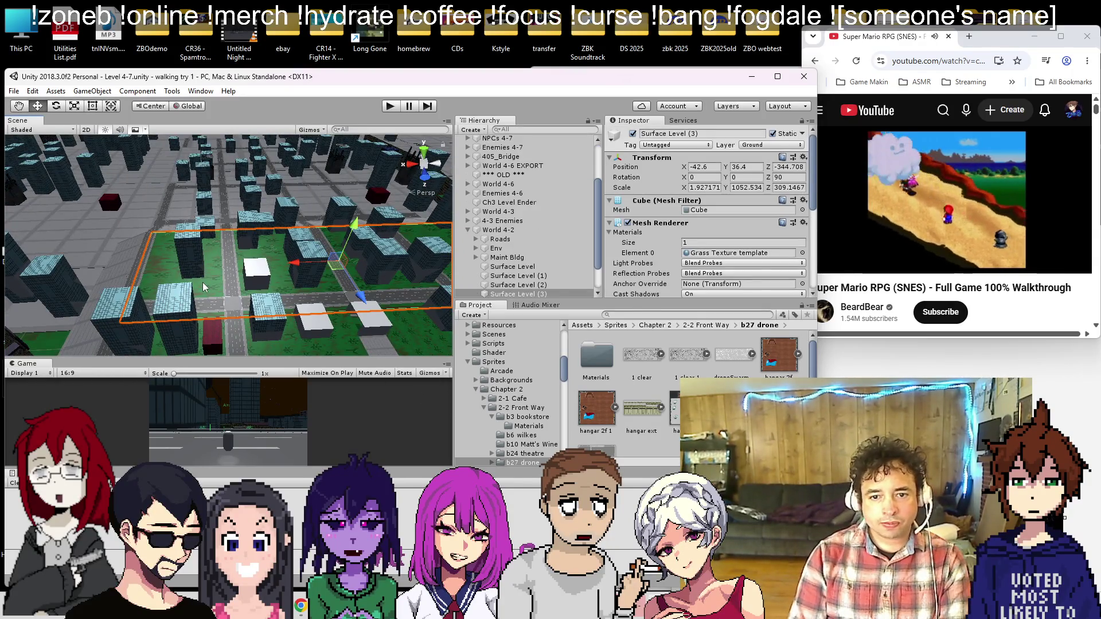
Step: Delete the Surface Level (3), Surface Level and Surface Level (1) ground planes
left_click(202, 282)
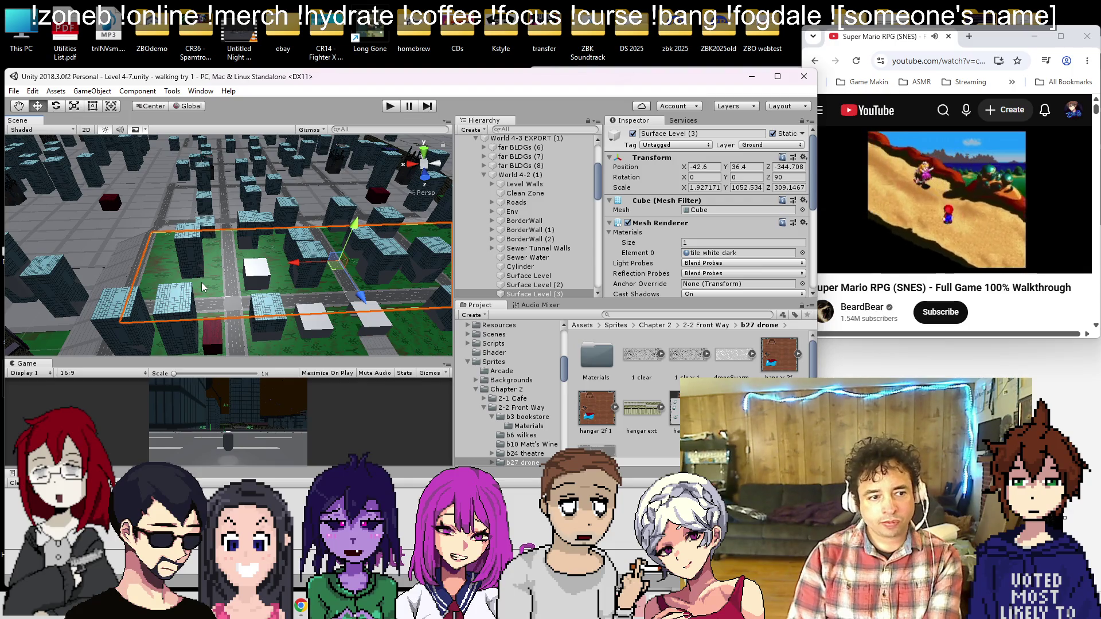
left_click(201, 282)
left_click(209, 283)
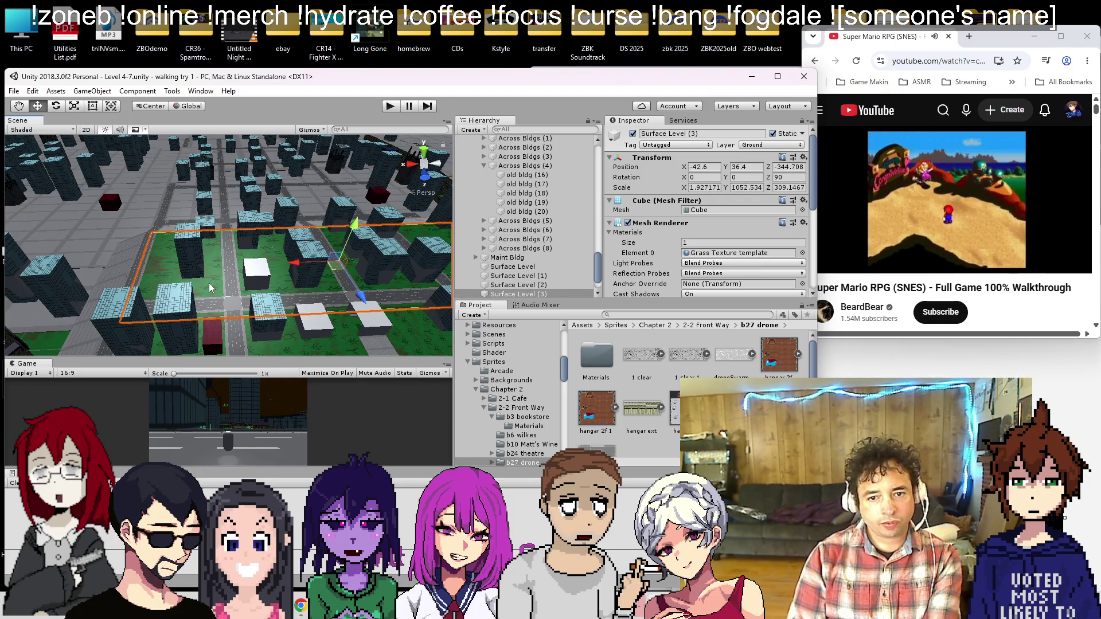
mouse_move(209, 283)
left_mouse_down()
mouse_move(184, 242)
mouse_move(252, 314)
left_mouse_up()
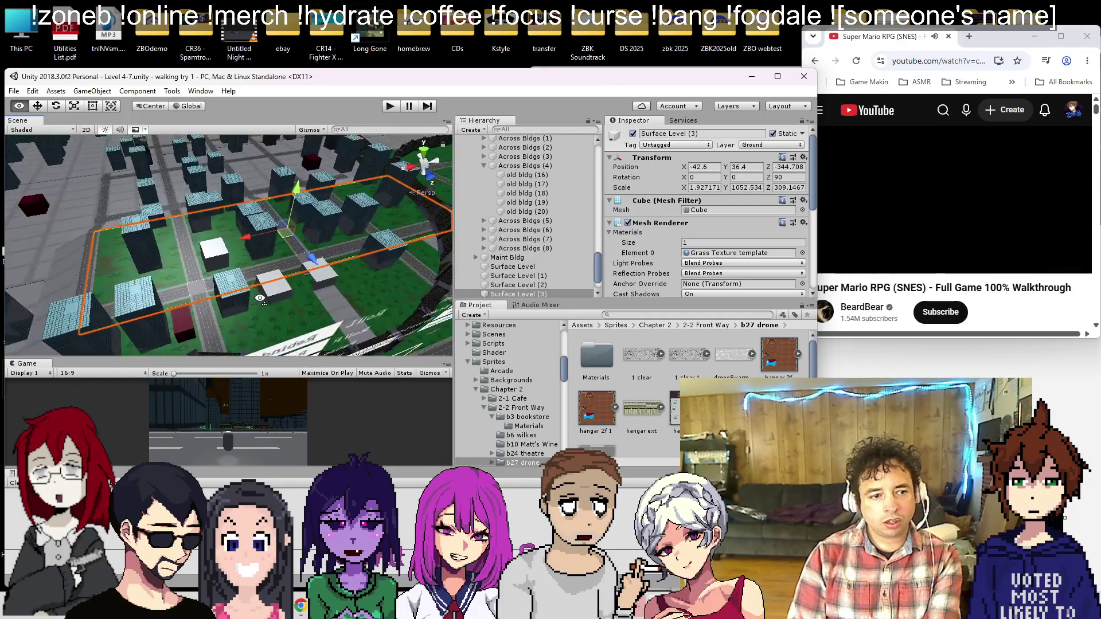
key("Delete")
left_click(251, 335)
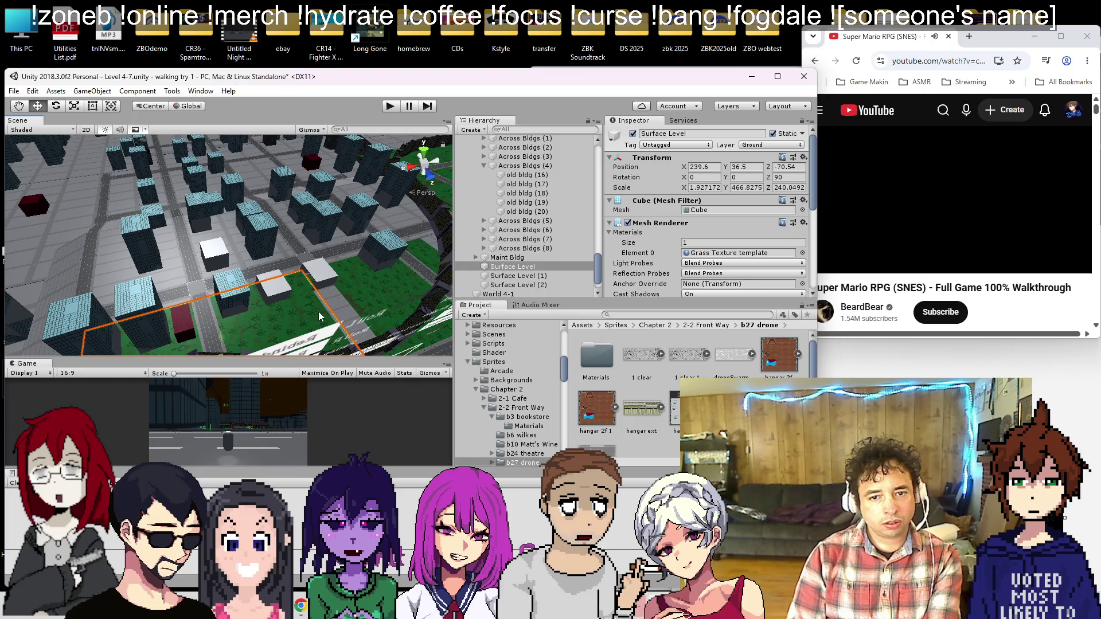
key("Delete")
left_click(385, 301)
key("Delete")
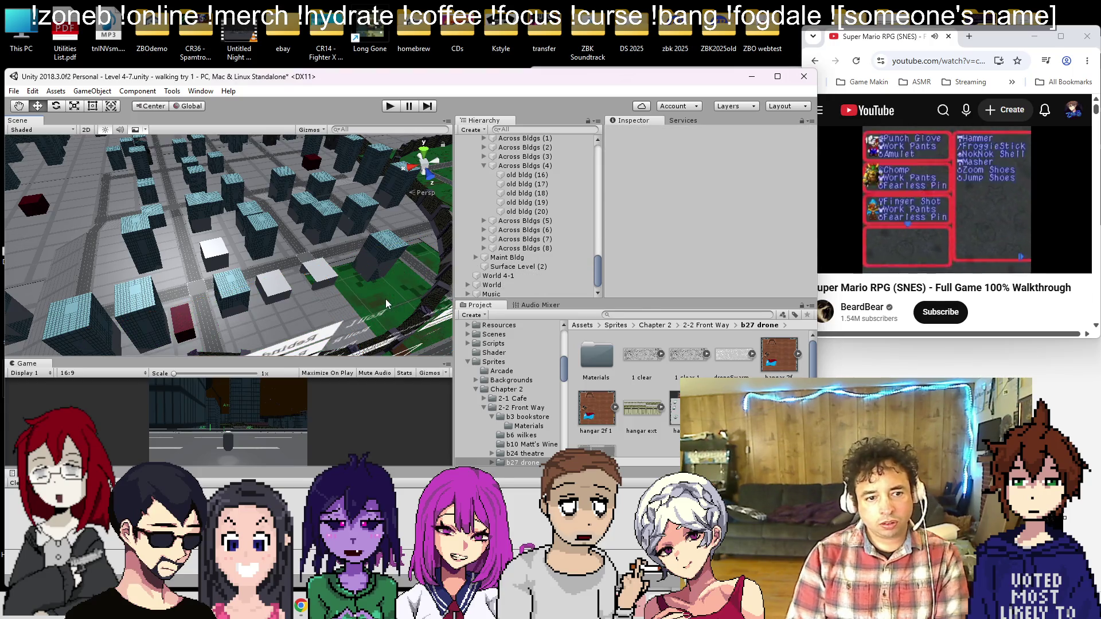
Step: Move across the city and frame the old bldg (24) building
left_click(385, 300)
mouse_move(386, 300)
left_mouse_down()
mouse_move(330, 275)
mouse_move(223, 141)
mouse_move(236, 169)
left_mouse_up()
left_click(278, 235)
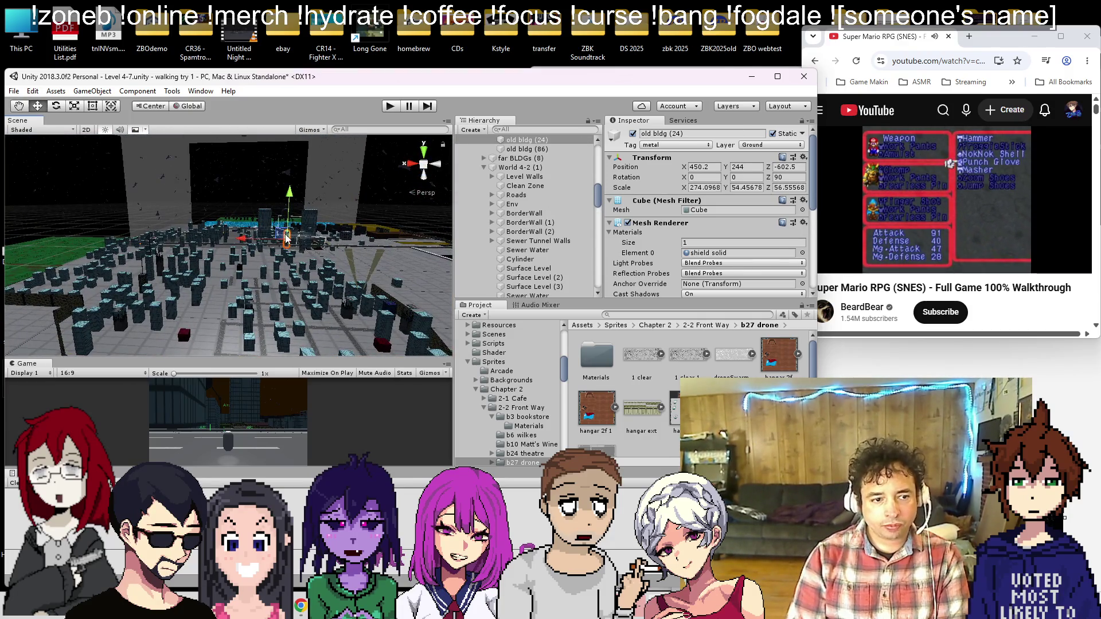
key("f")
left_click_drag(229, 291, 272, 278)
Step: Frame CC tower (1), then select the waterfront ramp and pan along it
left_click(156, 259)
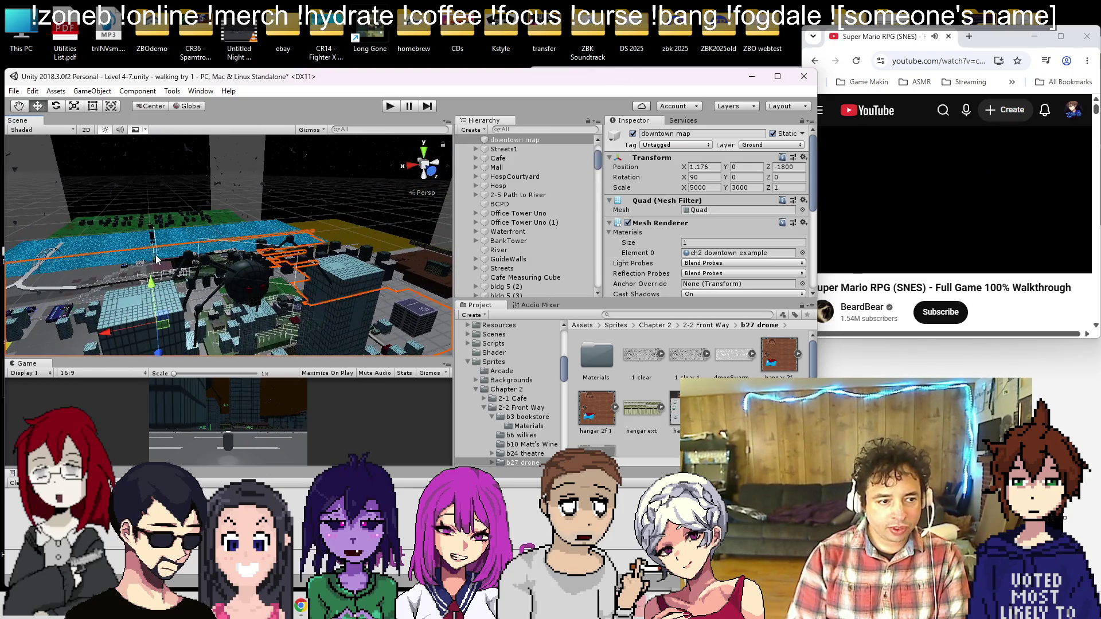
left_click(151, 240)
left_click(151, 240)
left_click(151, 240)
left_click(152, 240)
key("f")
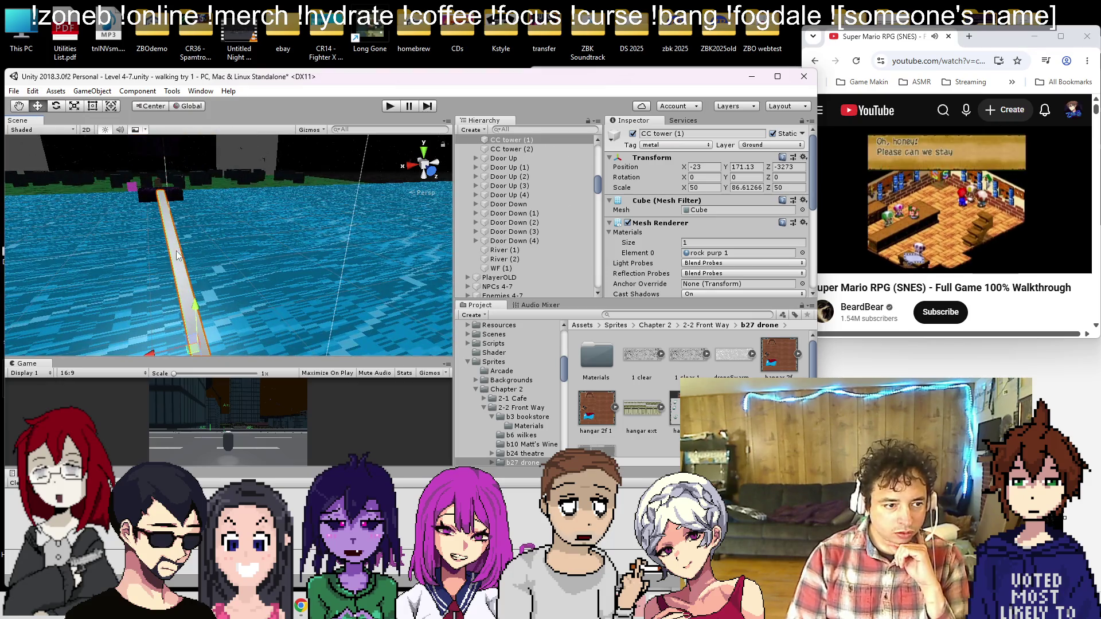
left_click(177, 256)
left_click_drag(176, 255, 279, 269)
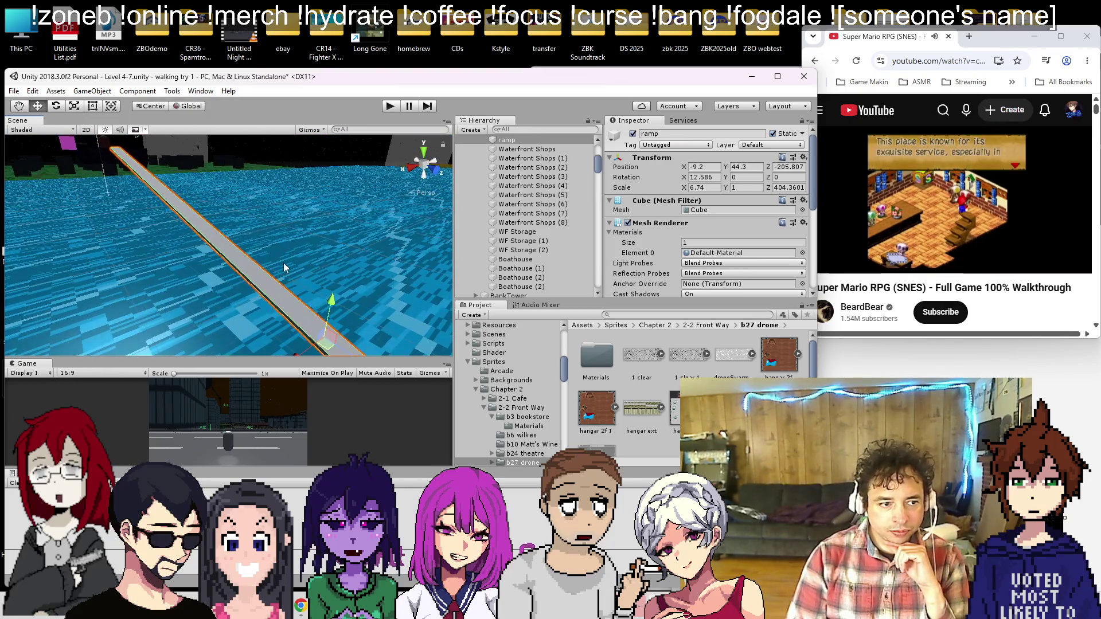
Step: Add a Cylinder as a child of the ramp and frame it
right_click(511, 141)
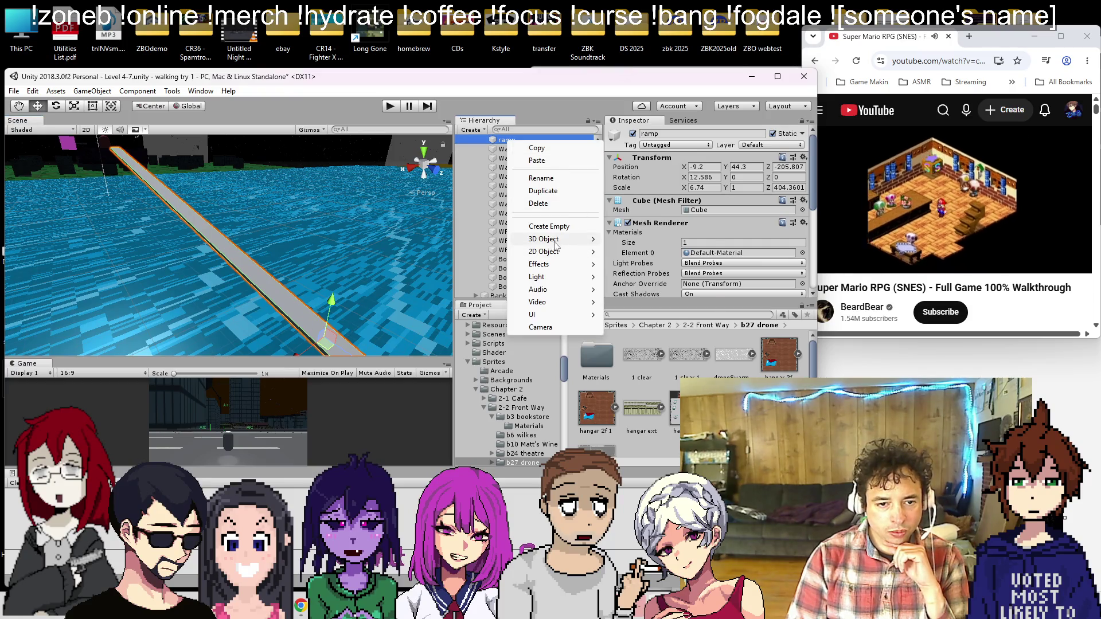
mouse_move(555, 241)
left_click(634, 278)
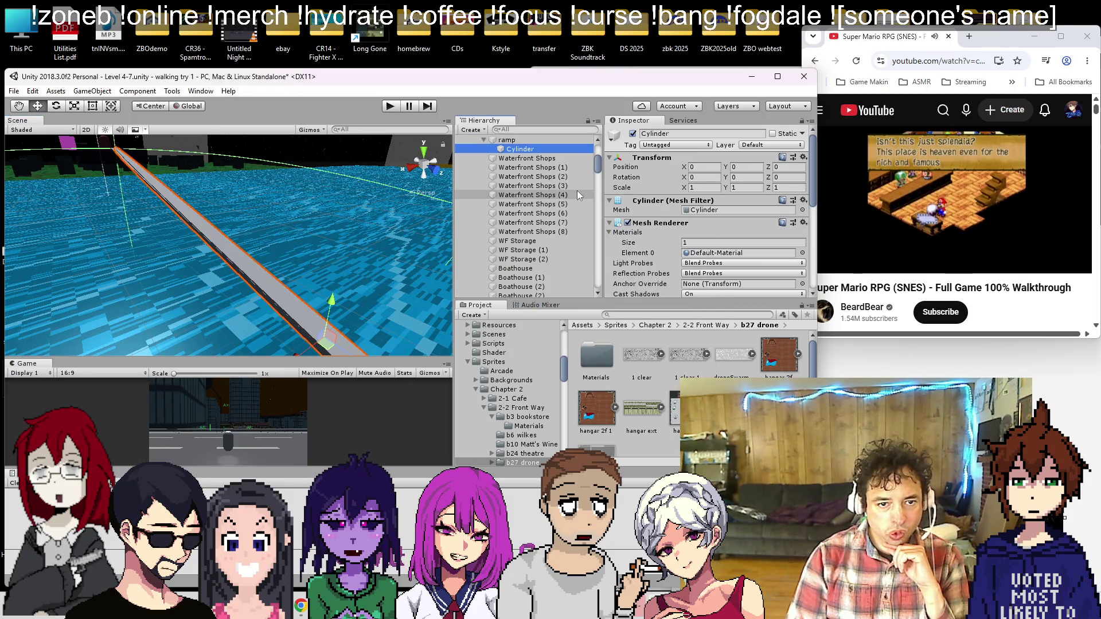
key("f")
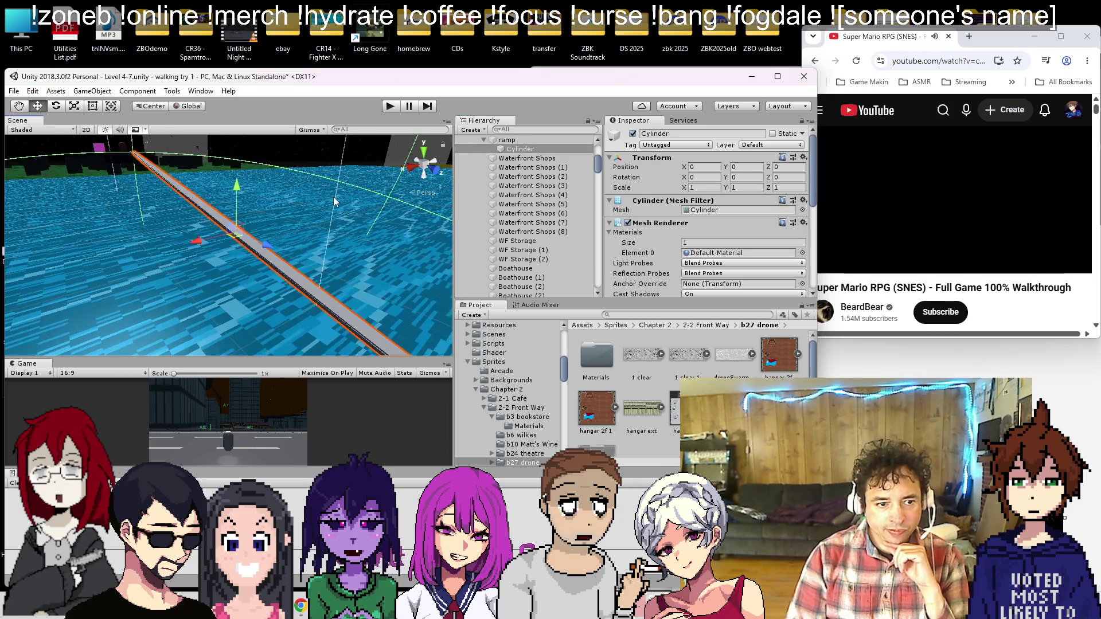
scroll(649, 262, "down", 5)
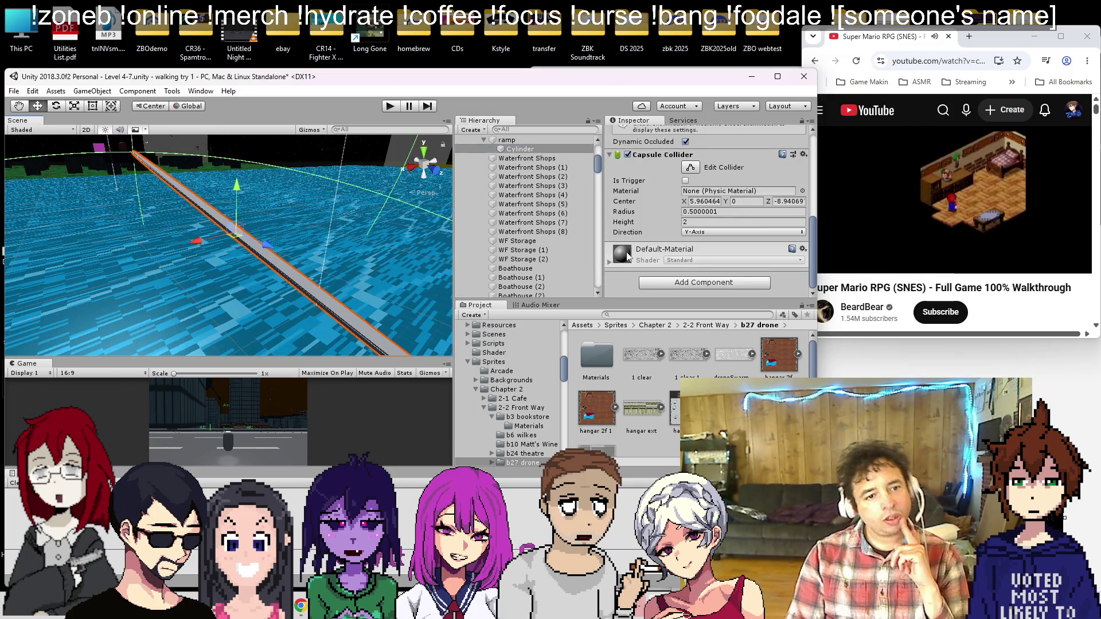
mouse_move(286, 222)
left_mouse_down()
mouse_move(256, 238)
mouse_move(207, 167)
mouse_move(216, 170)
left_mouse_up()
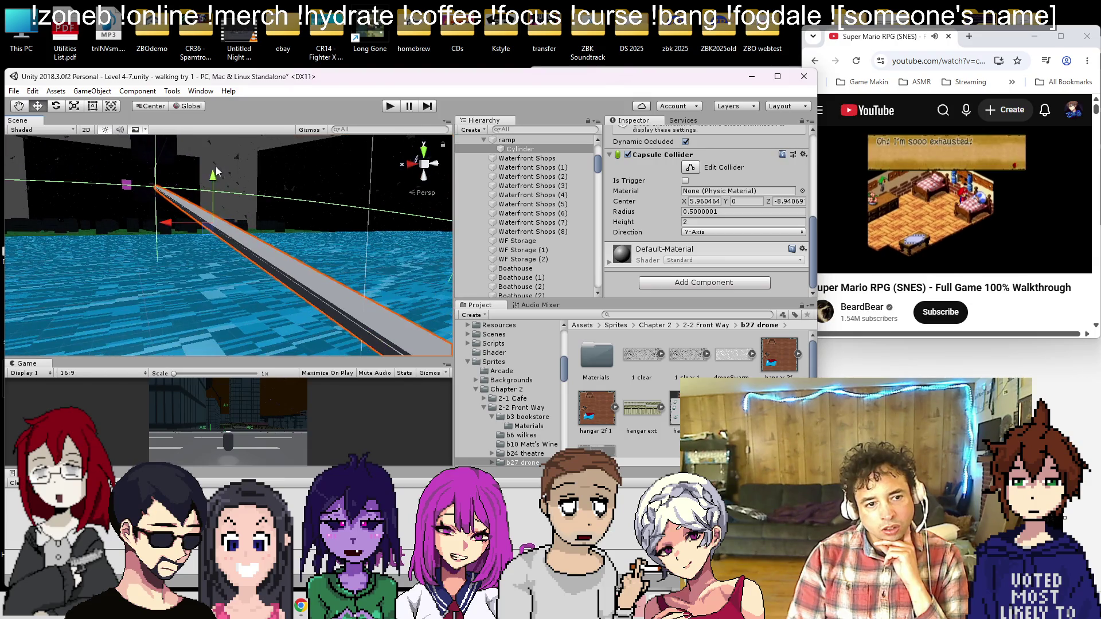
Step: Lower the cylinder under the ramp and stretch it to X scale 7.25
scroll(662, 232, "up", 3)
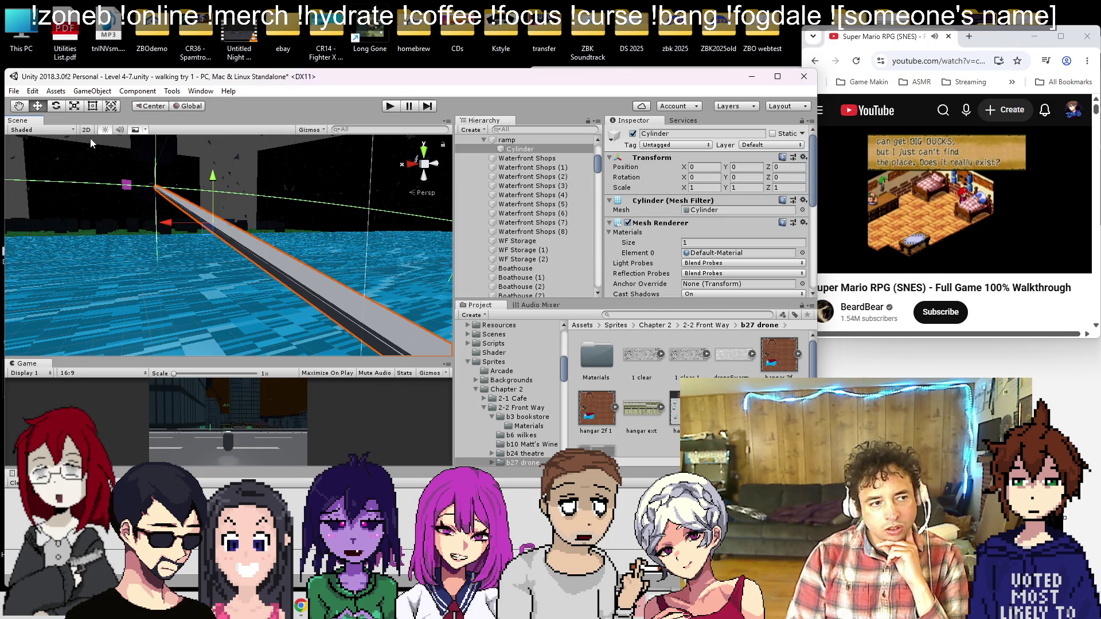
scroll(284, 208, "down", 5)
scroll(222, 195, "up", 3)
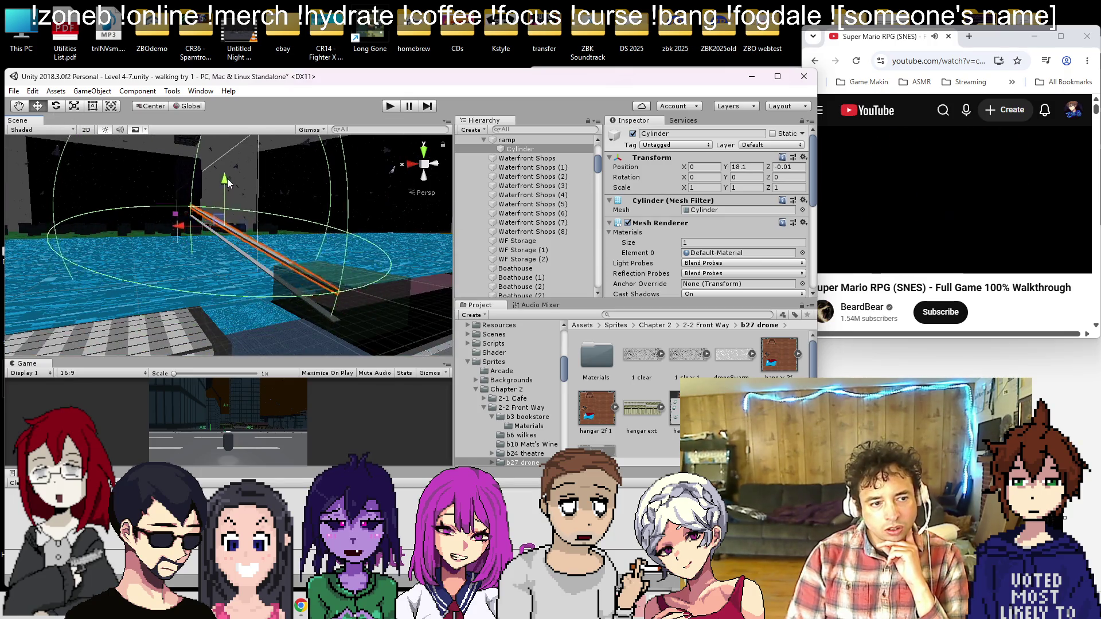
scroll(239, 254, "up", 5)
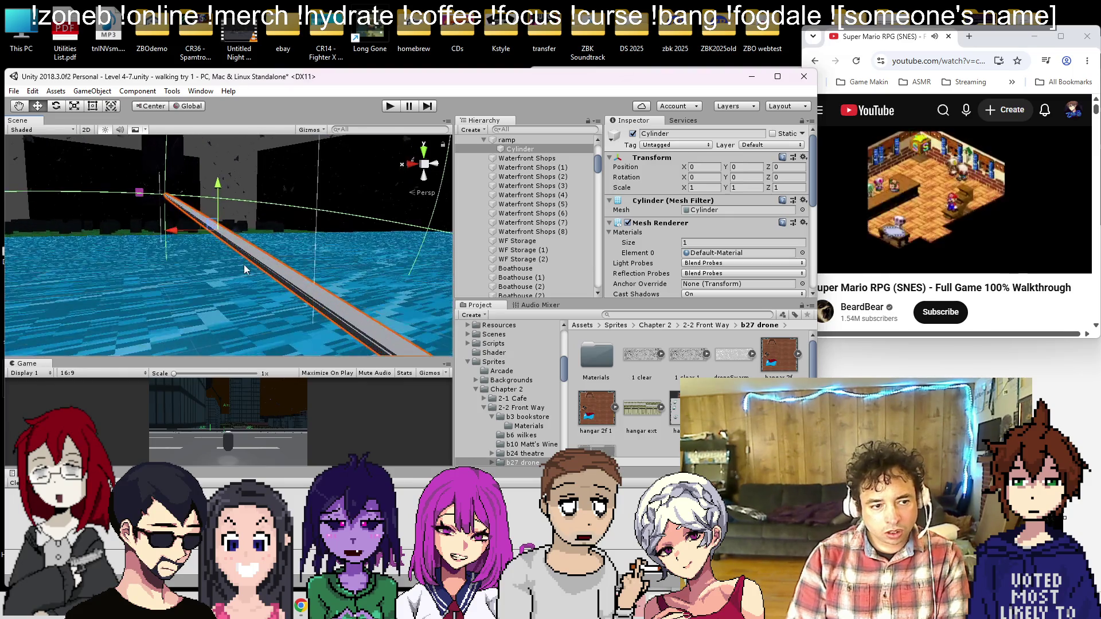
mouse_move(243, 263)
left_mouse_down()
mouse_move(443, 278)
mouse_move(171, 242)
mouse_move(305, 207)
mouse_move(273, 233)
mouse_move(283, 245)
left_mouse_up()
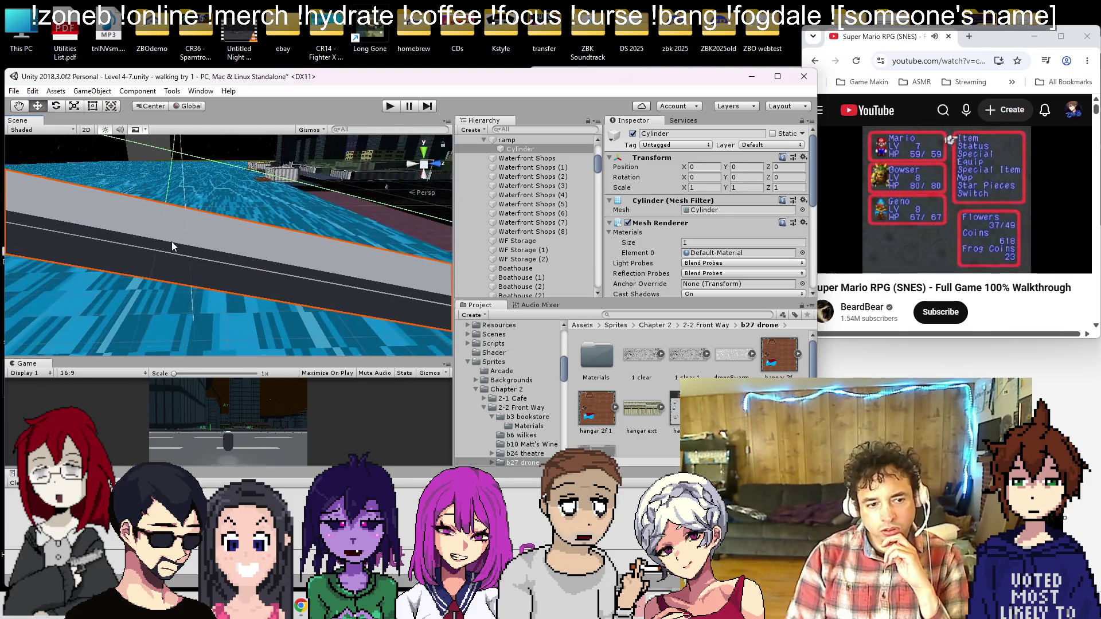
mouse_move(358, 209)
left_mouse_down()
mouse_move(359, 270)
mouse_move(248, 253)
mouse_move(605, 248)
left_mouse_up()
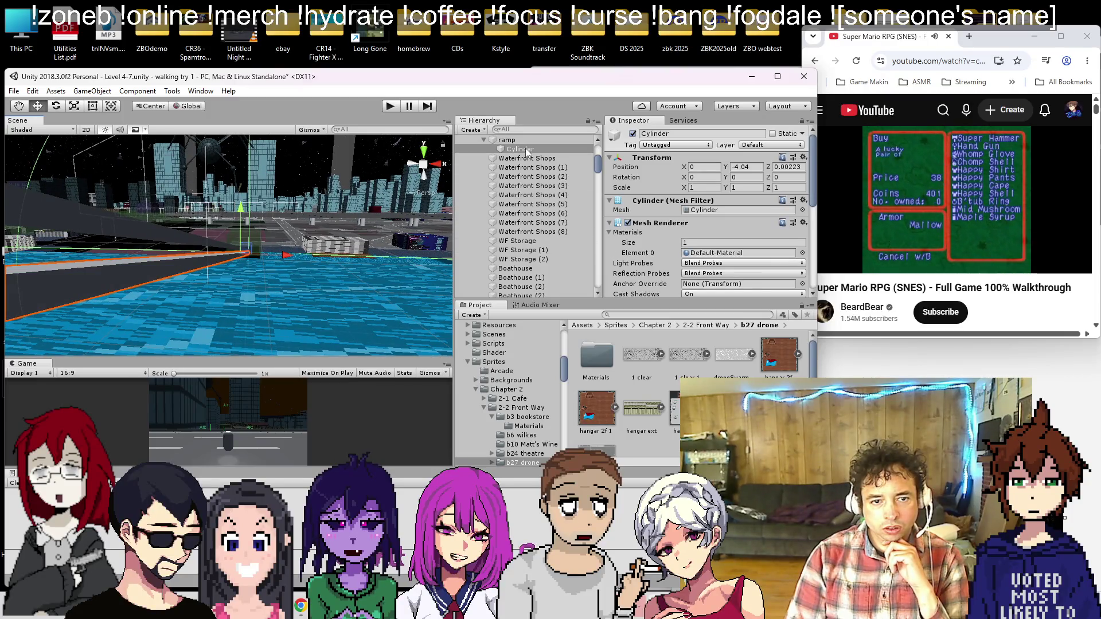
scroll(525, 158, "up", 2)
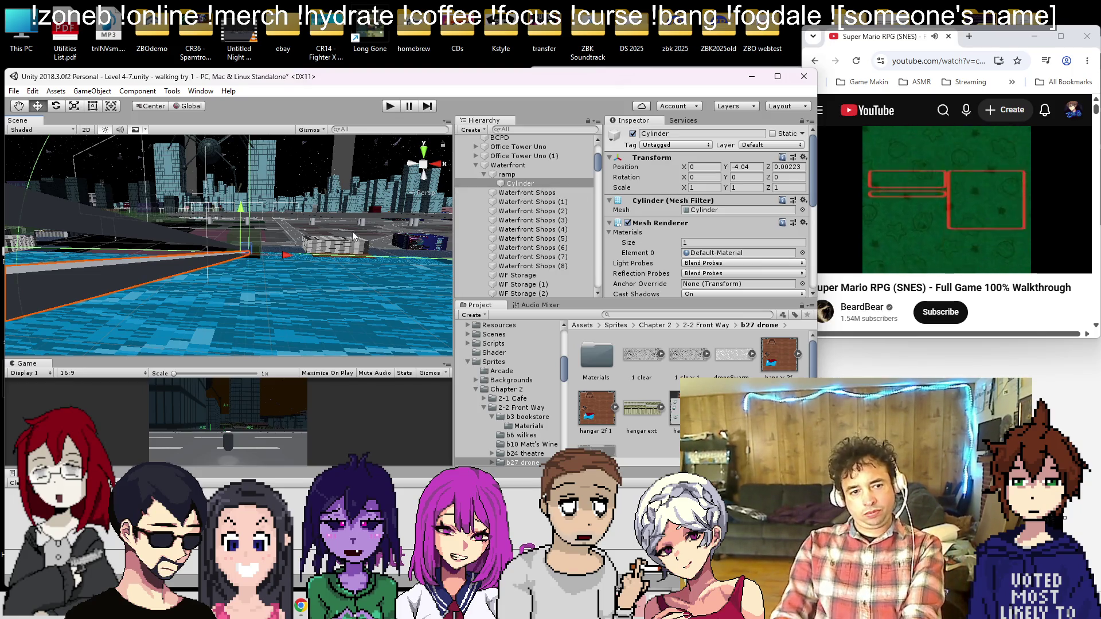
mouse_move(685, 191)
left_mouse_down()
mouse_move(843, 200)
mouse_move(805, 204)
mouse_move(897, 227)
left_mouse_up()
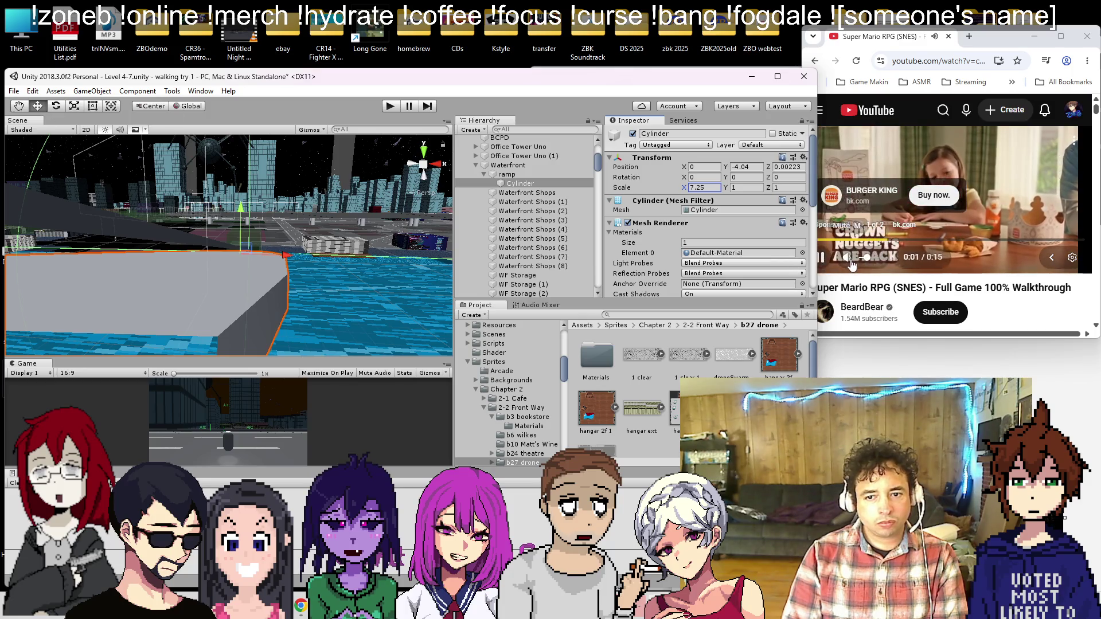
Step: Rotate the cylinder 90 degrees on X, then delete it from the scene
left_click(60, 107)
left_click_drag(243, 232, 219, 360)
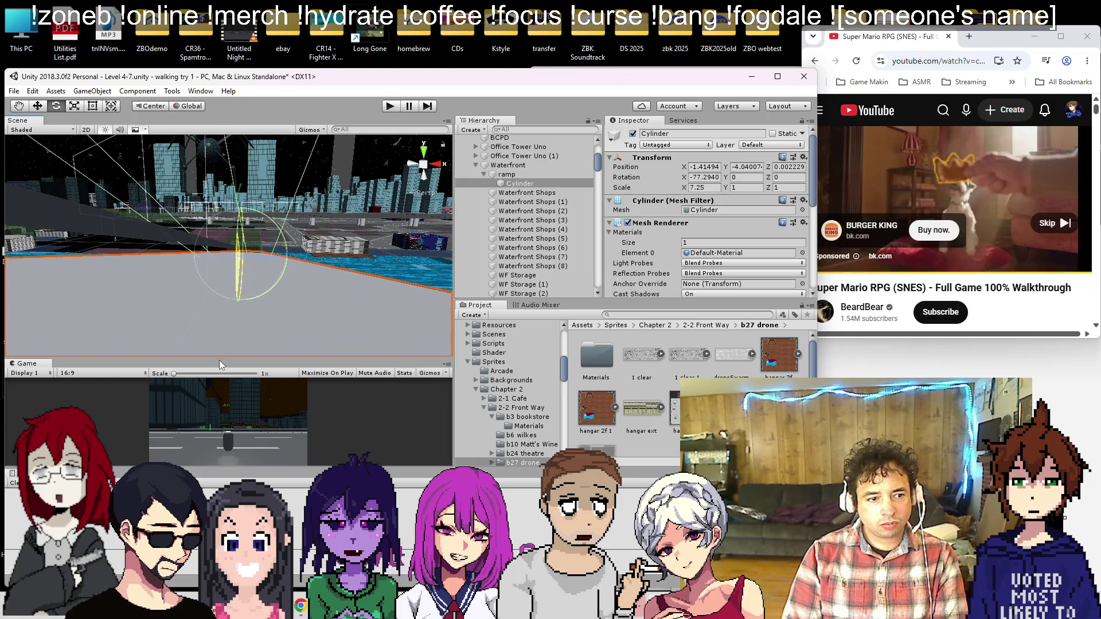
left_click(1044, 226)
left_click(1045, 226)
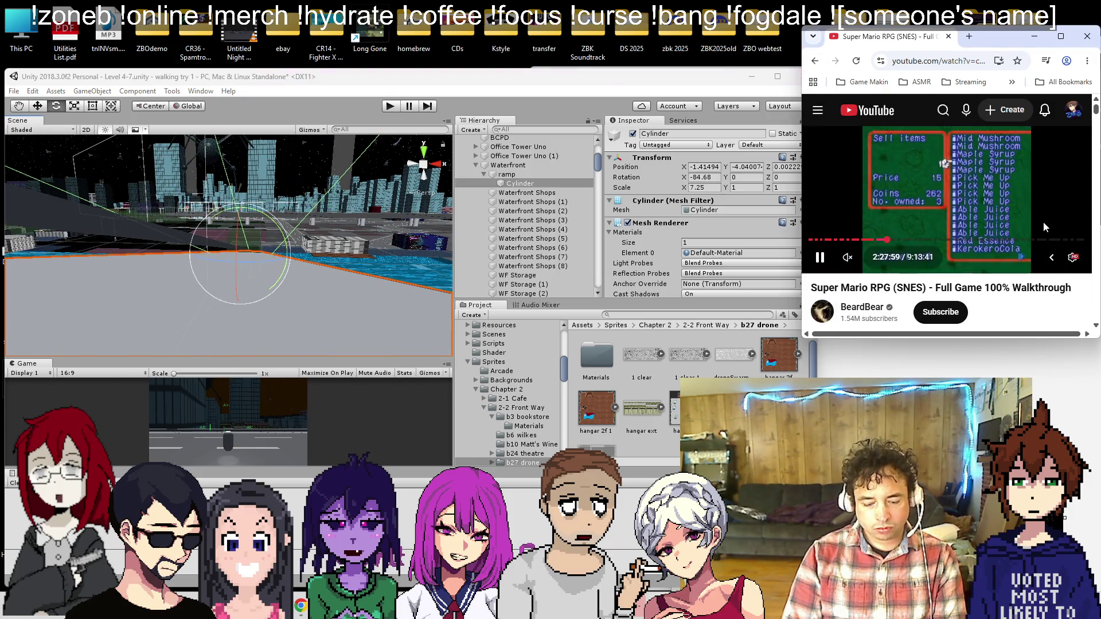
left_click(703, 177)
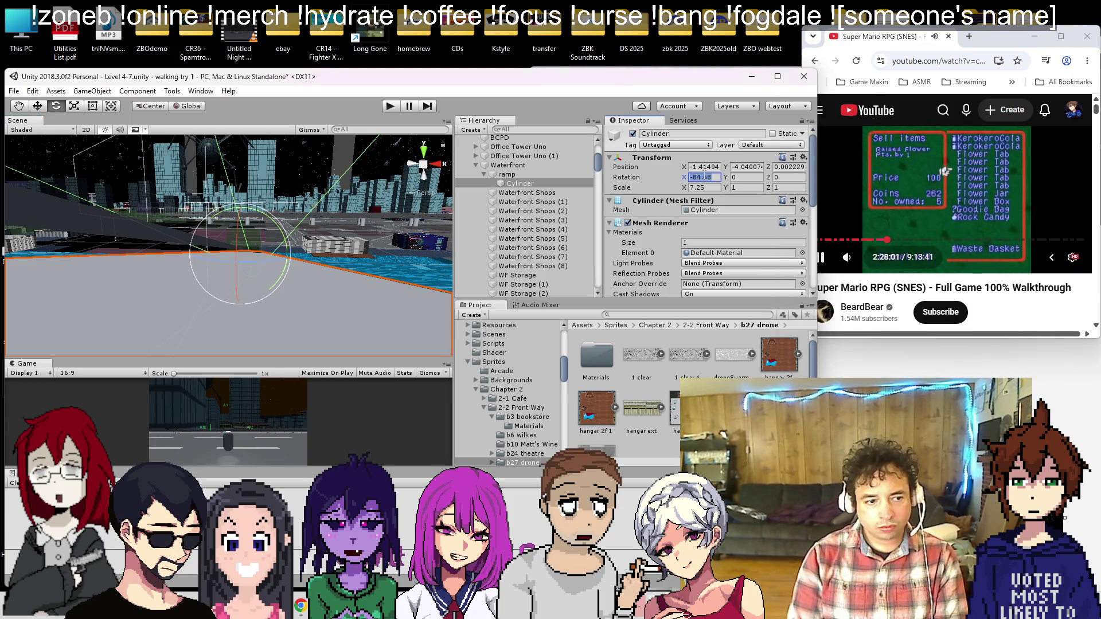
type("90")
key("Return")
left_click_drag(189, 258, 116, 257)
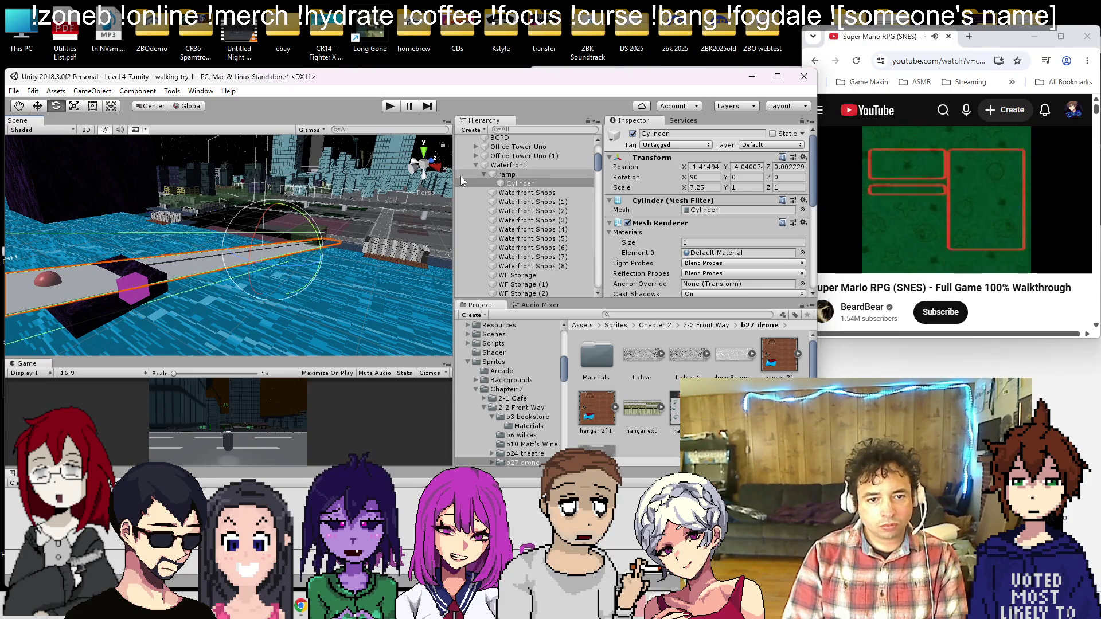
key("Delete")
right_click(504, 168)
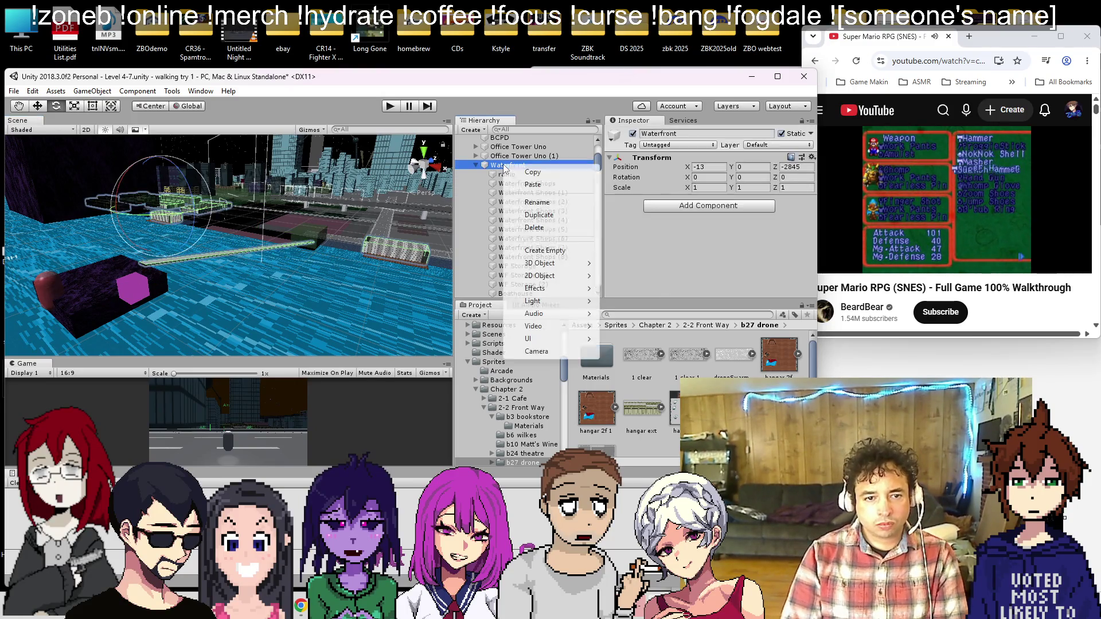
Step: Create a cylinder under Waterfront and move it up to height 73 and Z -210.8
mouse_move(551, 263)
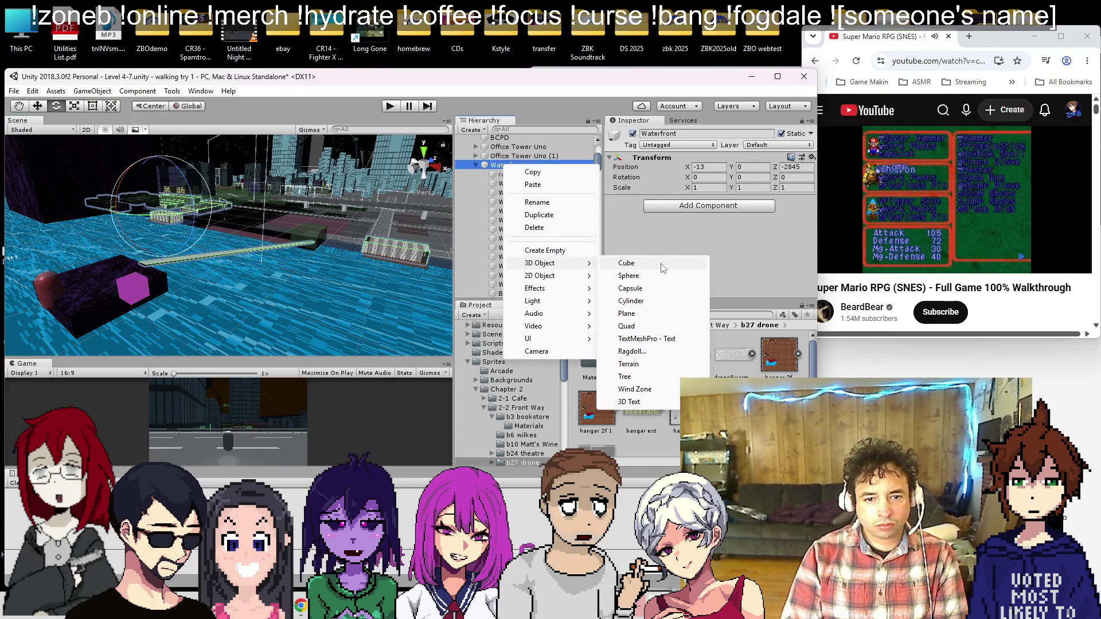
left_click(630, 301)
left_click(38, 108)
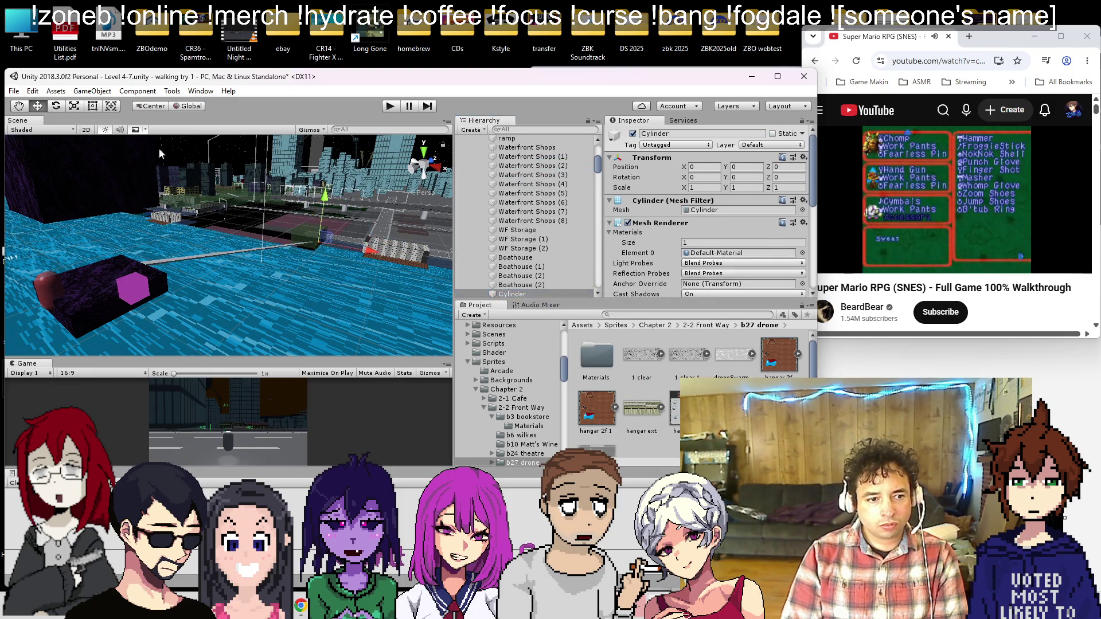
left_click_drag(322, 170, 321, 150)
key("f")
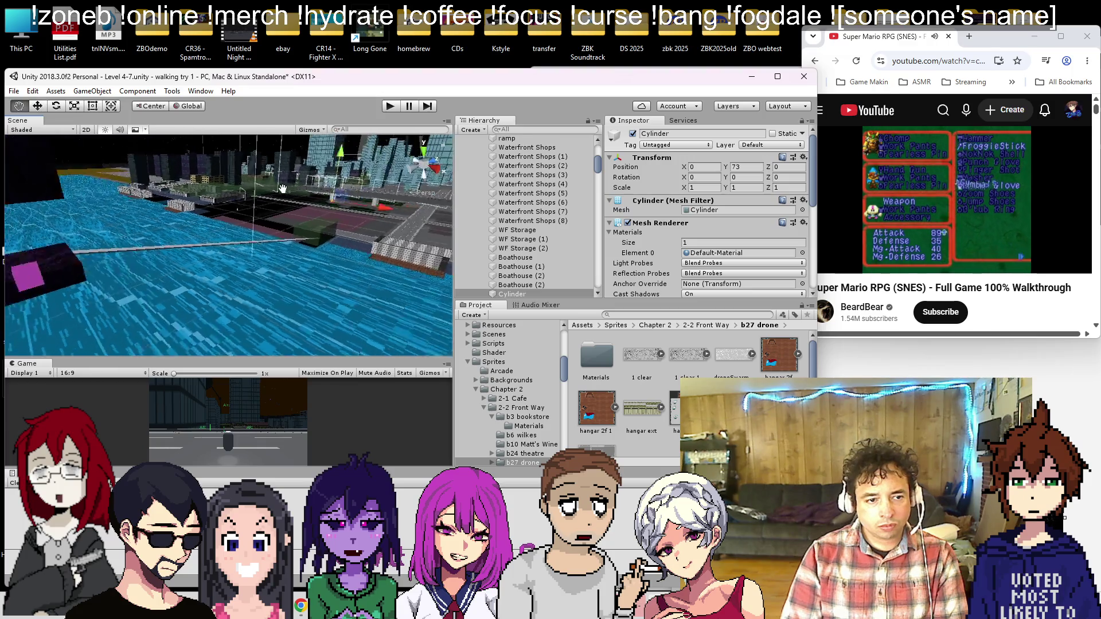
left_click_drag(162, 269, 102, 290)
key("f")
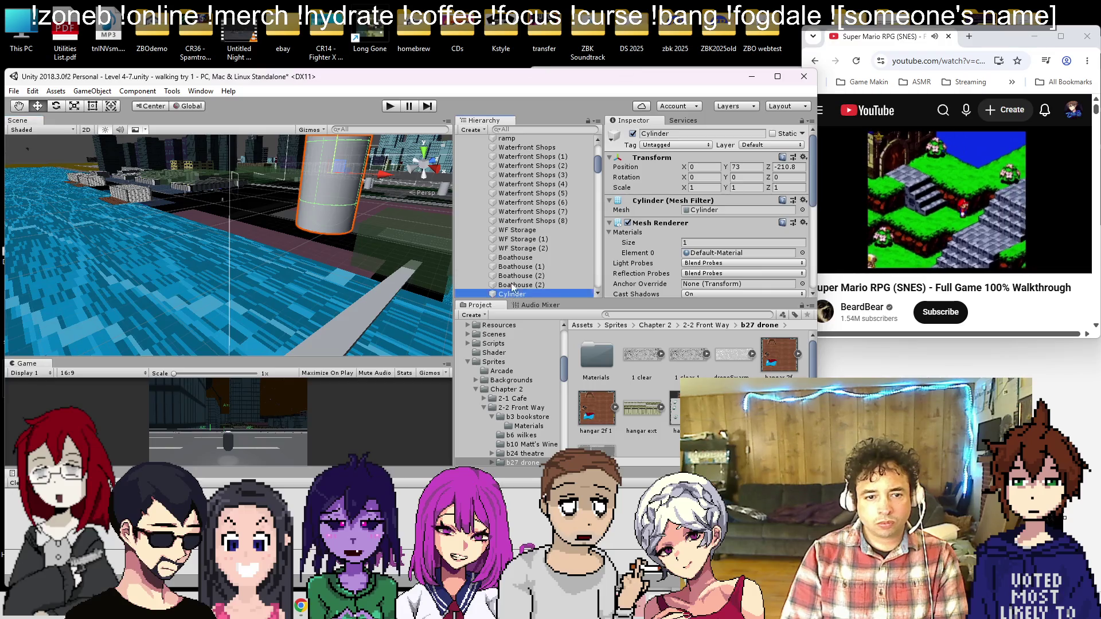
Step: Make the cylinder a child of ramp, trying a scale of 1 and then undoing it
left_click_drag(520, 144, 520, 140)
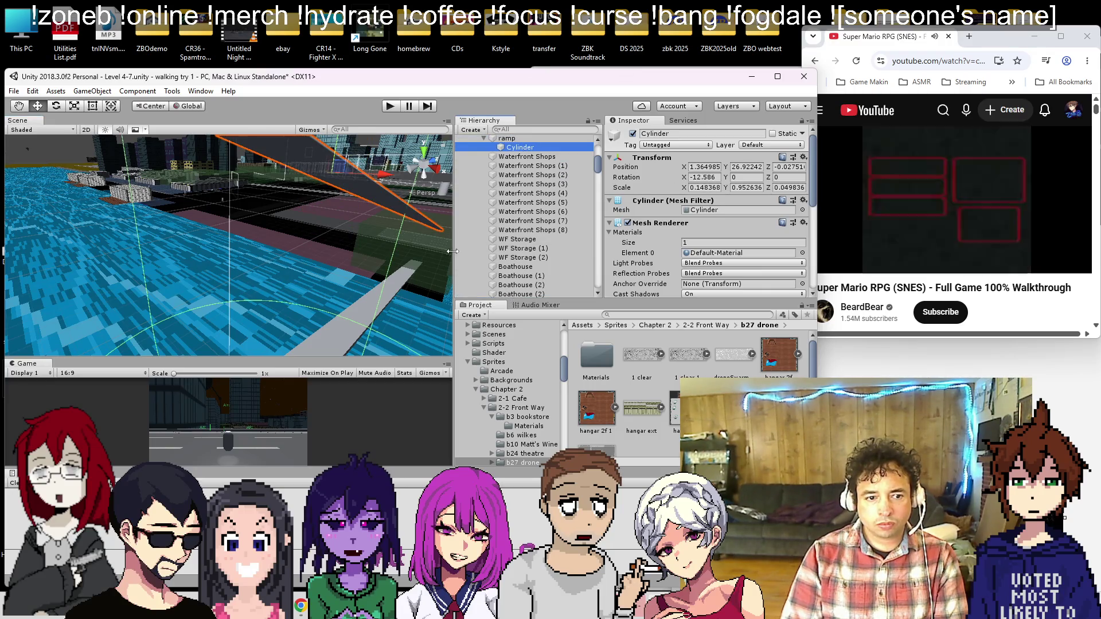
left_click(704, 187)
type("1")
key("Tab")
type("1")
key("Tab")
type("1")
mouse_move(275, 235)
left_mouse_down()
mouse_move(198, 271)
mouse_move(308, 244)
mouse_move(399, 268)
mouse_move(320, 263)
left_mouse_up()
key("ctrl+z")
key("ctrl+z")
key("ctrl+z")
key("ctrl+z")
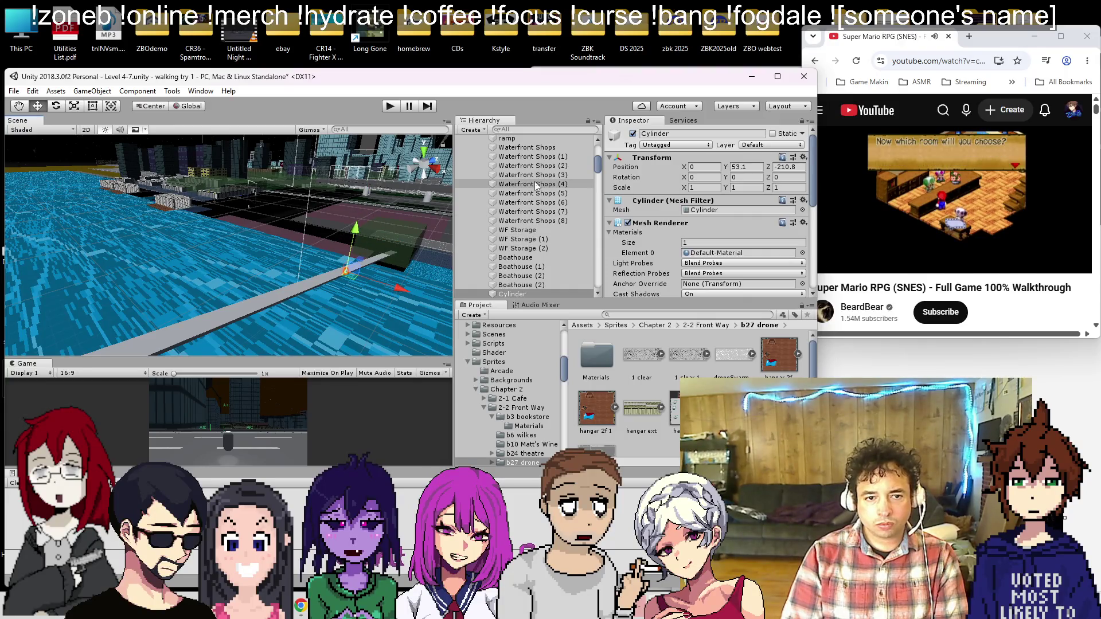
key("f")
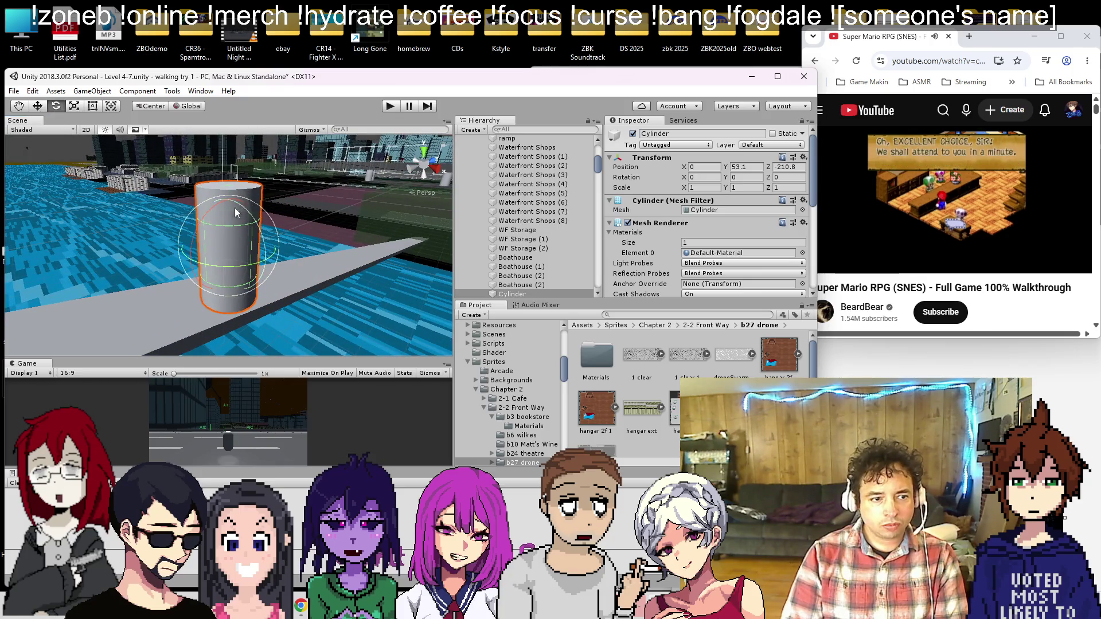
Step: Lay the cylinder on its side at about -82 on X, after checking the ramp's 12.586 tilt
mouse_move(235, 208)
left_mouse_down()
mouse_move(177, 241)
mouse_move(126, 302)
left_mouse_up()
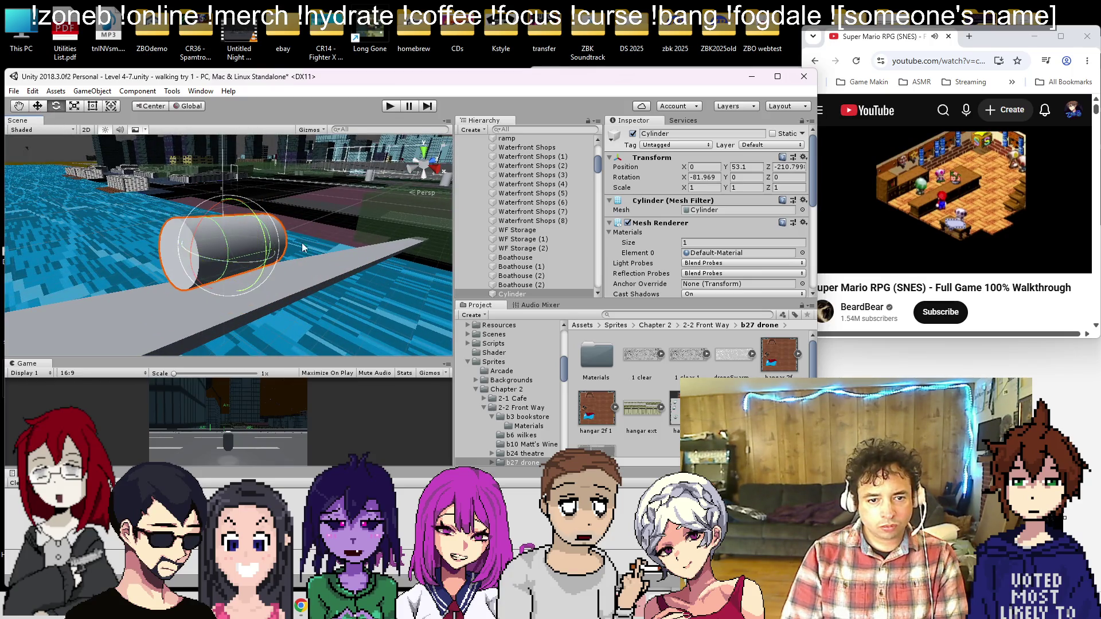
left_click(507, 139)
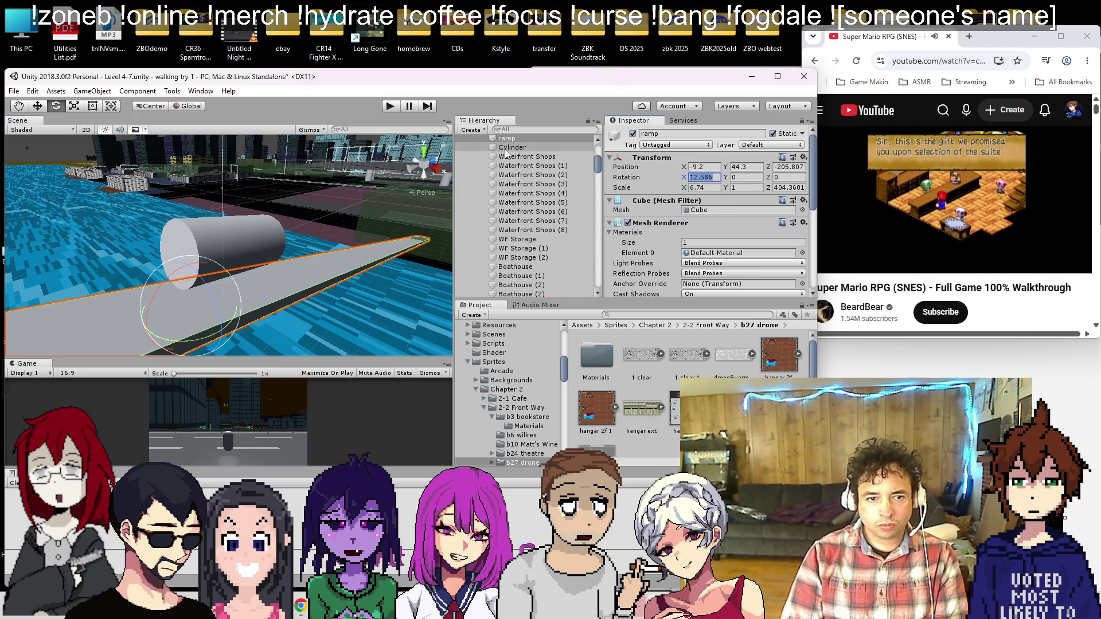
left_click(506, 148)
type("12.586")
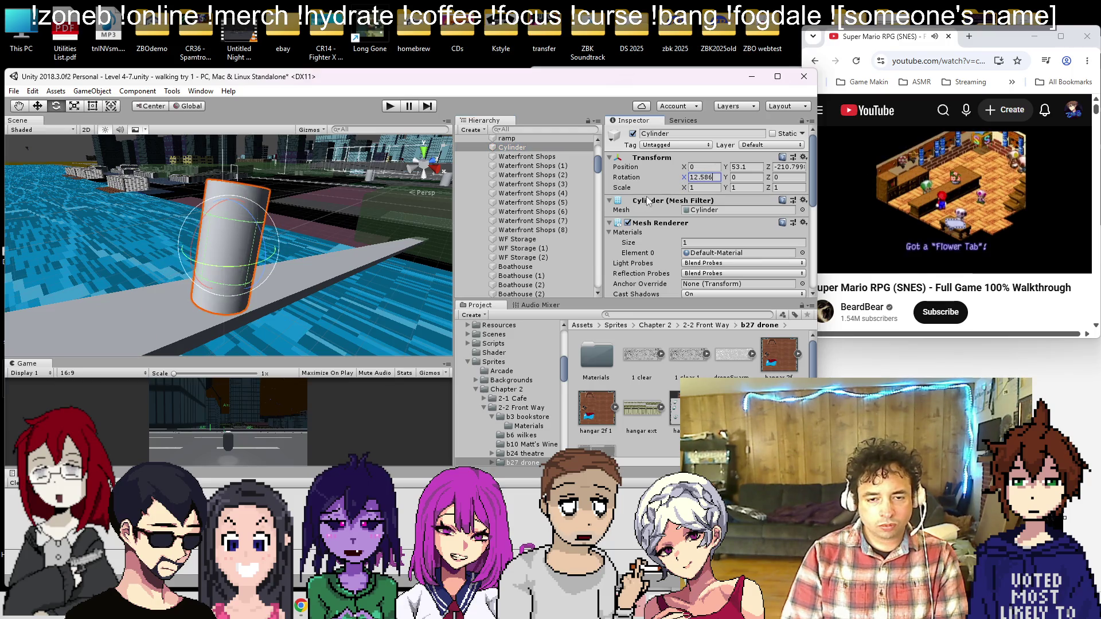
key("ctrl+z")
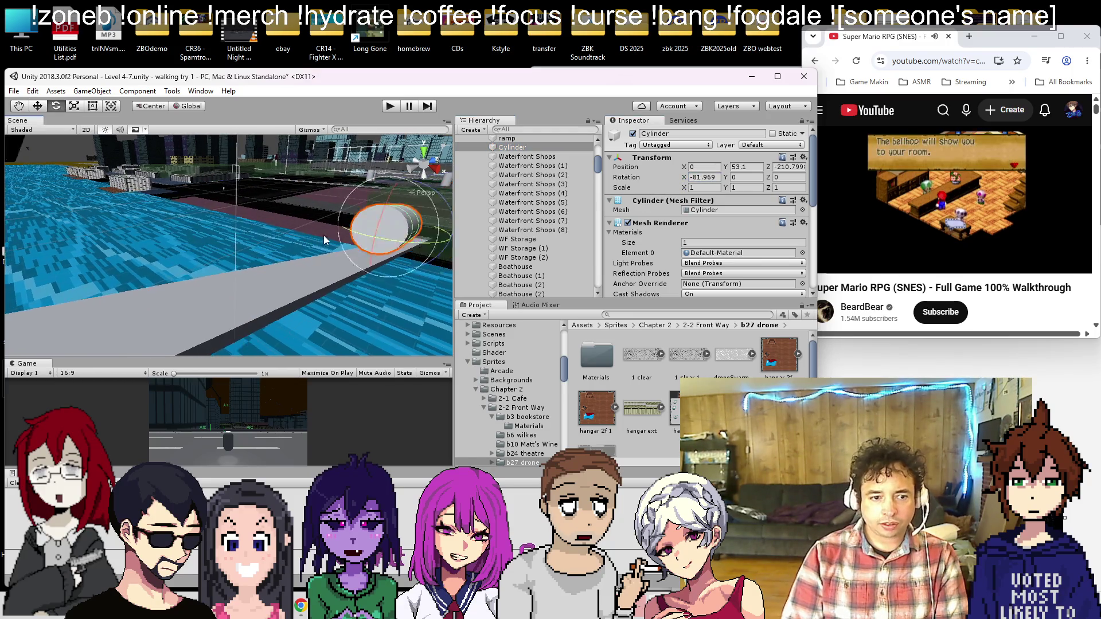
Step: Shift the cylinder left onto the ramp and fine-tune its X tilt to about -78.7
mouse_move(306, 258)
left_mouse_down()
mouse_move(277, 270)
mouse_move(357, 199)
left_mouse_up()
key("w")
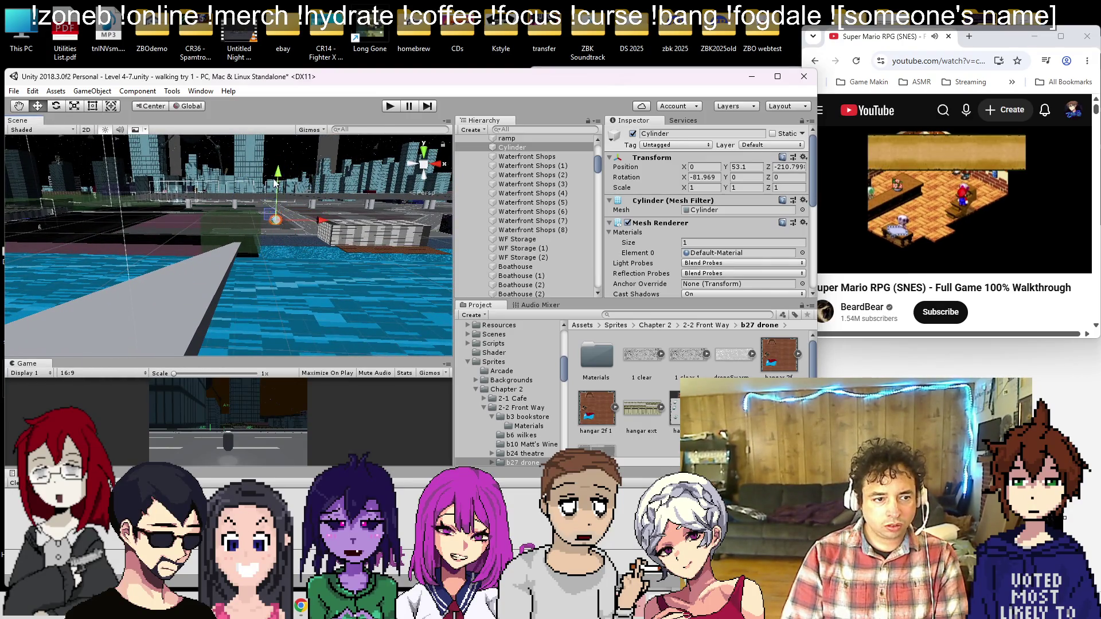
mouse_move(280, 256)
left_mouse_down()
mouse_move(269, 261)
mouse_move(203, 207)
left_mouse_up()
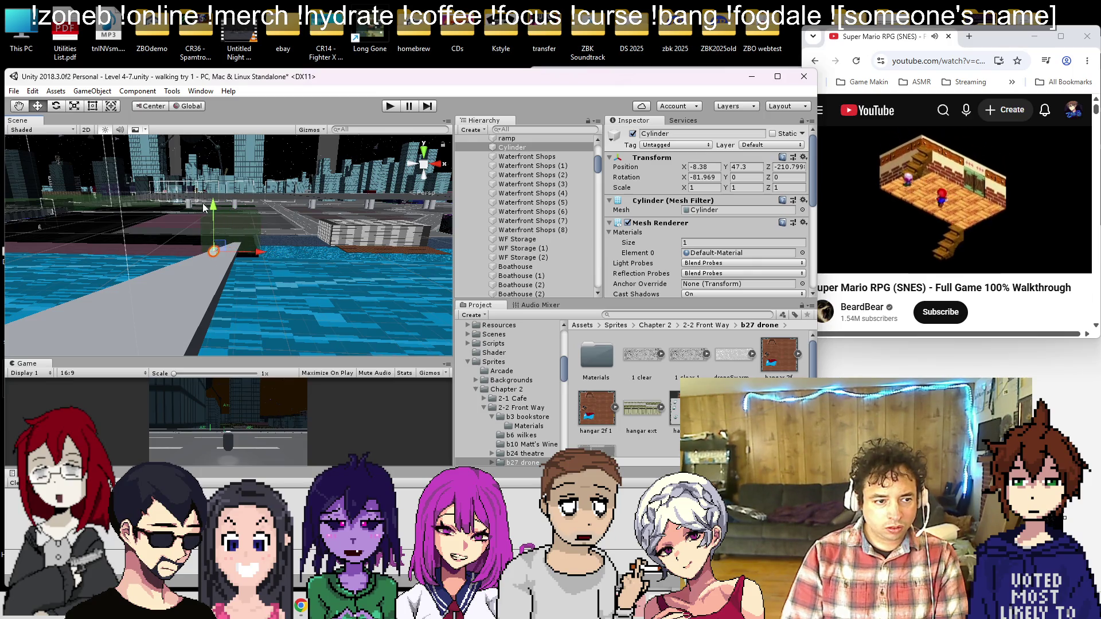
scroll(214, 214, "down", 5)
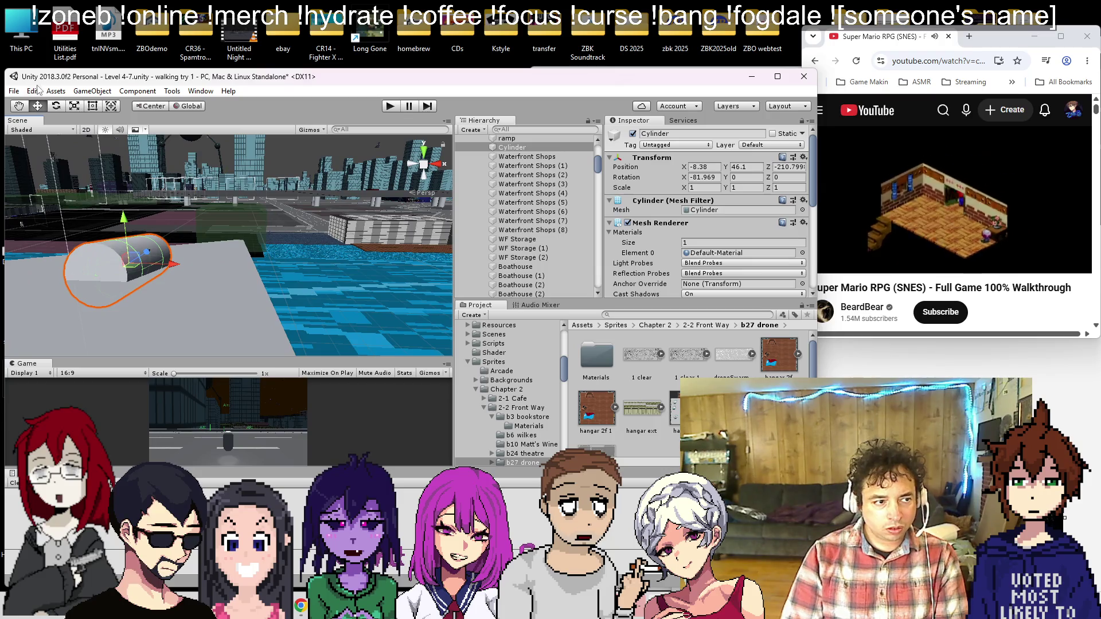
key("e")
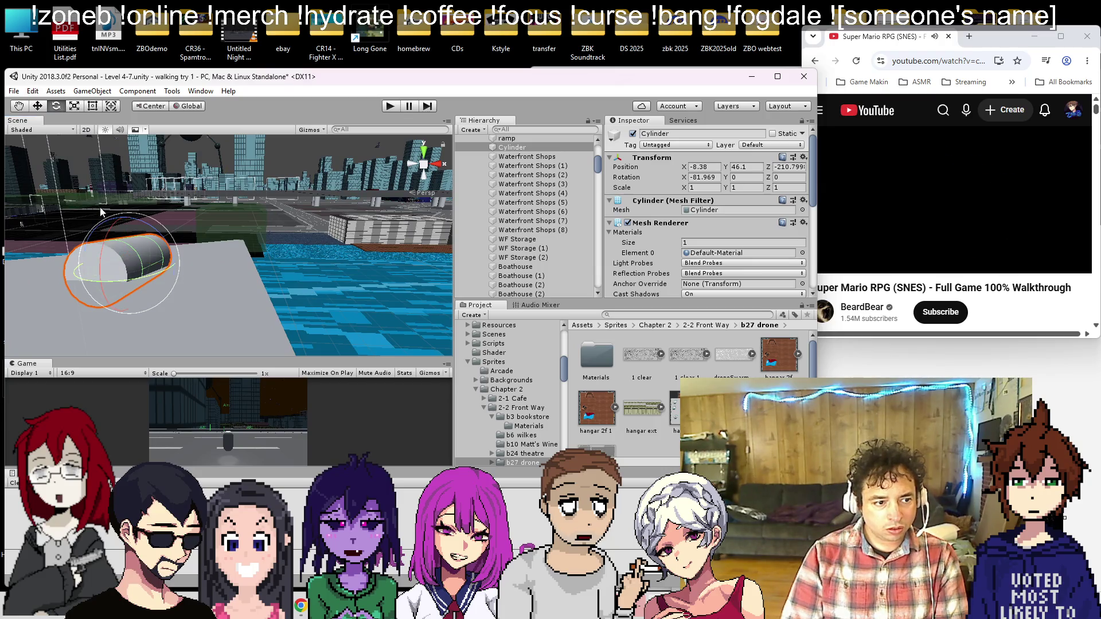
mouse_move(111, 254)
left_mouse_down()
mouse_move(128, 240)
mouse_move(178, 326)
mouse_move(139, 240)
mouse_move(202, 315)
mouse_move(288, 308)
left_mouse_up()
Step: Widen the cylinder across the ramp with the scale handles and disable its capsule collider
left_click(92, 105)
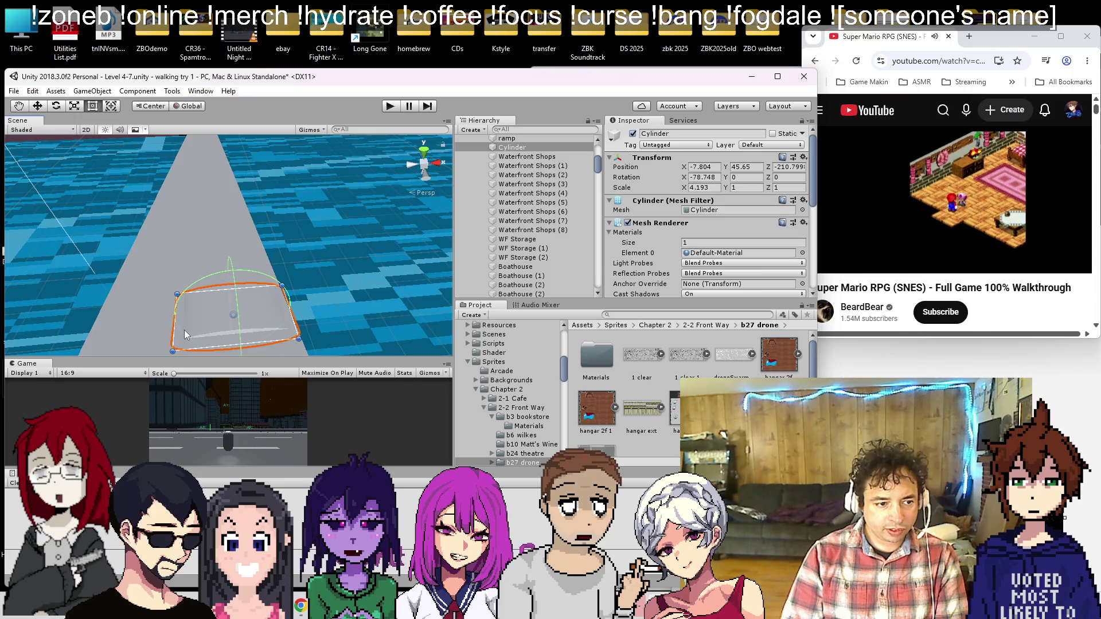
mouse_move(177, 325)
left_mouse_down()
mouse_move(86, 318)
mouse_move(130, 221)
mouse_move(185, 223)
mouse_move(183, 161)
left_mouse_up()
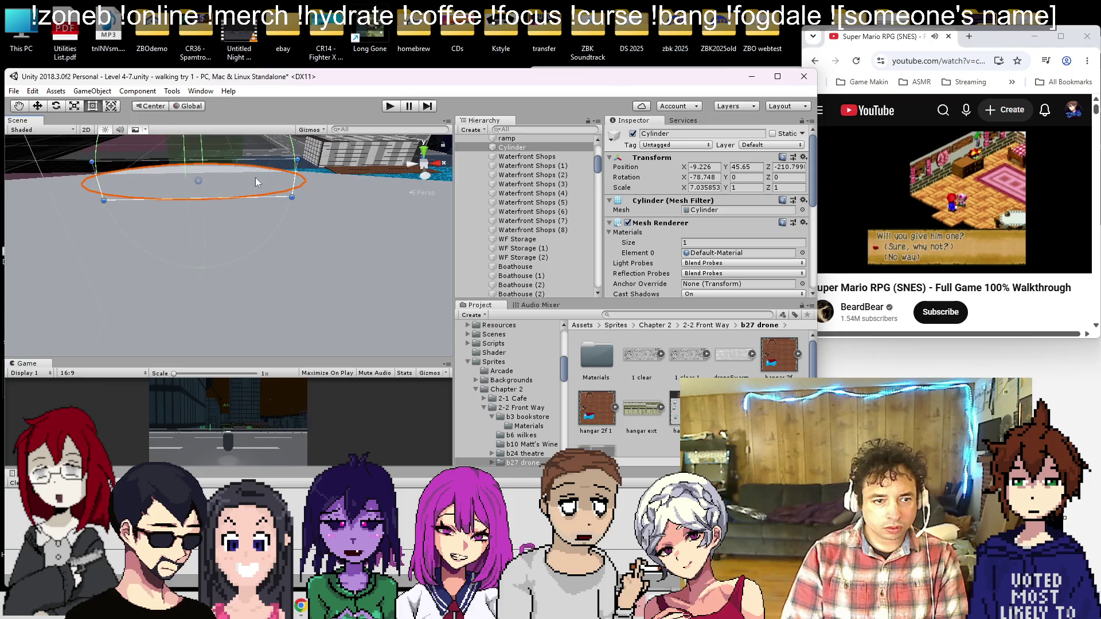
scroll(637, 231, "down", 3)
scroll(629, 251, "down", 1)
left_click(628, 243)
Step: Tilt the cylinder to lie lengthwise along the ramp and inspect it from several angles
mouse_move(257, 230)
left_mouse_down()
mouse_move(191, 263)
mouse_move(133, 257)
left_mouse_up()
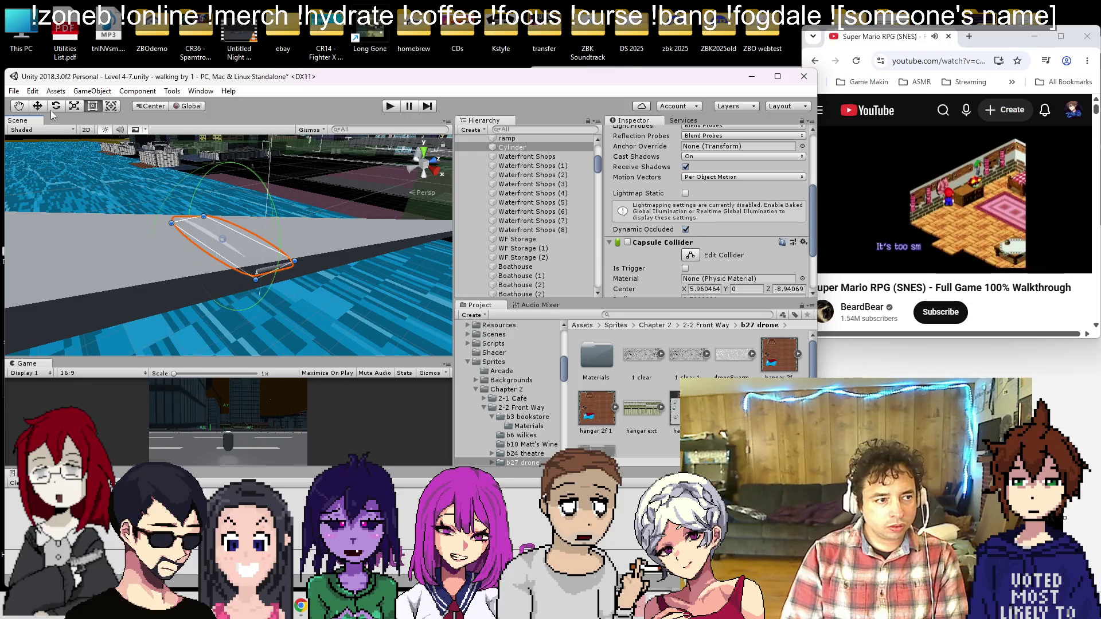
left_click_drag(217, 205, 215, 206)
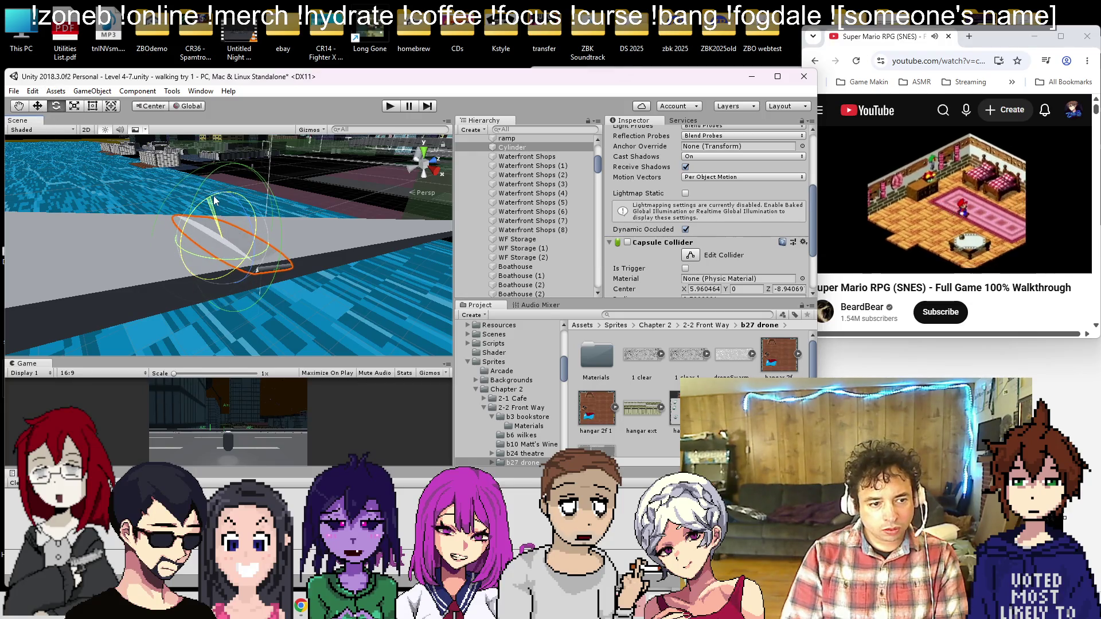
left_click(92, 107)
mouse_move(195, 244)
left_mouse_down()
mouse_move(263, 265)
mouse_move(241, 344)
mouse_move(317, 281)
mouse_move(341, 192)
mouse_move(171, 208)
mouse_move(255, 241)
mouse_move(596, 239)
left_mouse_up()
left_click_drag(281, 245, 172, 220)
scroll(170, 218, "down", 3)
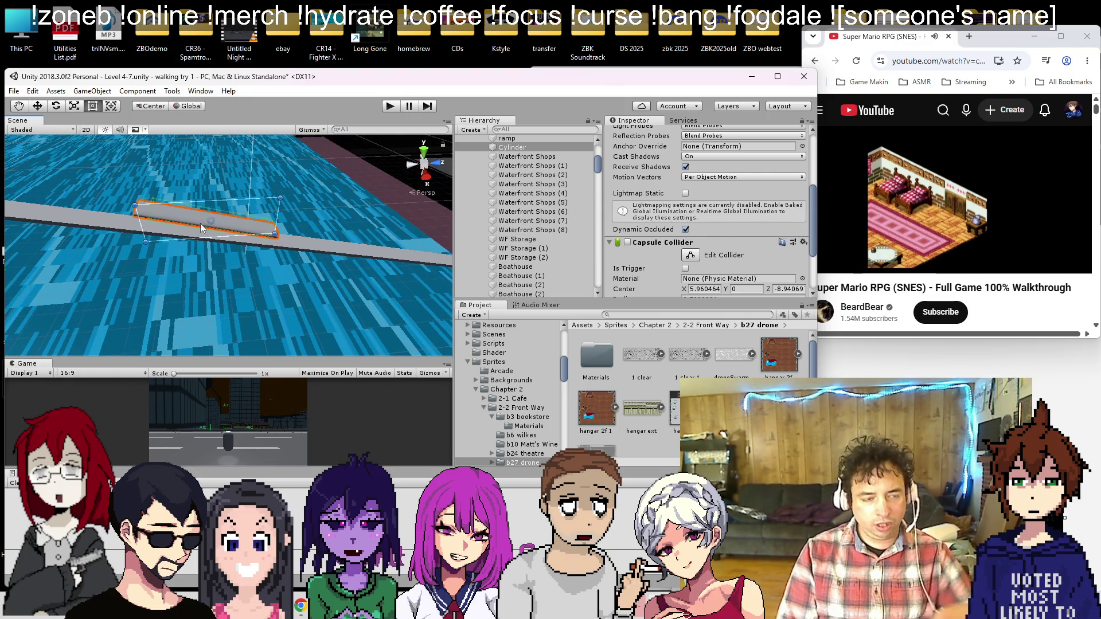
mouse_move(181, 225)
left_mouse_down()
mouse_move(243, 266)
mouse_move(219, 241)
mouse_move(319, 267)
left_mouse_up()
scroll(675, 222, "down", 3)
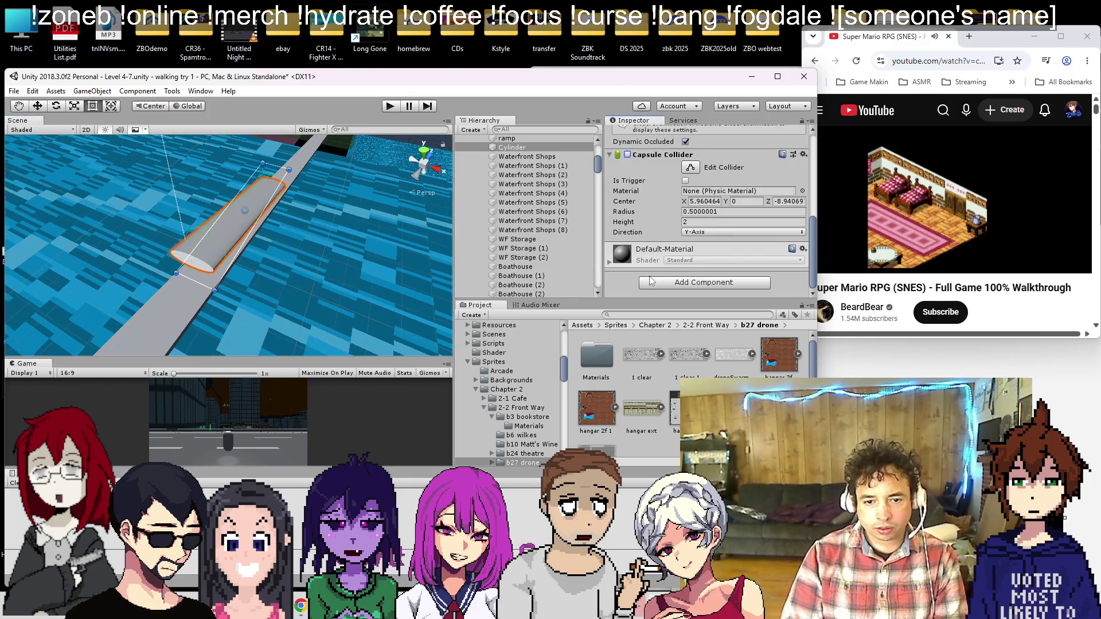
Step: Add the Sp Rotate script to the cylinder and save the scene
left_click(651, 282)
type("rotate")
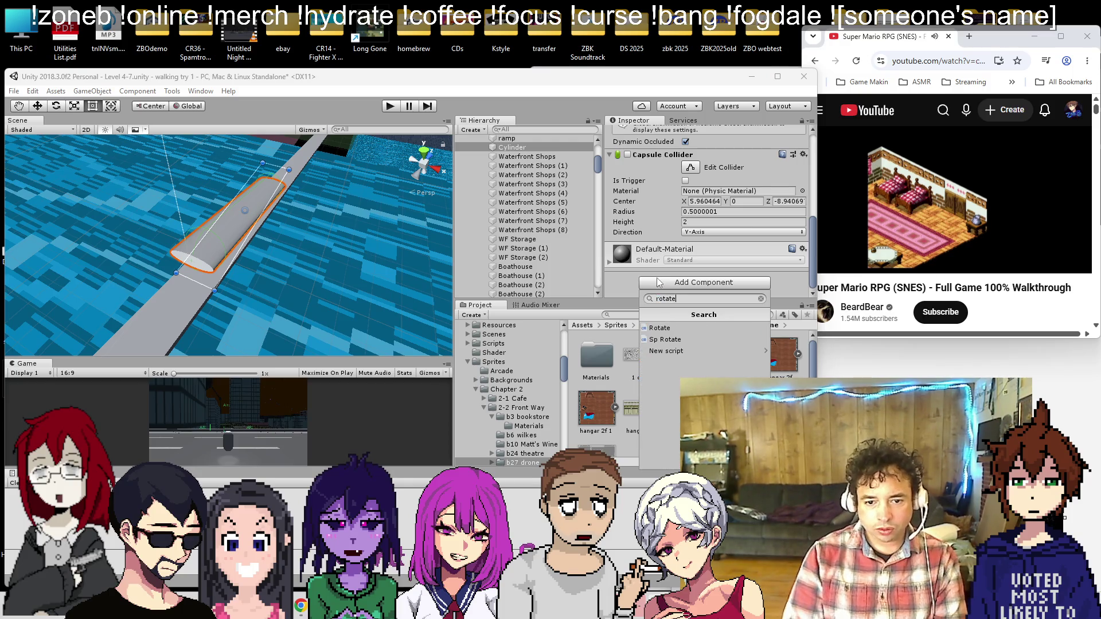
left_click(668, 340)
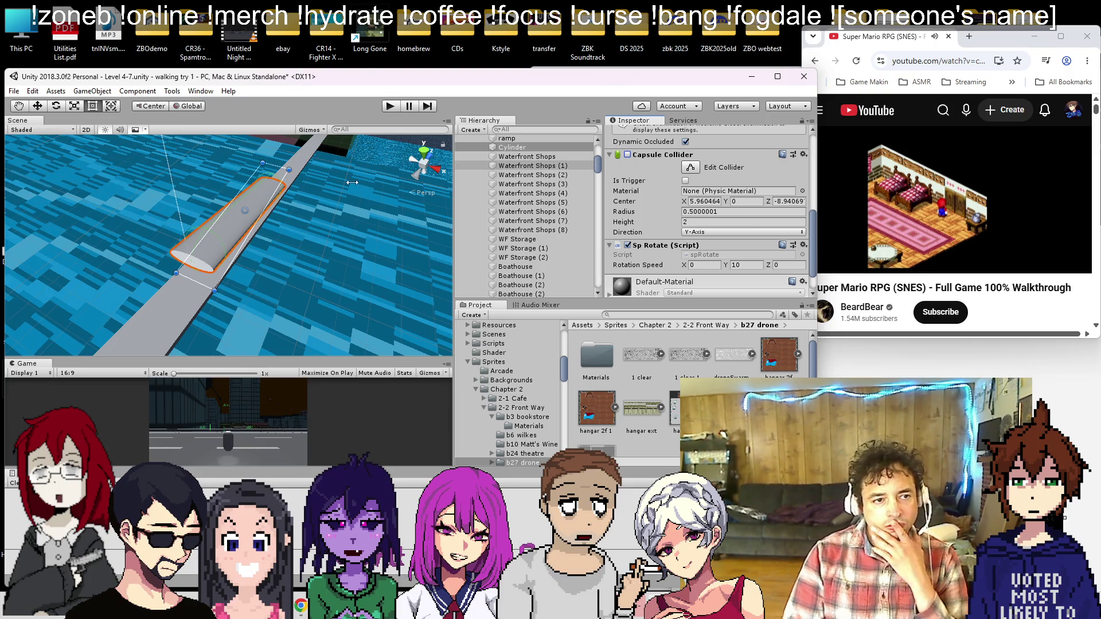
key("ctrl+s")
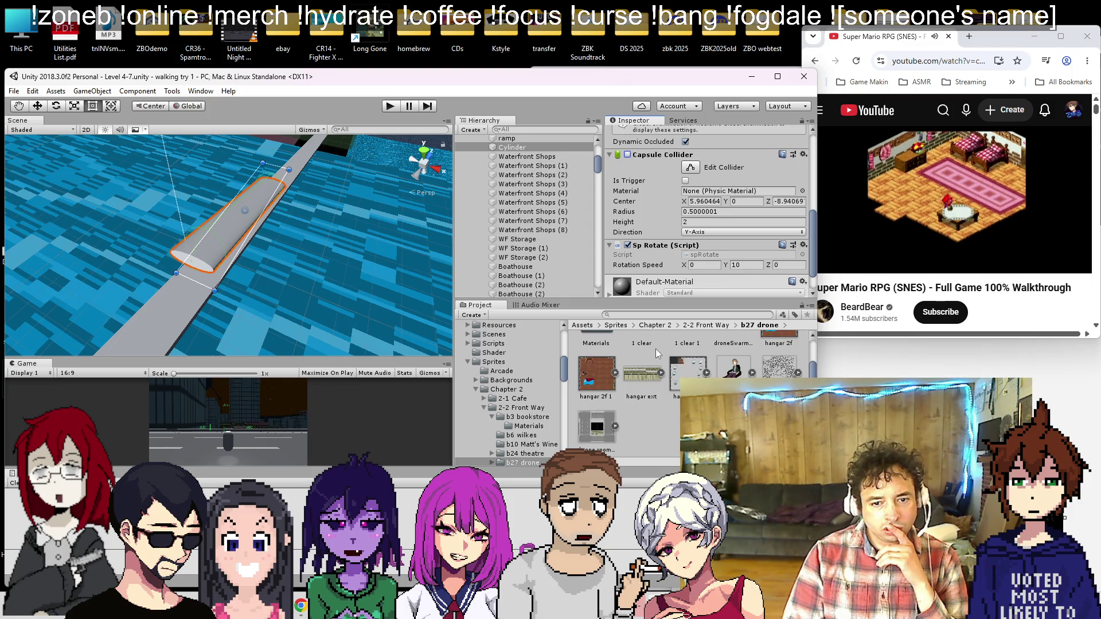
Step: Apply the '1 clear' material, test the scene in Play mode, then parent the cylinder to ramp
mouse_move(655, 349)
left_mouse_down()
mouse_move(703, 224)
mouse_move(485, 256)
mouse_move(197, 248)
mouse_move(200, 266)
left_mouse_up()
scroll(252, 250, "up", 5)
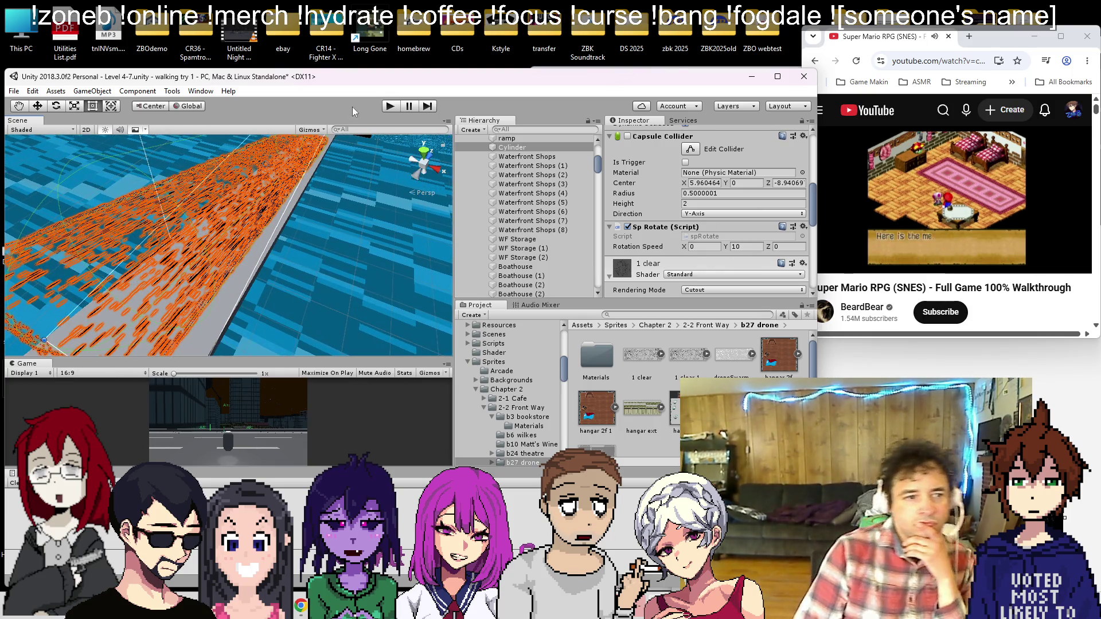
left_click(389, 106)
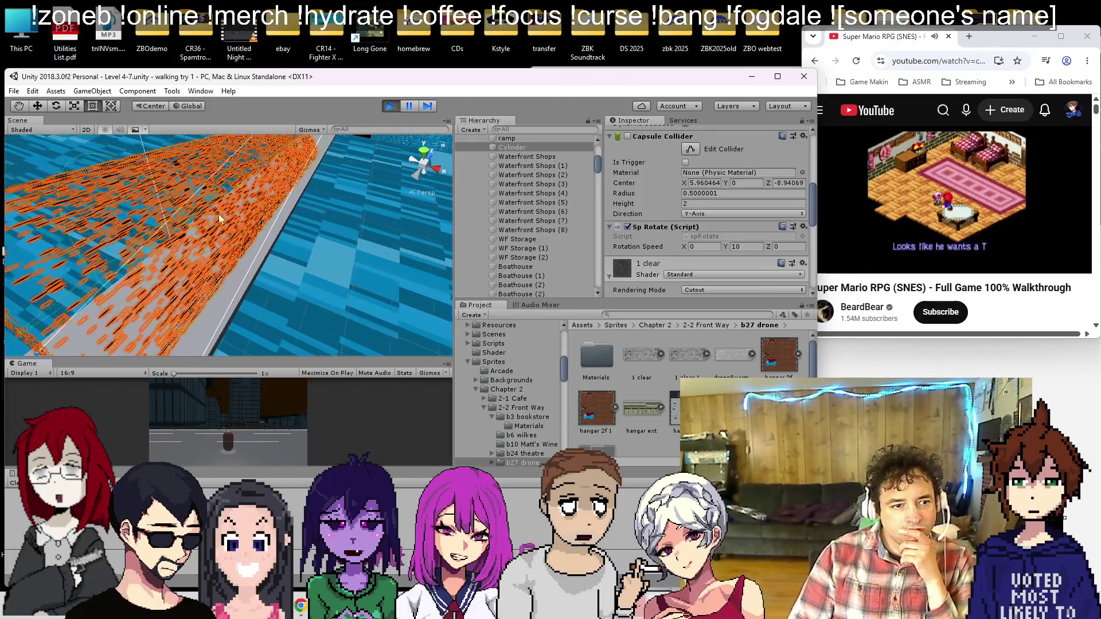
scroll(231, 213, "down", 4)
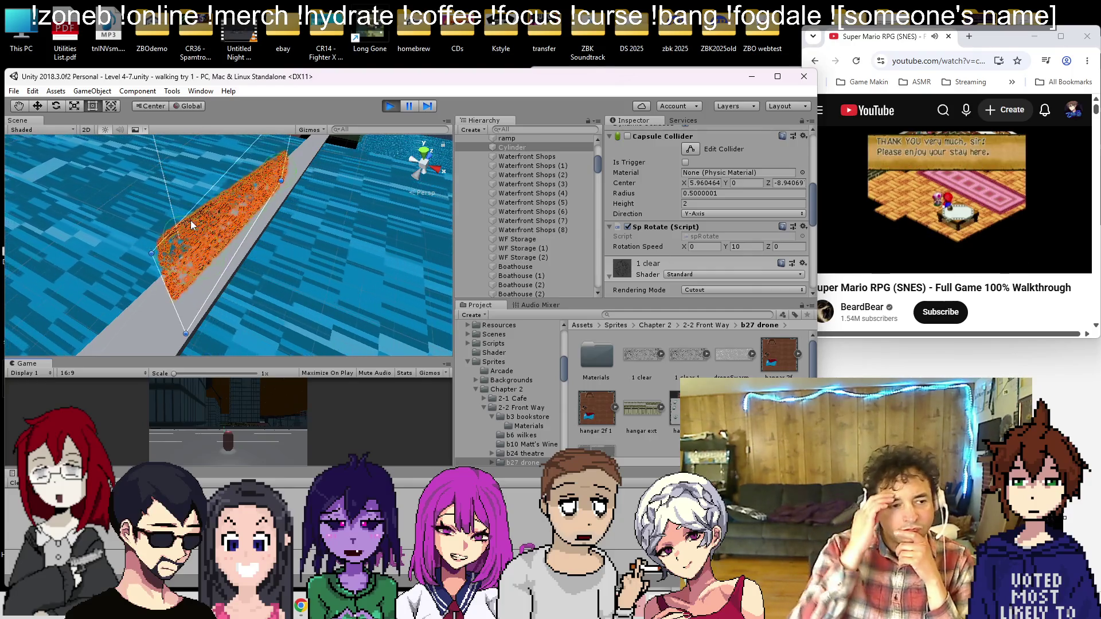
left_click(390, 106)
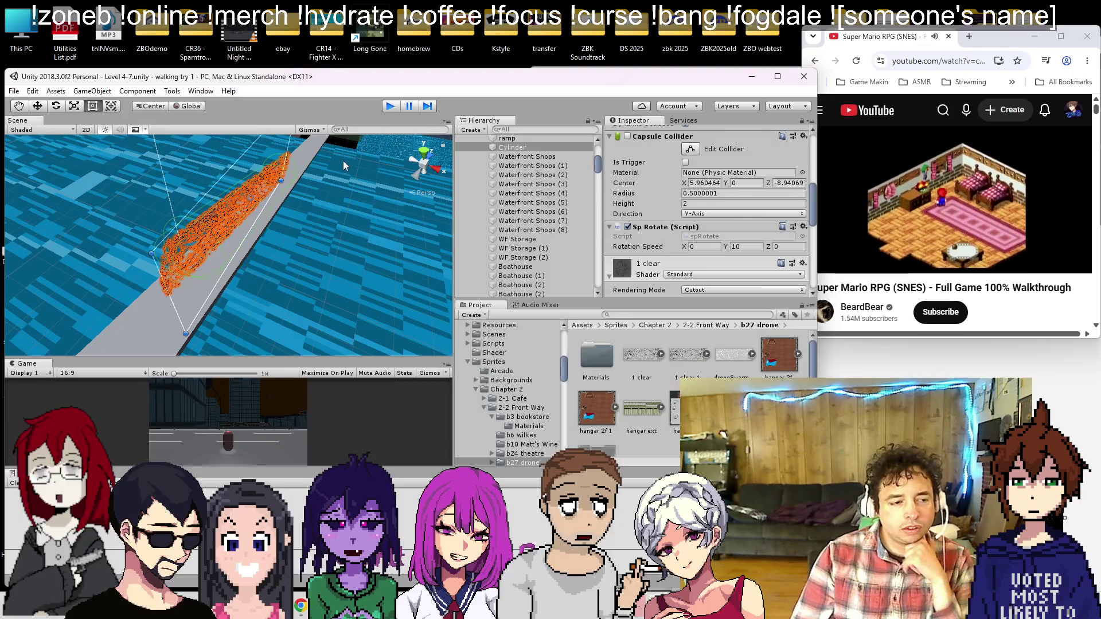
left_click_drag(335, 196, 238, 205)
left_click_drag(528, 148, 521, 139)
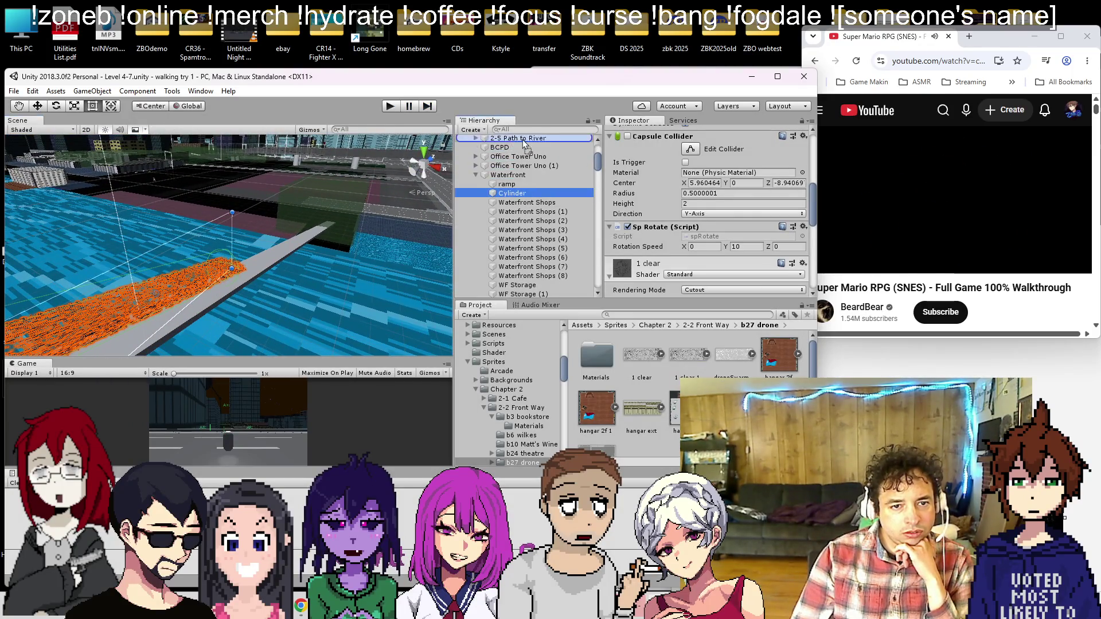
Step: Set the cylinder's X and Y scale to 1 under ramp so it stretches along the ramp
scroll(710, 195, "up", 3)
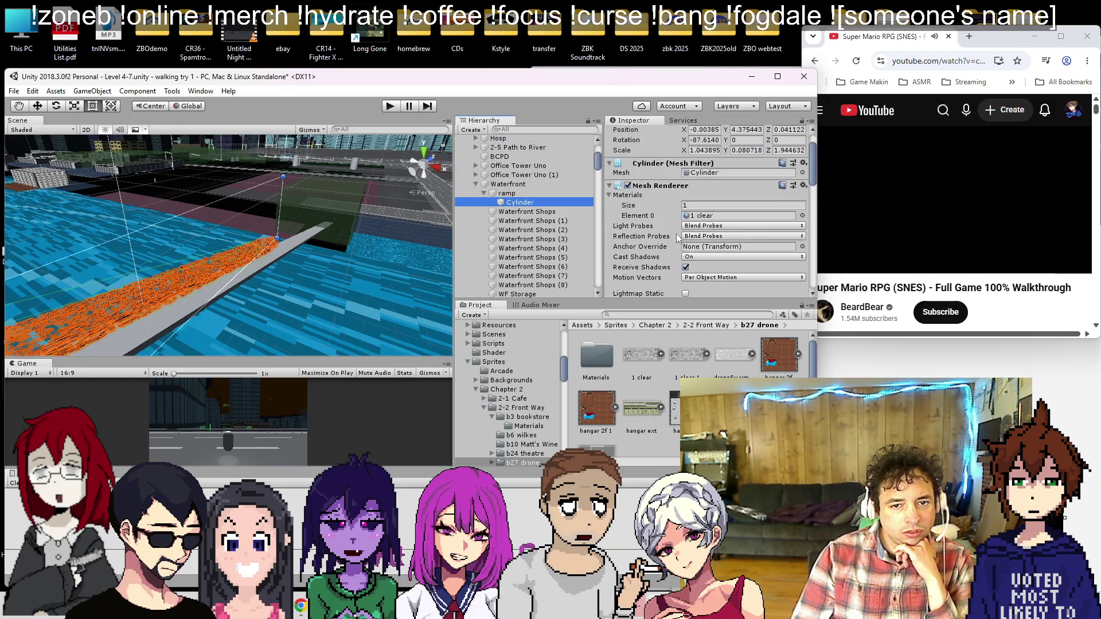
left_click(704, 200)
left_click(704, 188)
type("1")
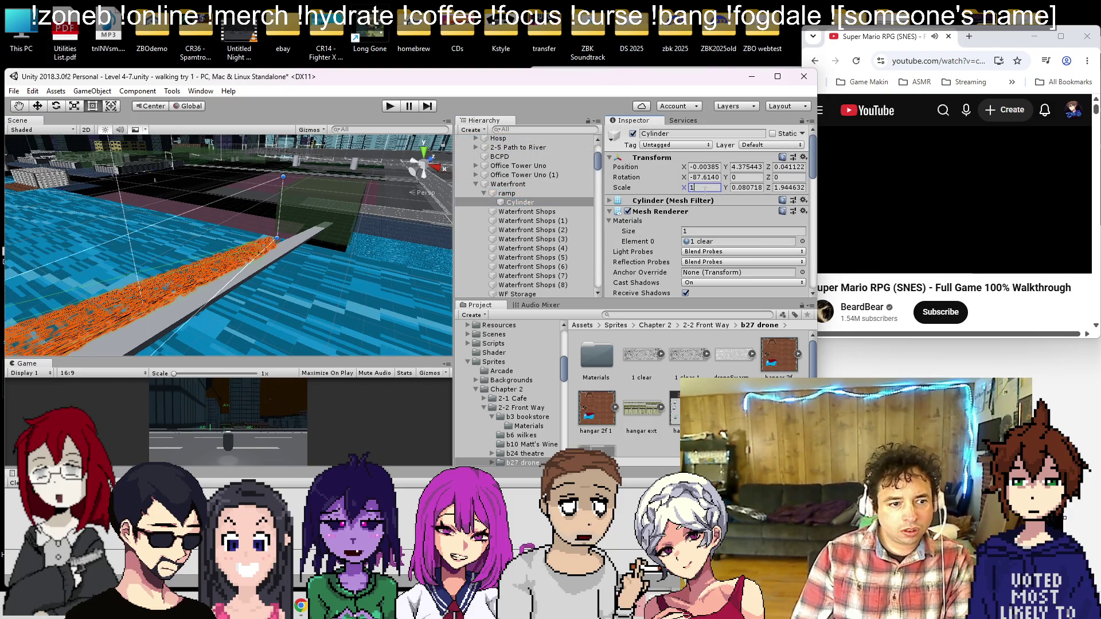
type("1")
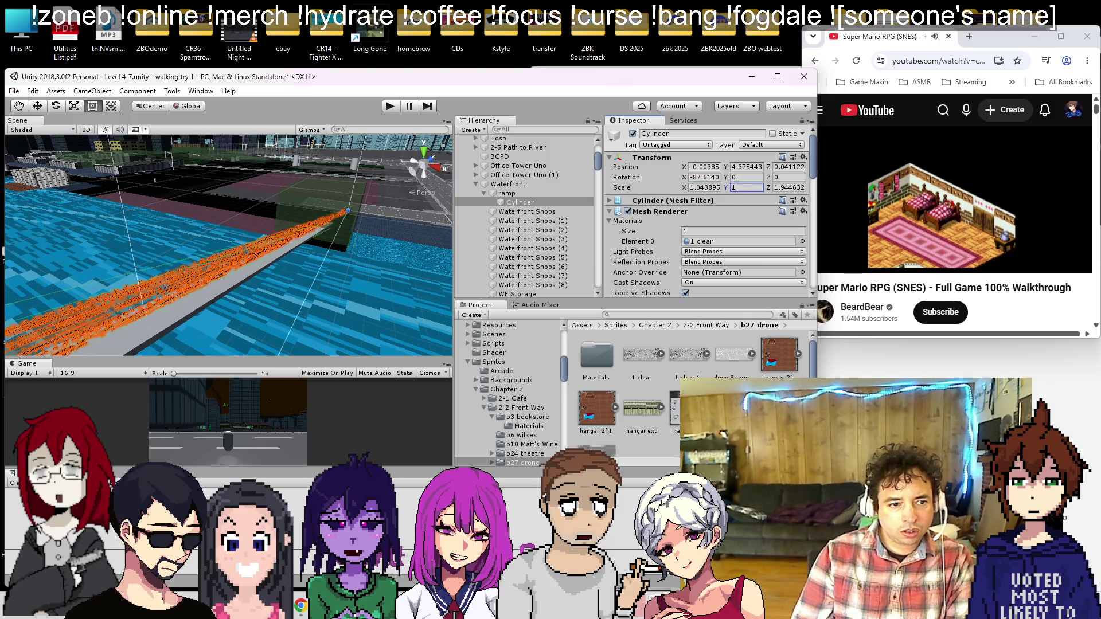
key("Return")
key("f")
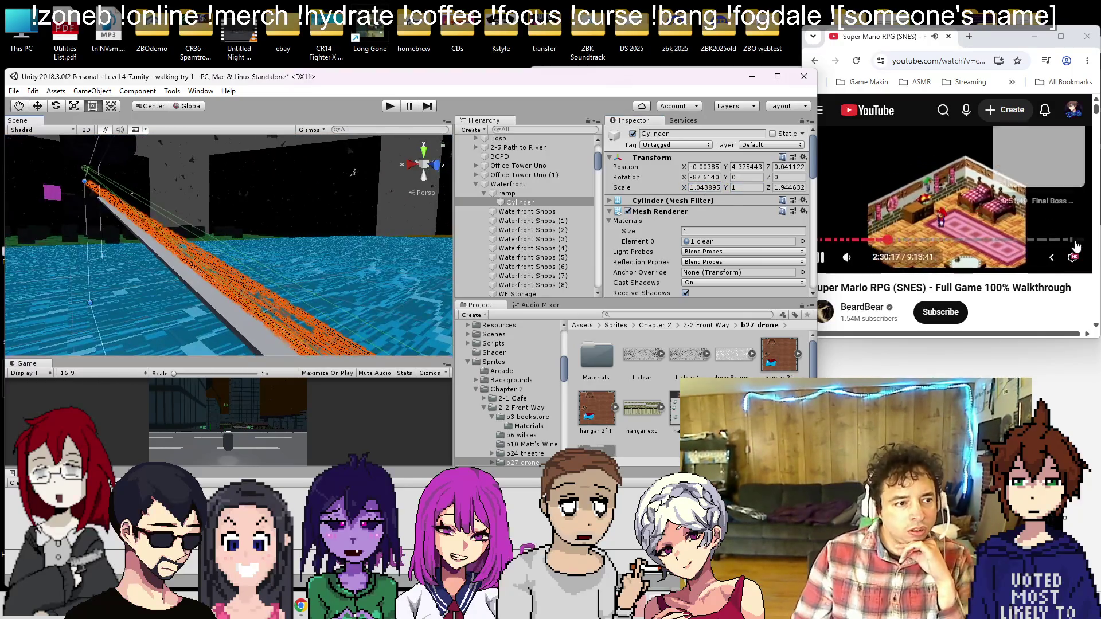
mouse_move(270, 171)
left_mouse_down()
mouse_move(247, 175)
mouse_move(344, 137)
left_mouse_up()
mouse_move(387, 43)
left_mouse_down()
mouse_move(315, 194)
mouse_move(572, 175)
left_mouse_up()
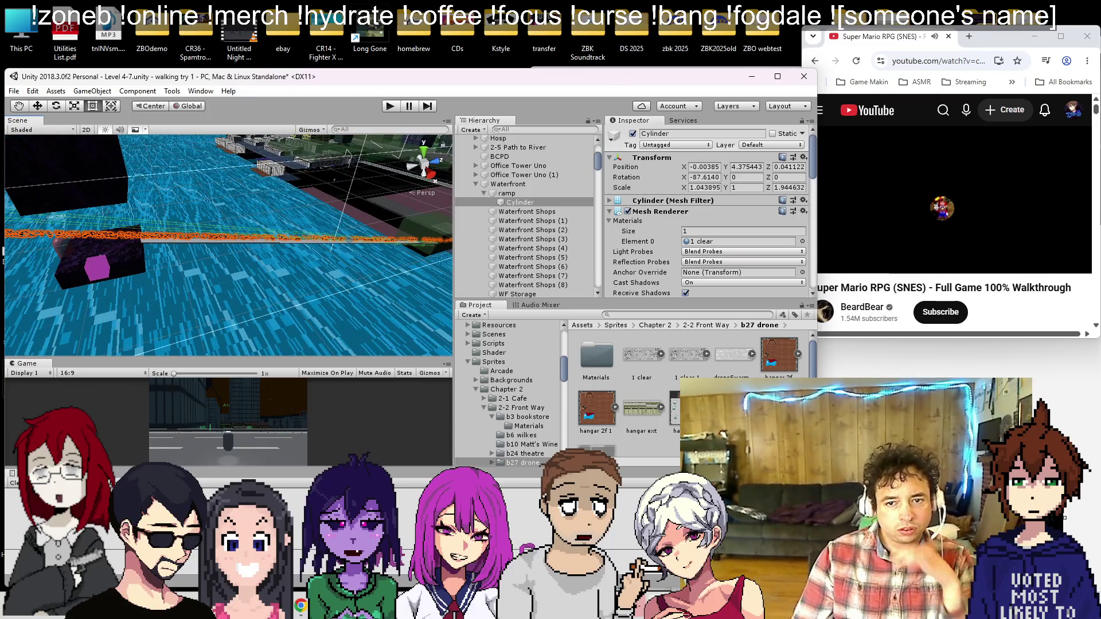
Step: Set the cylinder's Z scale to 1 and move it back under Waterfront
left_click(777, 187)
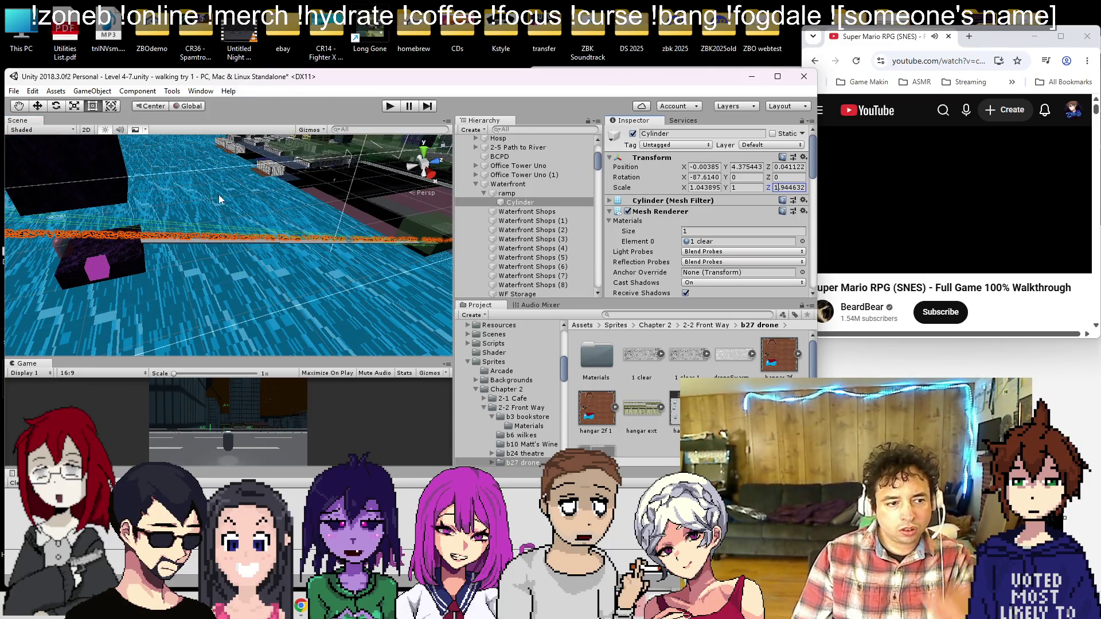
key("f")
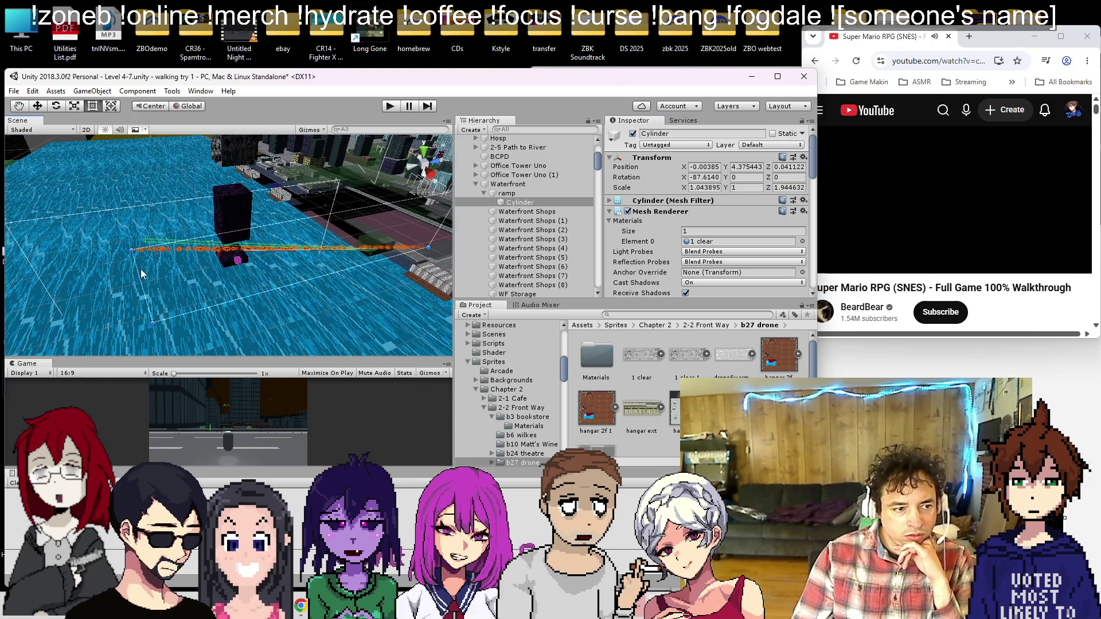
type("1")
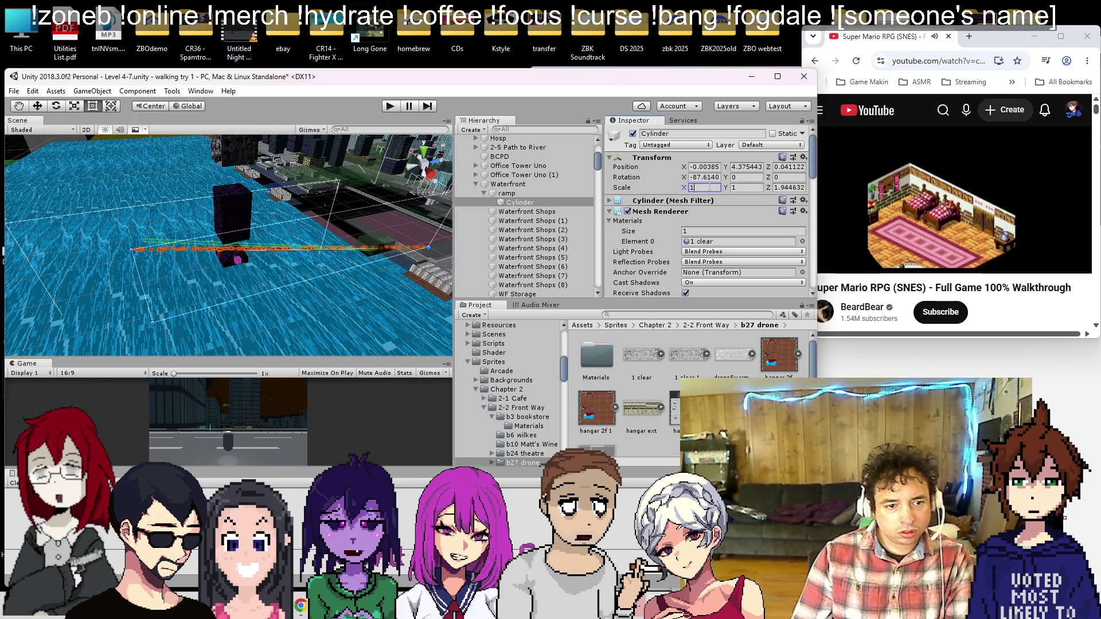
mouse_move(378, 233)
left_mouse_down()
mouse_move(403, 263)
mouse_move(352, 182)
mouse_move(401, 240)
left_mouse_up()
mouse_move(528, 203)
left_mouse_down()
mouse_move(514, 190)
mouse_move(518, 210)
left_mouse_up()
scroll(214, 228, "up", 3)
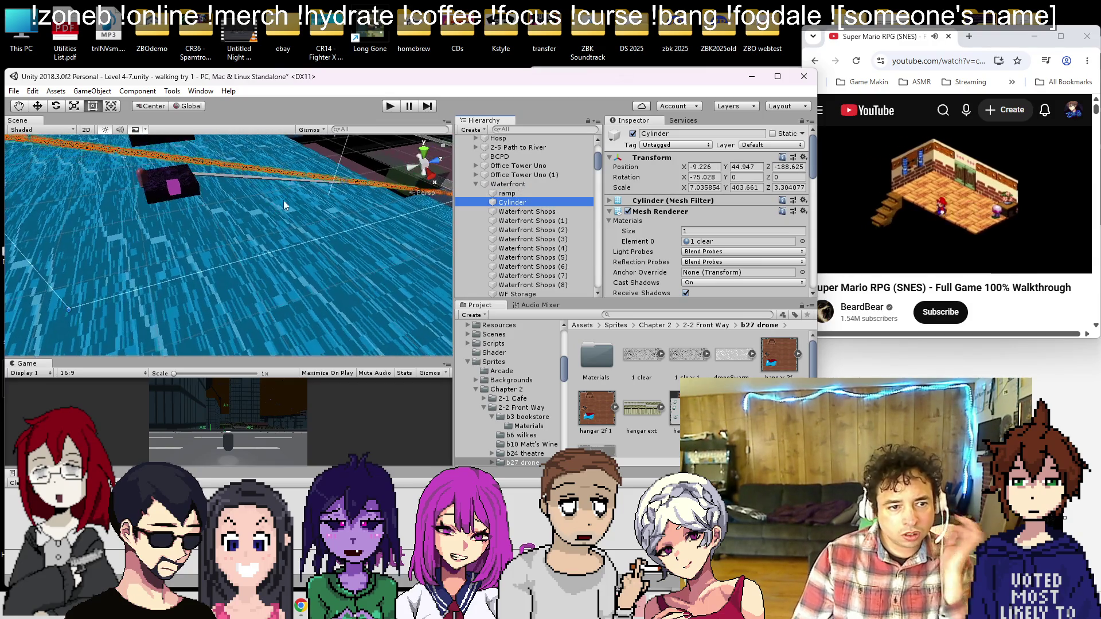
Step: Undo the reparenting and move the cylinder out of ramp under Waterfront again
mouse_move(331, 196)
left_mouse_down()
mouse_move(305, 237)
mouse_move(261, 176)
left_mouse_up()
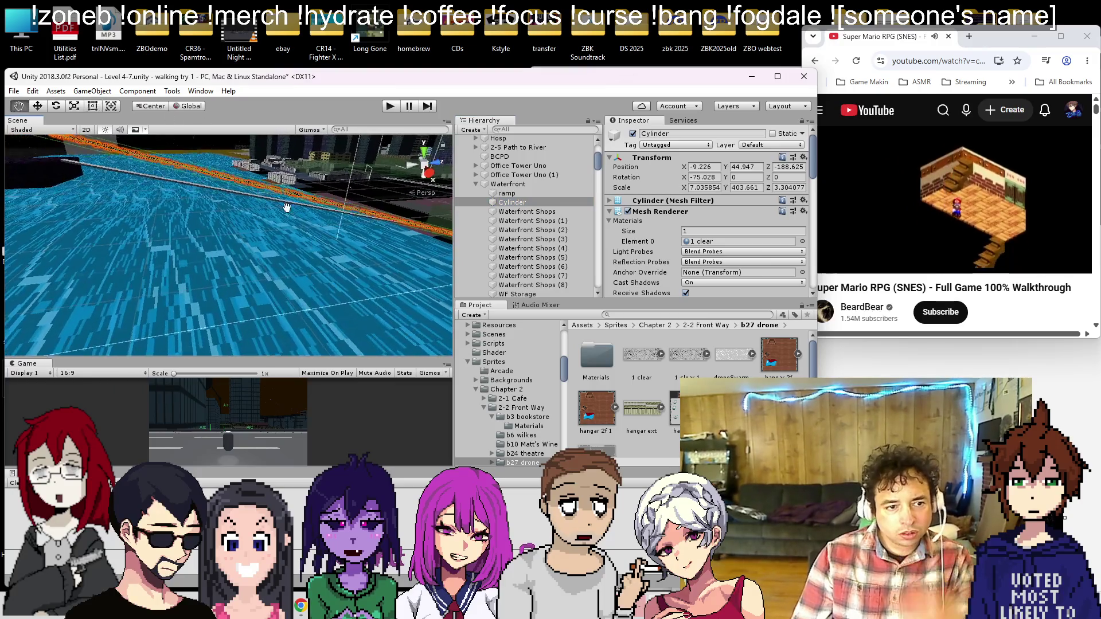
key("ctrl+z")
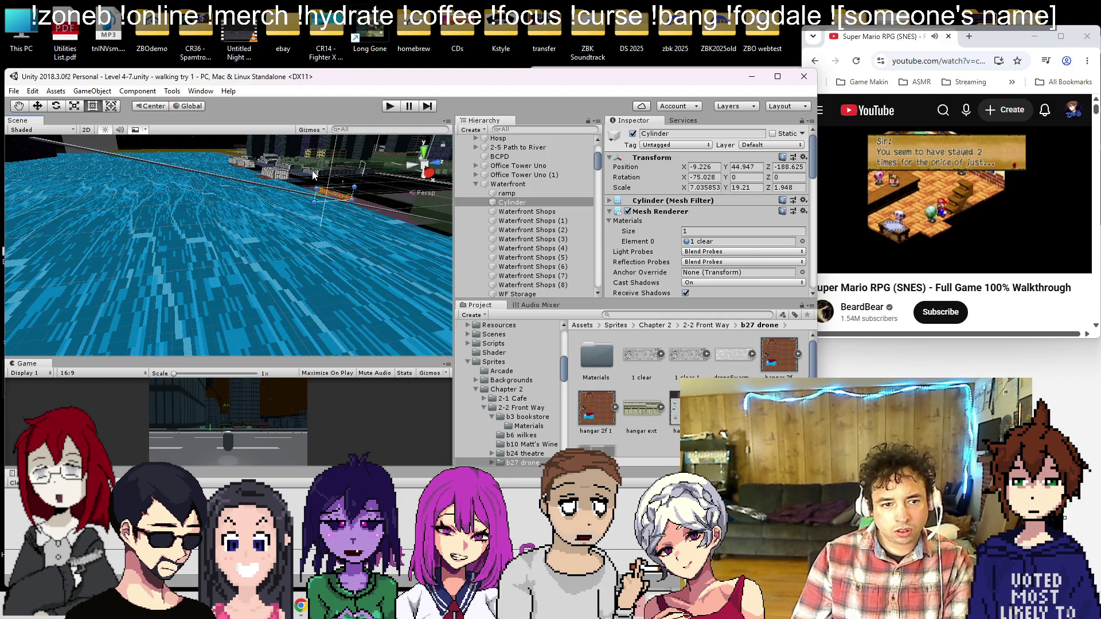
key("ctrl+z")
mouse_move(516, 202)
left_mouse_down()
mouse_move(515, 190)
mouse_move(492, 211)
left_mouse_up()
key("f")
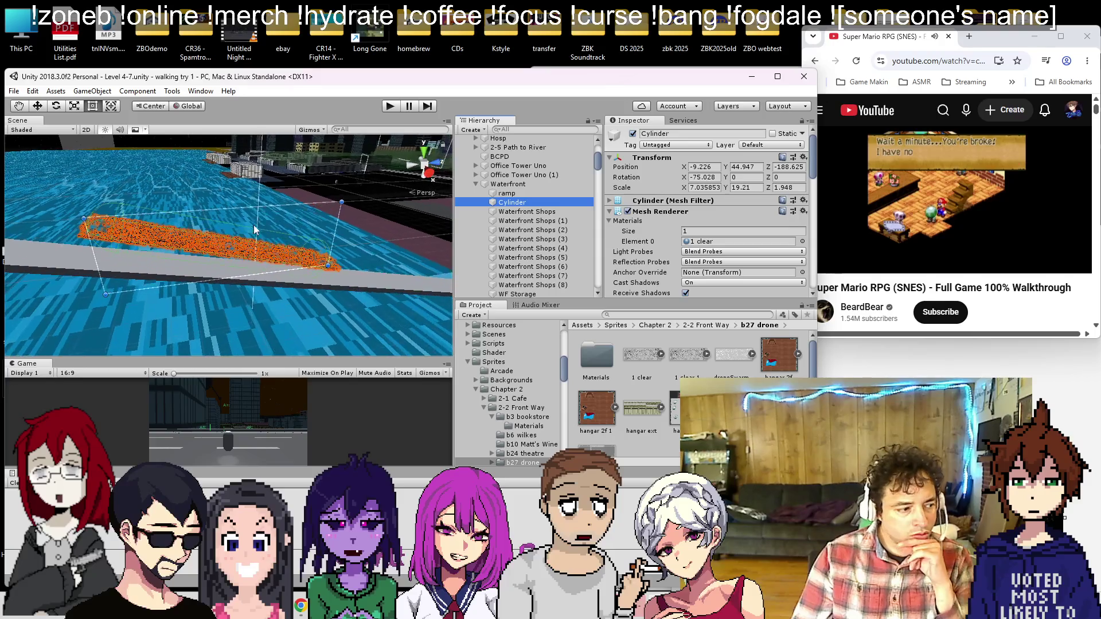
scroll(254, 226, "up", 3)
mouse_move(232, 285)
left_mouse_down()
mouse_move(260, 378)
mouse_move(296, 324)
mouse_move(261, 235)
left_mouse_up()
scroll(258, 236, "down", 3)
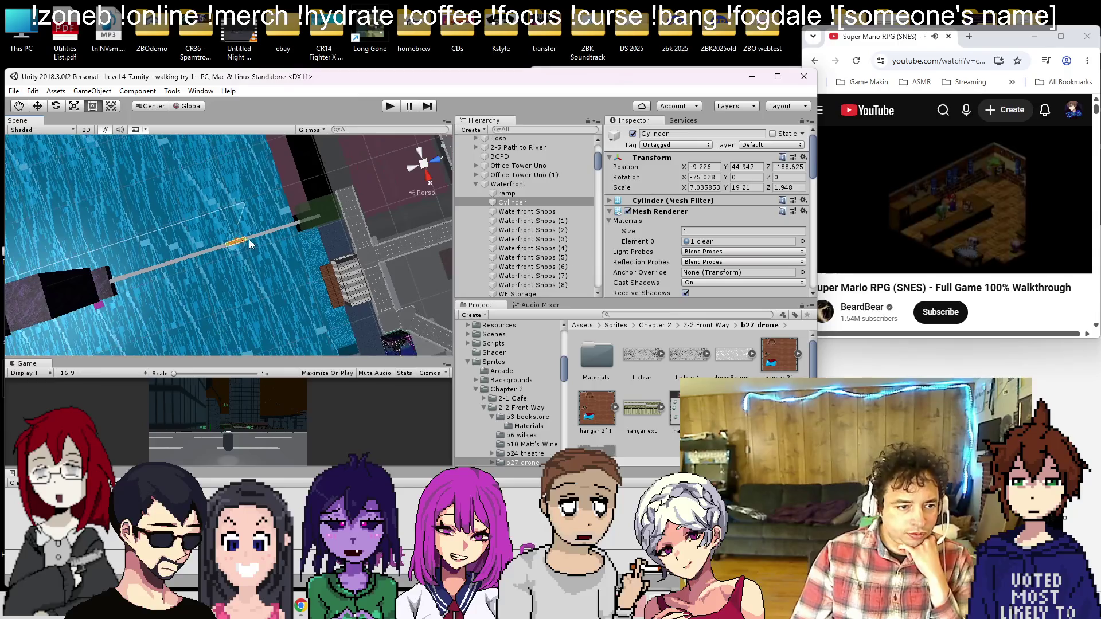
scroll(245, 244, "down", 2)
scroll(252, 233, "up", 1)
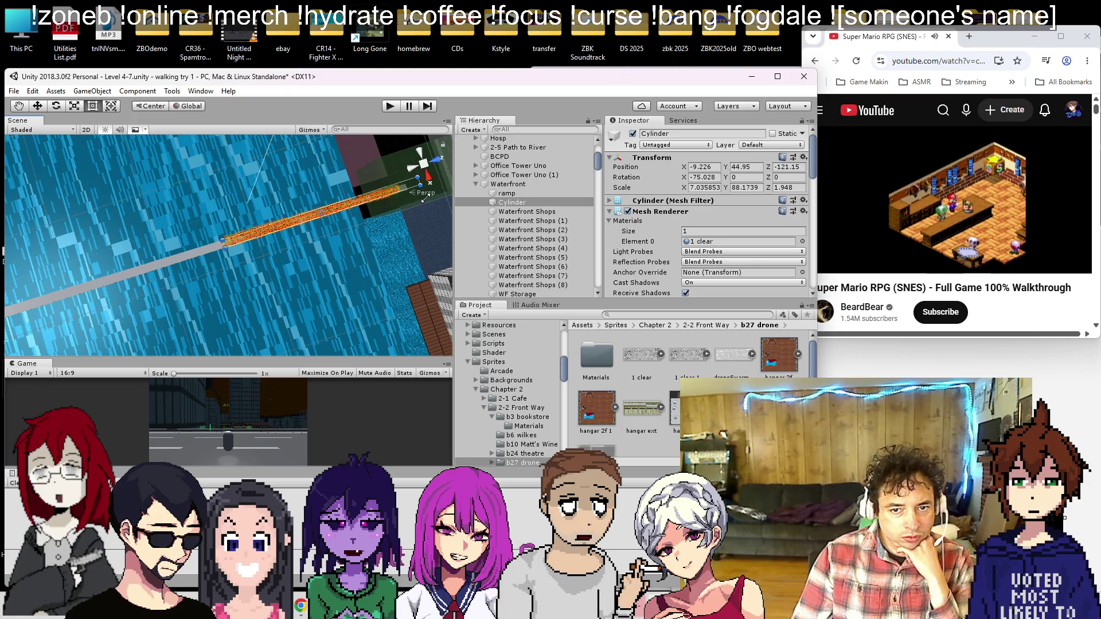
Step: Stretch the cylinder along the ramp with the scale handles, reaching scale 7.036, 189.634, 1.948
left_click_drag(425, 198, 421, 201)
scroll(348, 226, "down", 3)
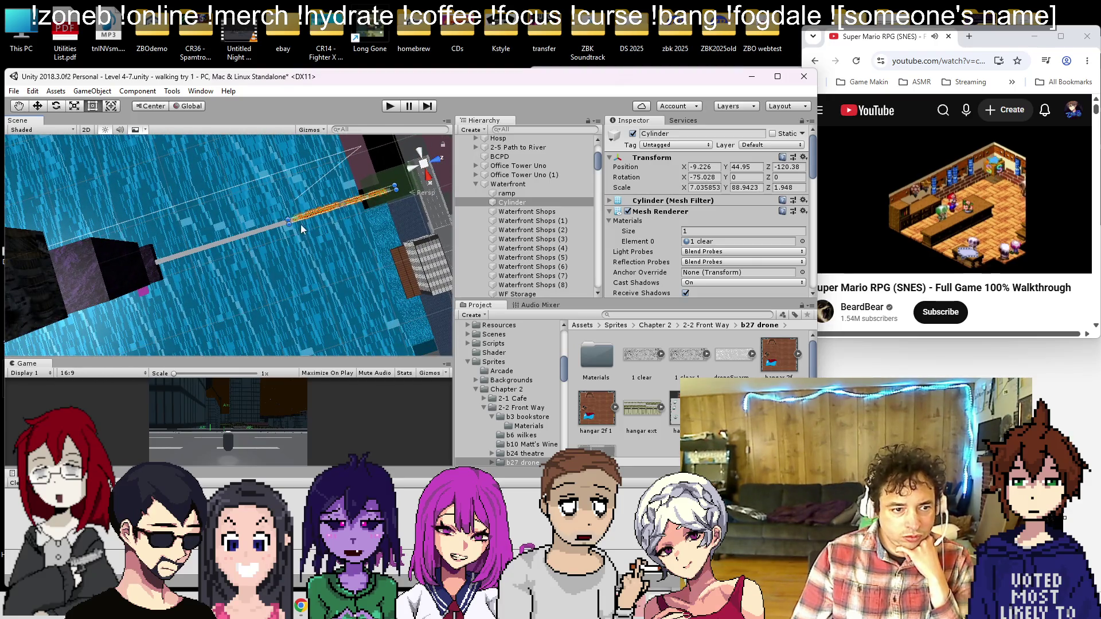
left_click_drag(269, 229, 165, 256)
key("ctrl+z")
scroll(335, 231, "up", 5)
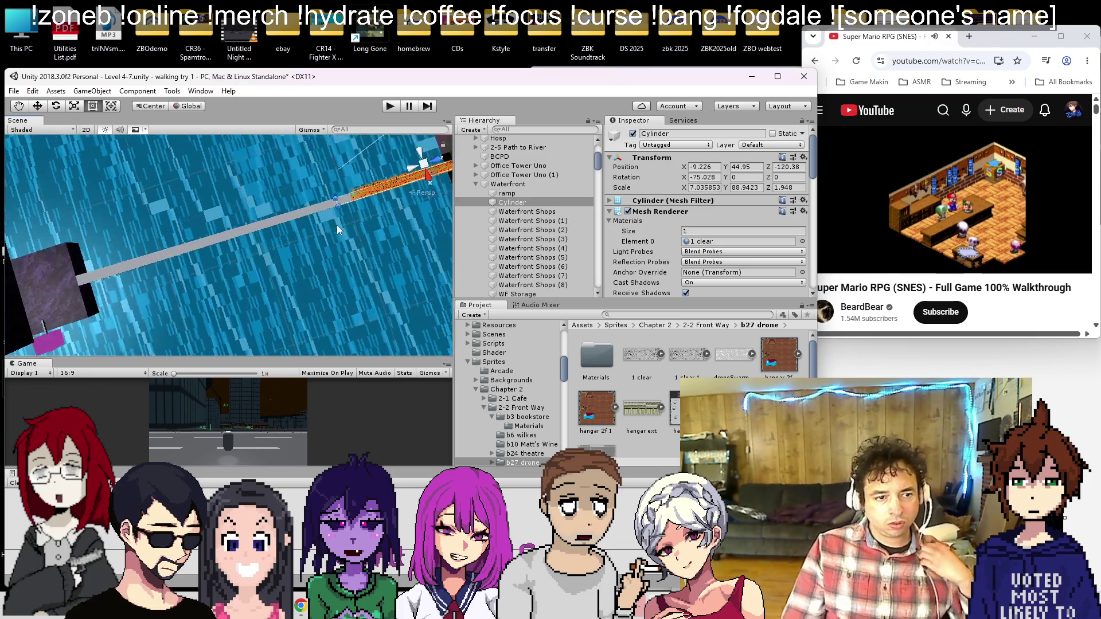
left_click(385, 186)
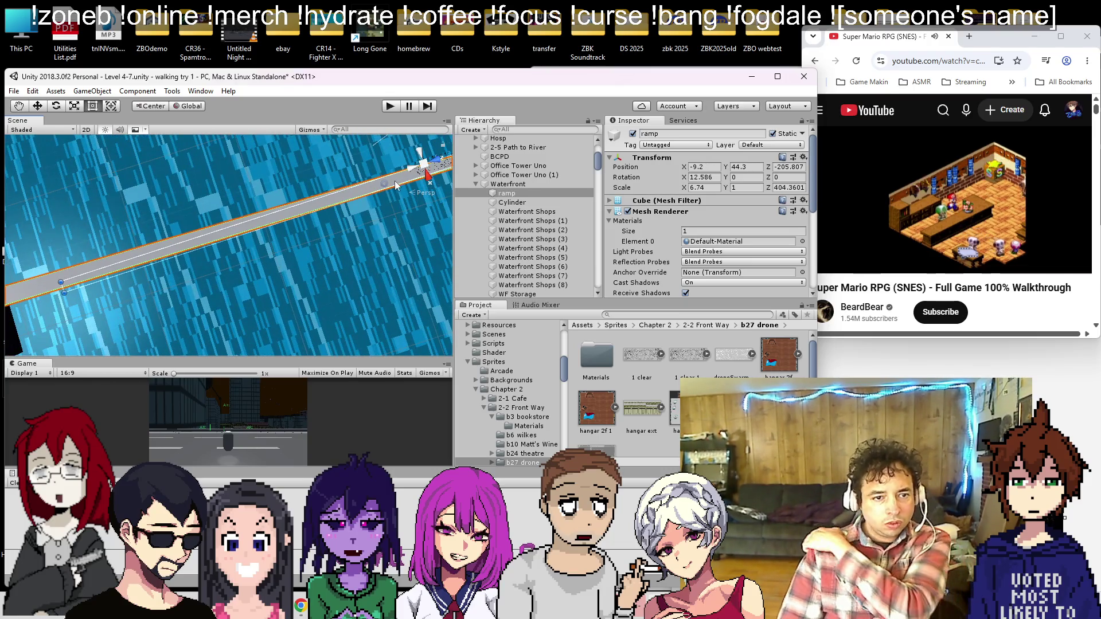
left_click(536, 202)
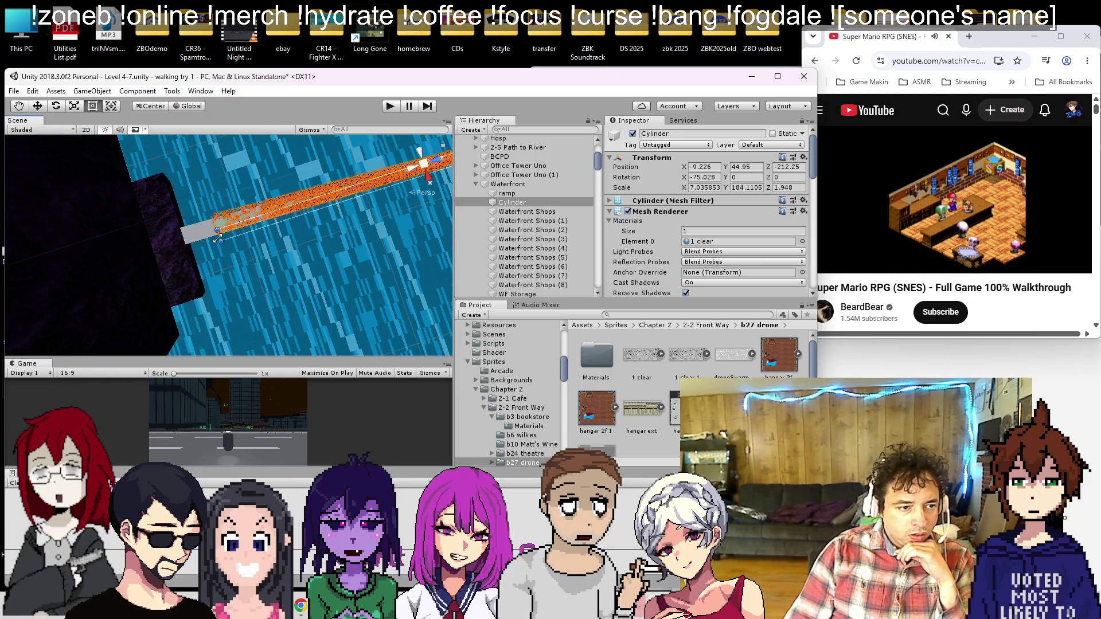
scroll(179, 246, "down", 5)
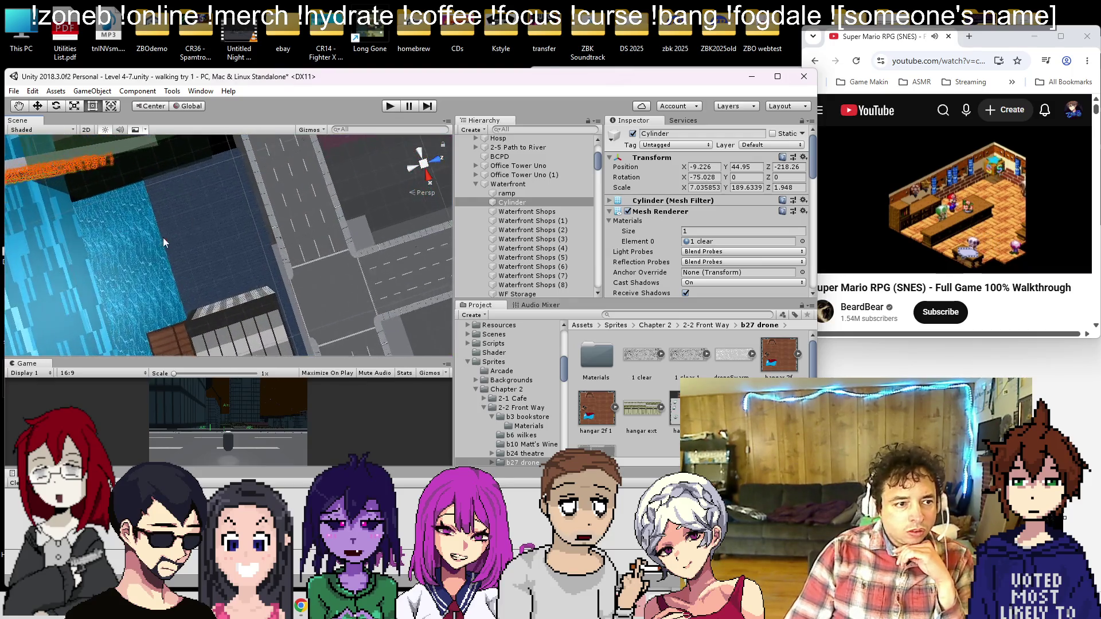